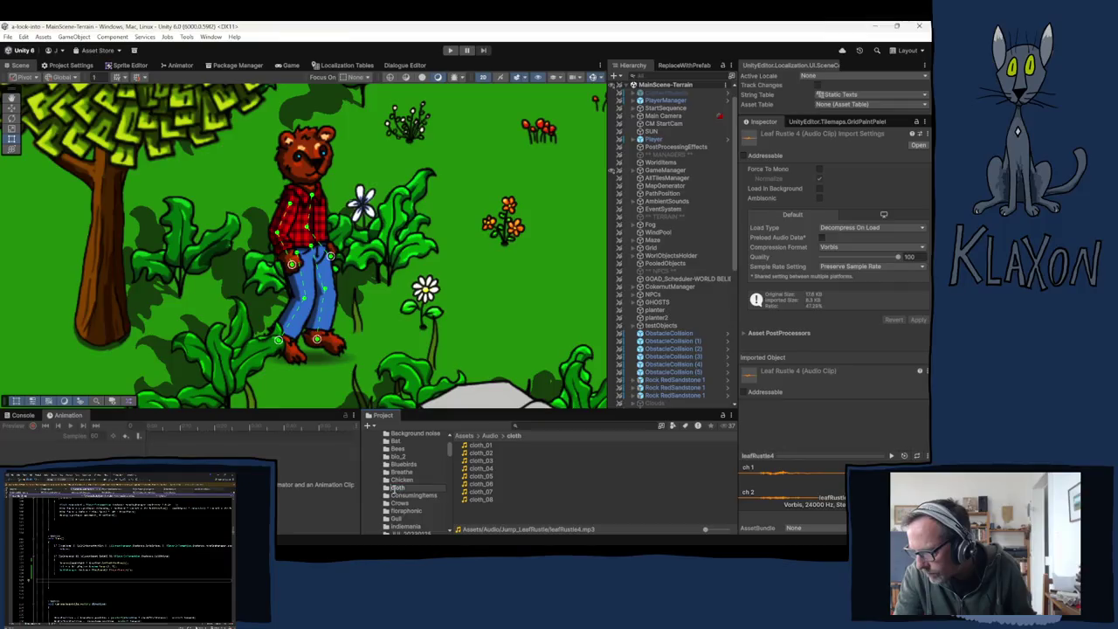
- Rename the cloth folder to Jump_Cloth, browse Jump_LeafRustle, and select GameManager to see its sounds
text(Jump_Cloth)
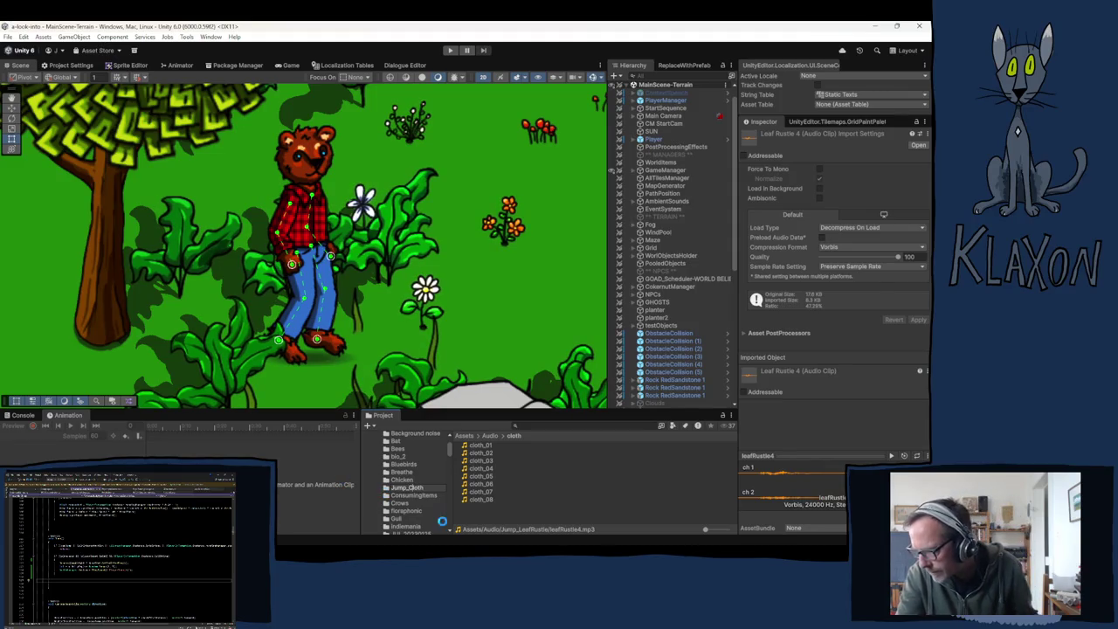
key(Return)
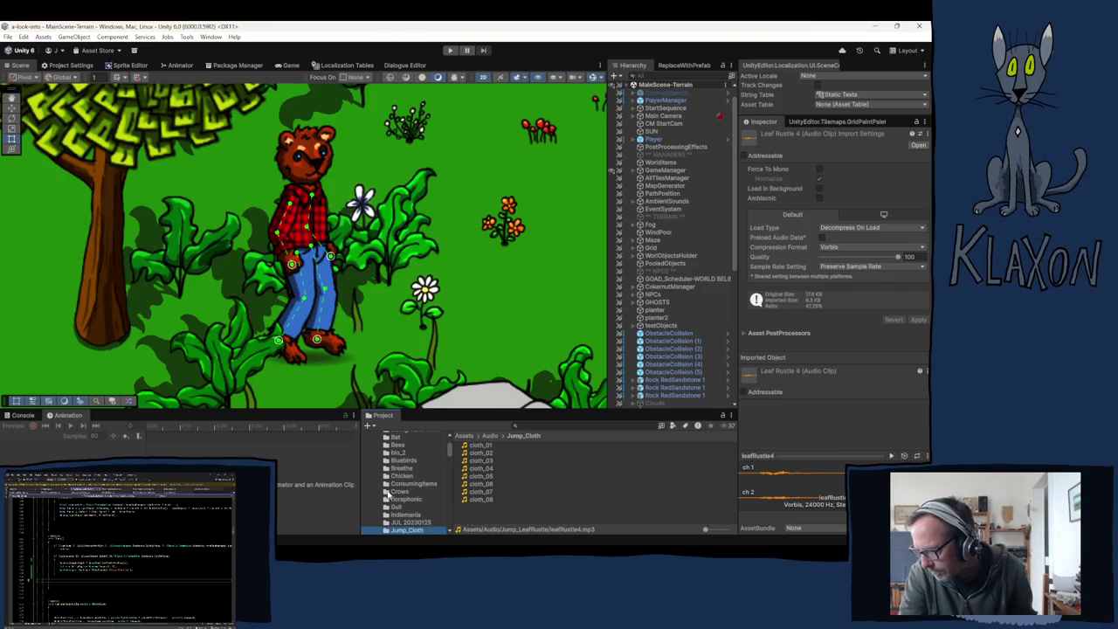
scroll(401, 495, down, 3)
click(421, 452)
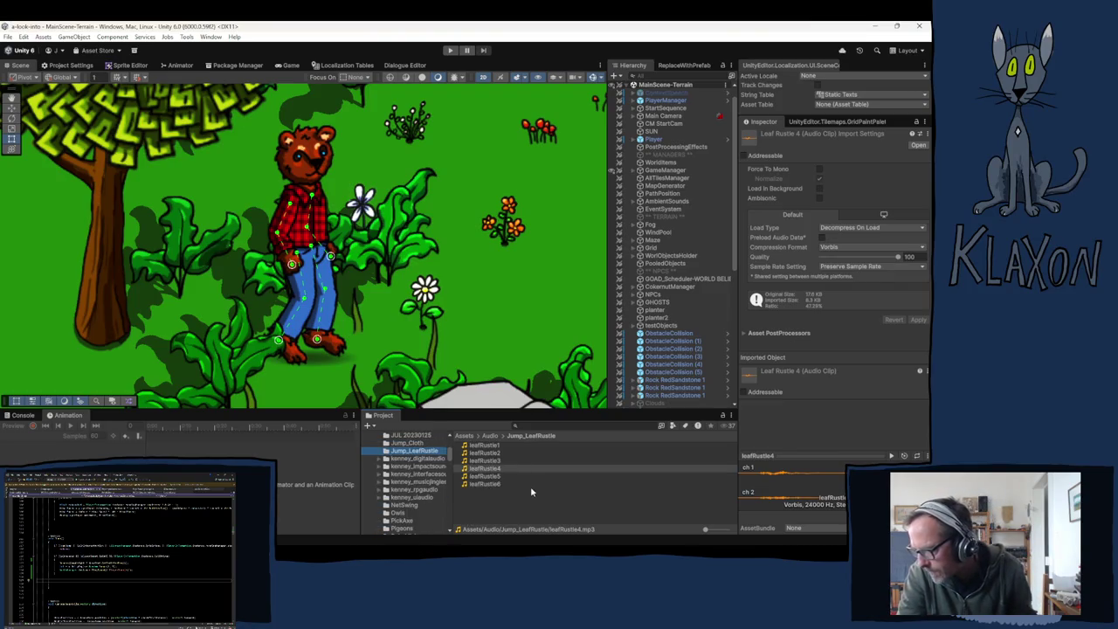
click(695, 170)
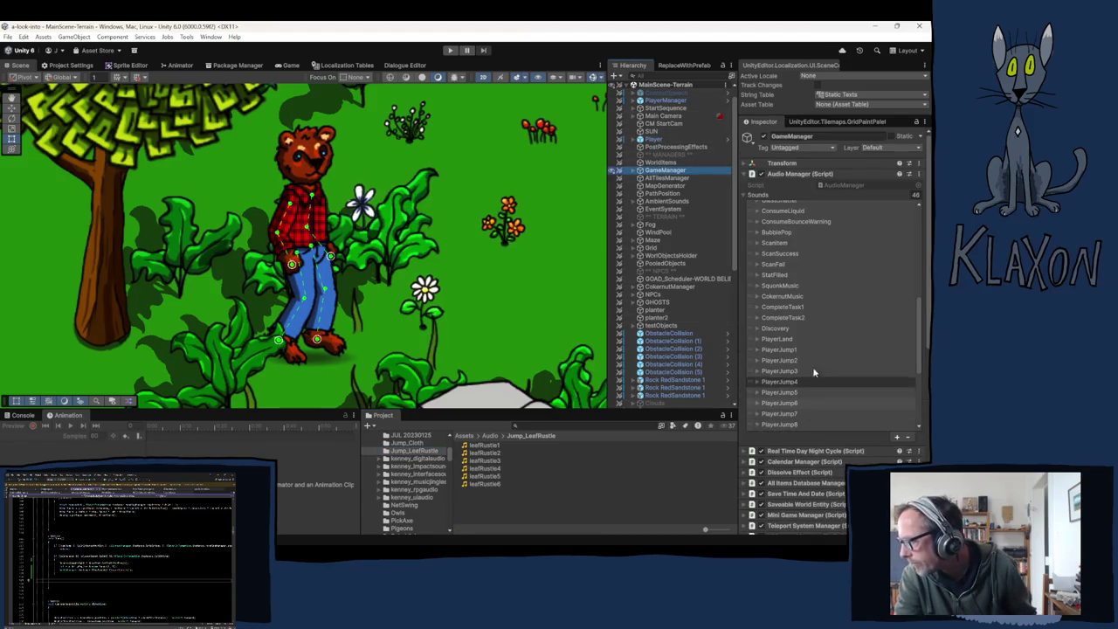
- Add a new sound entry to the Audio Manager list and name it PlayerJumpB1
click(807, 372)
scroll(807, 375, down, 1)
click(758, 344)
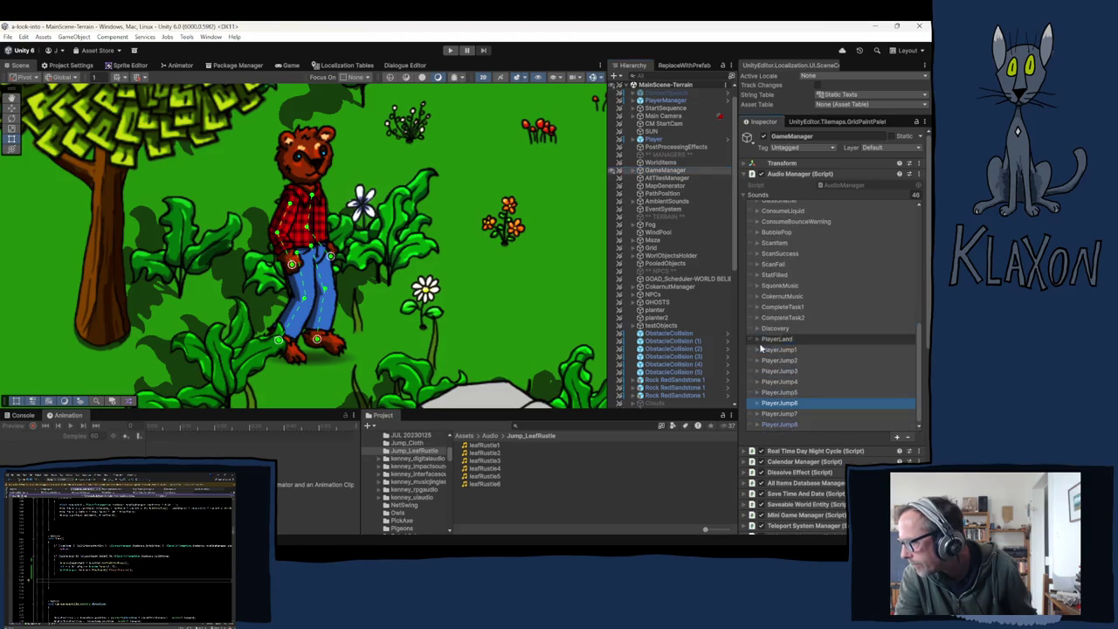
click(898, 437)
click(787, 428)
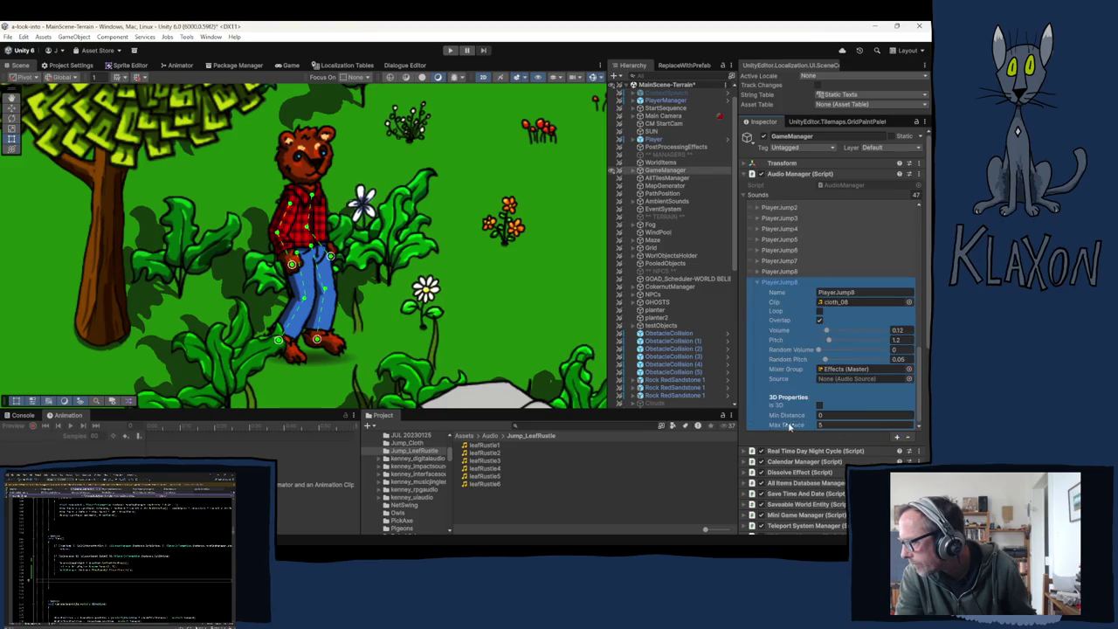
click(796, 282)
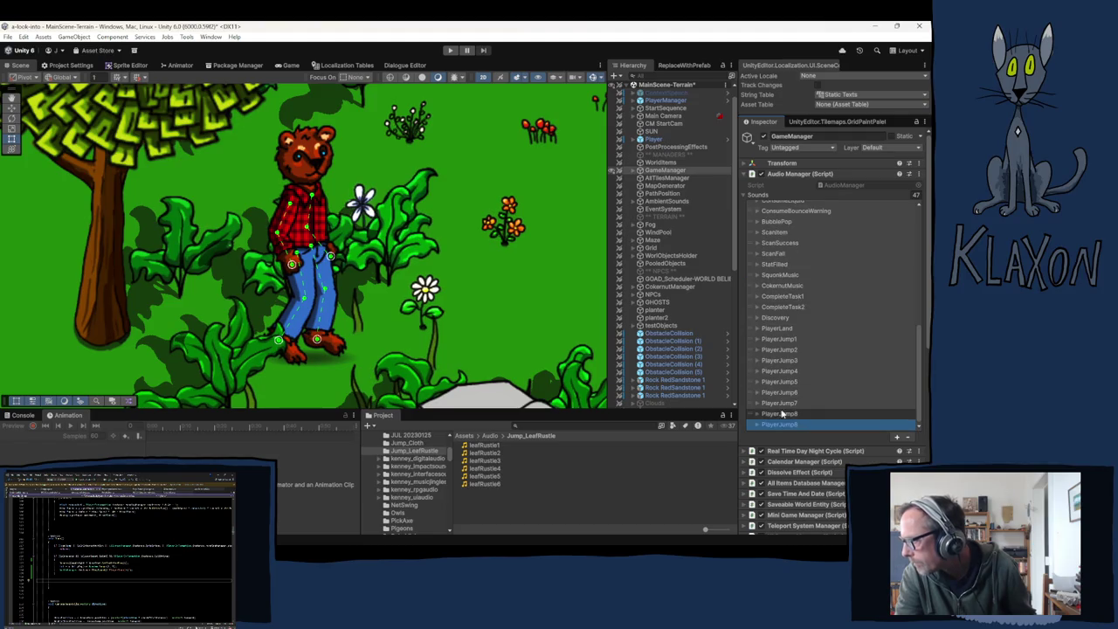
click(830, 423)
click(850, 355)
key(BackSpace)
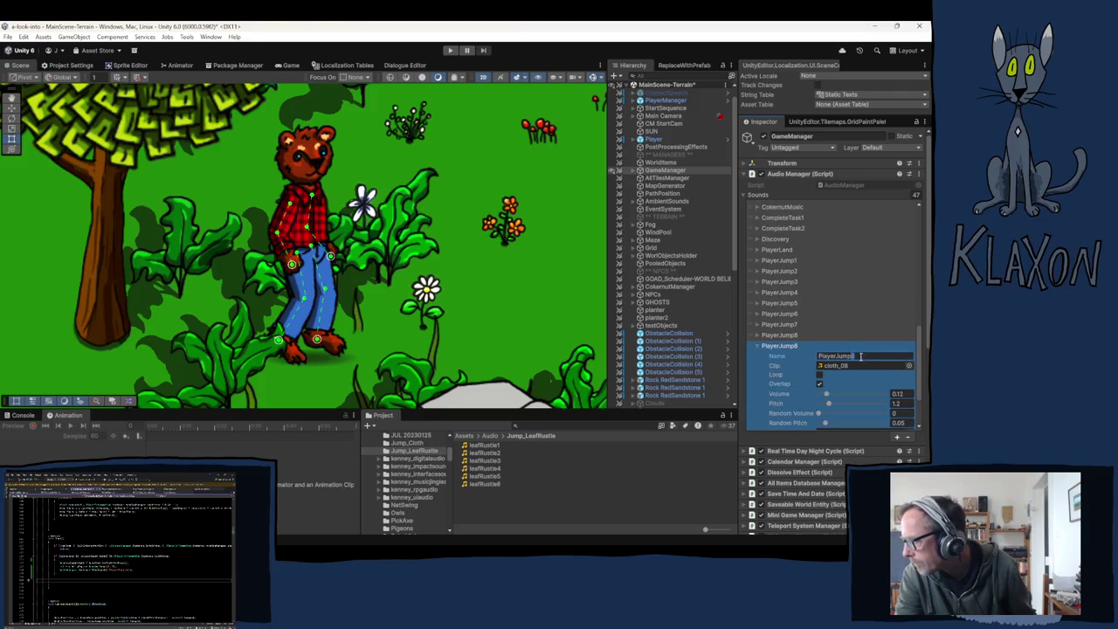
text(8)
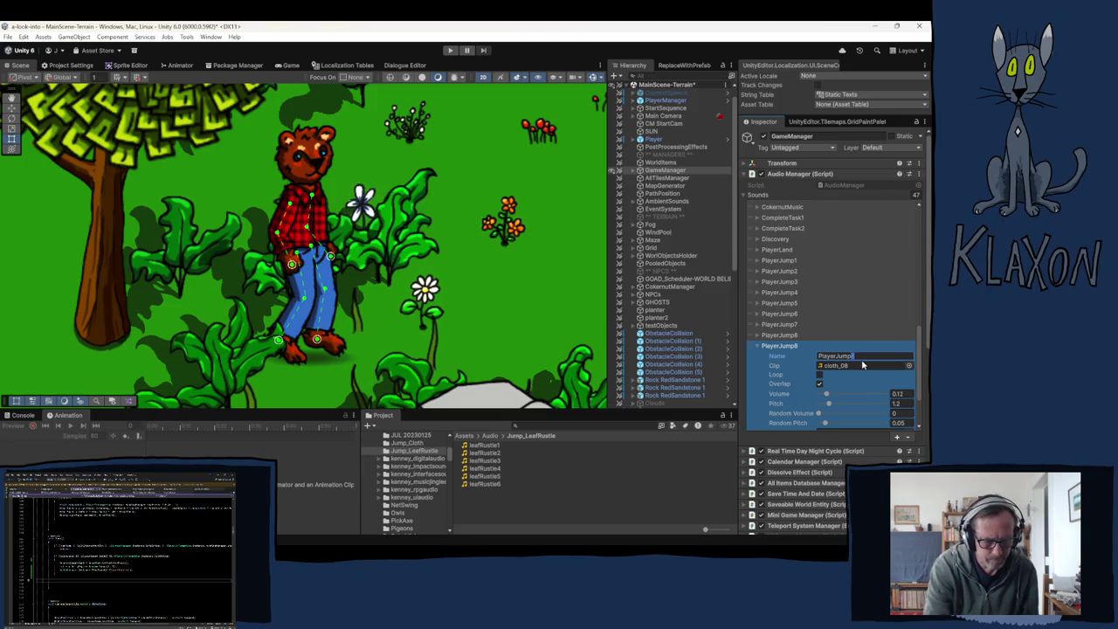
text(1)
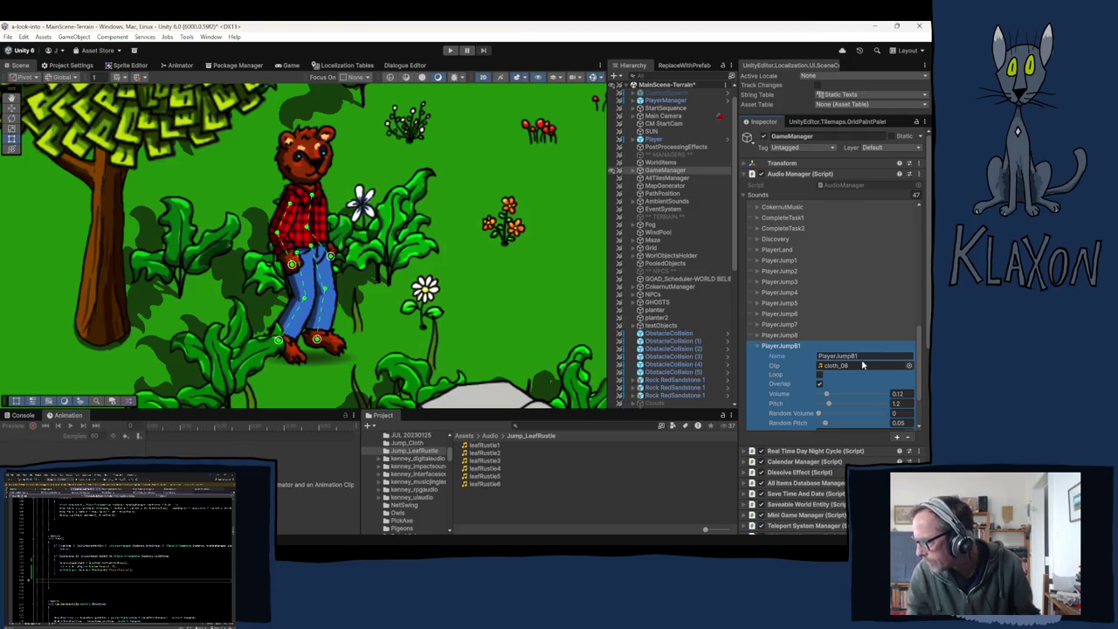
click(474, 446)
- Assign the leafRustle1 clip to PlayerJumpB1 and set its pitch to 1
drag(495, 447, 837, 367)
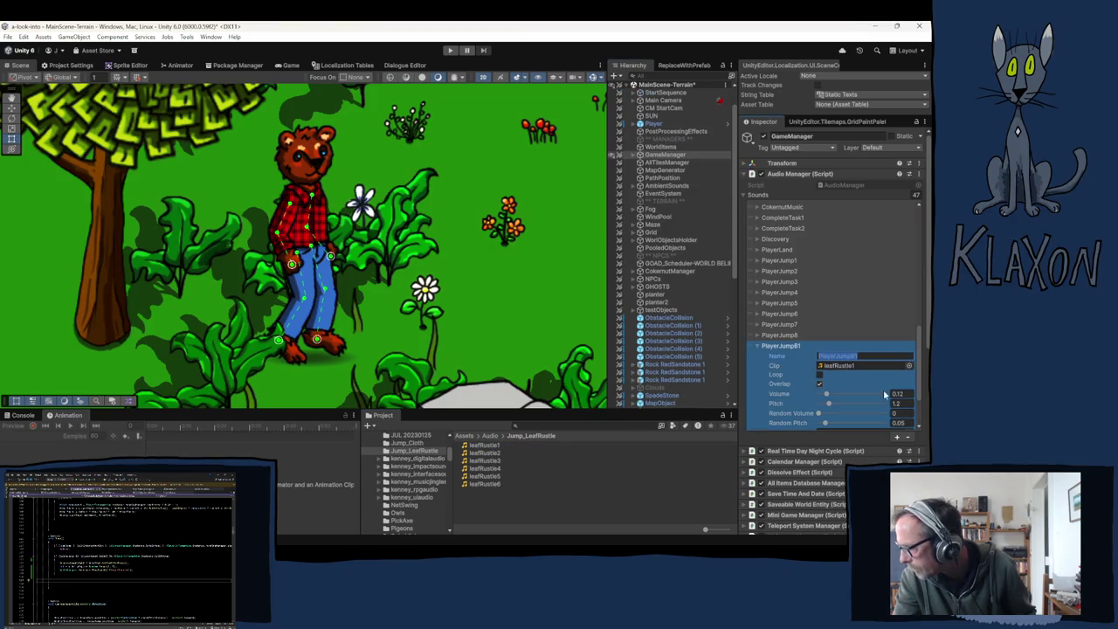
scroll(844, 396, down, 2)
scroll(838, 384, down, 2)
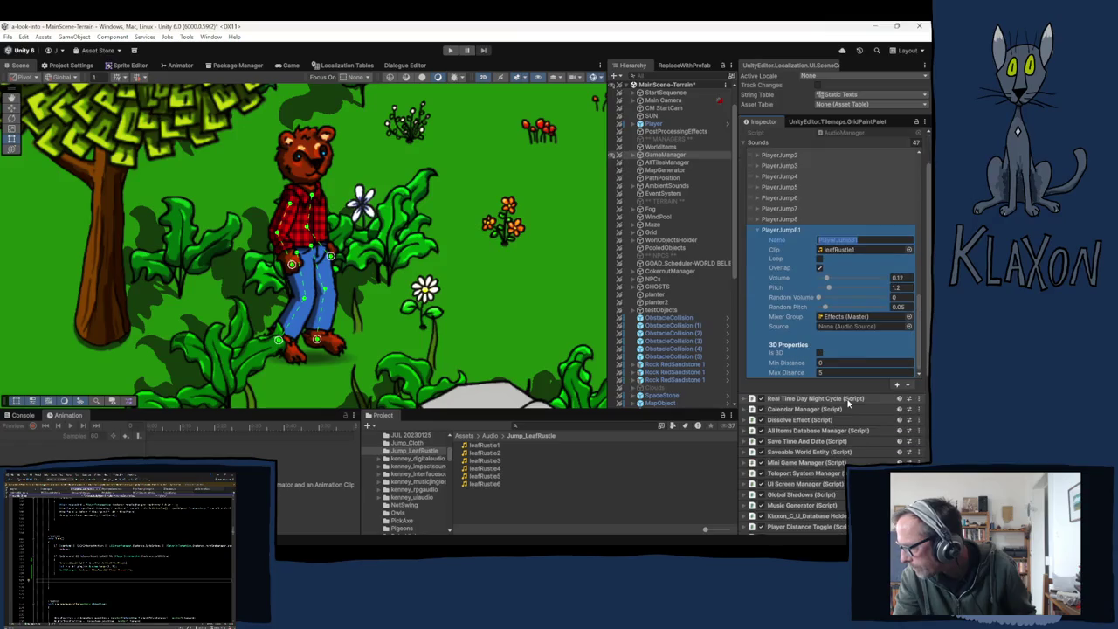
click(906, 287)
text(1)
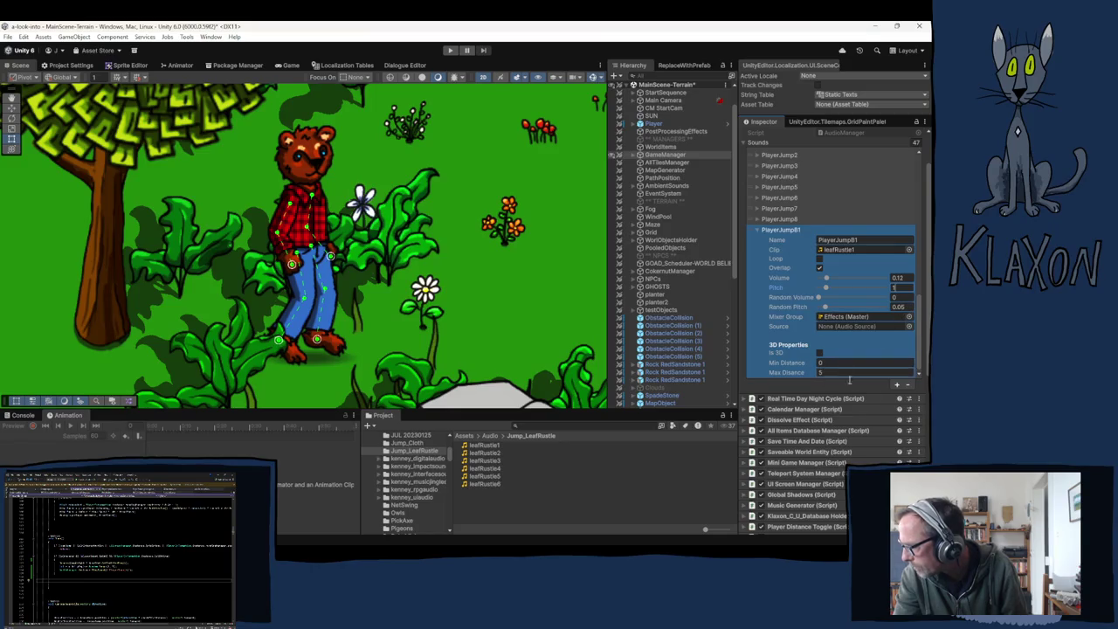
click(758, 231)
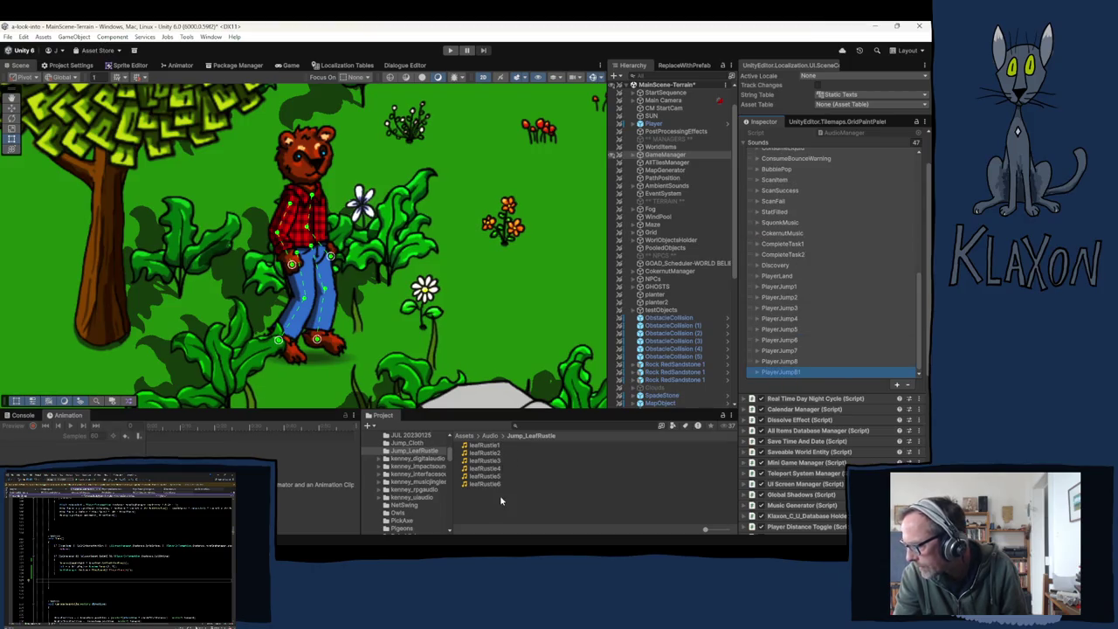
- Add copies of PlayerJumpB1 and make the first one PlayerJumpB2 using the leafRustle2 clip
click(897, 386)
click(897, 385)
click(898, 385)
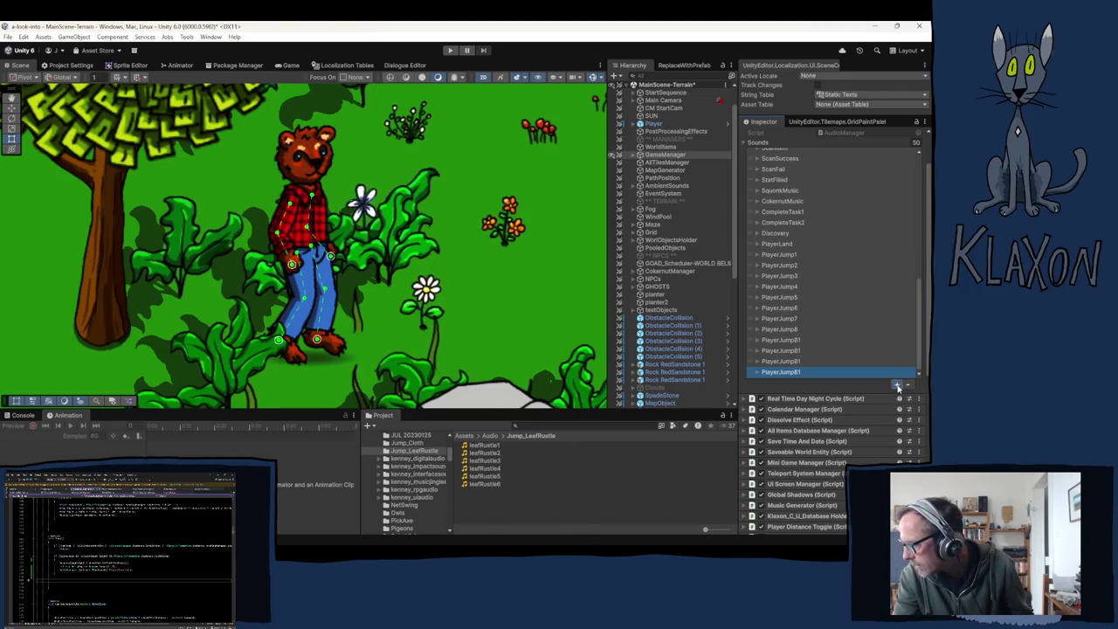
scroll(795, 332, down, 3)
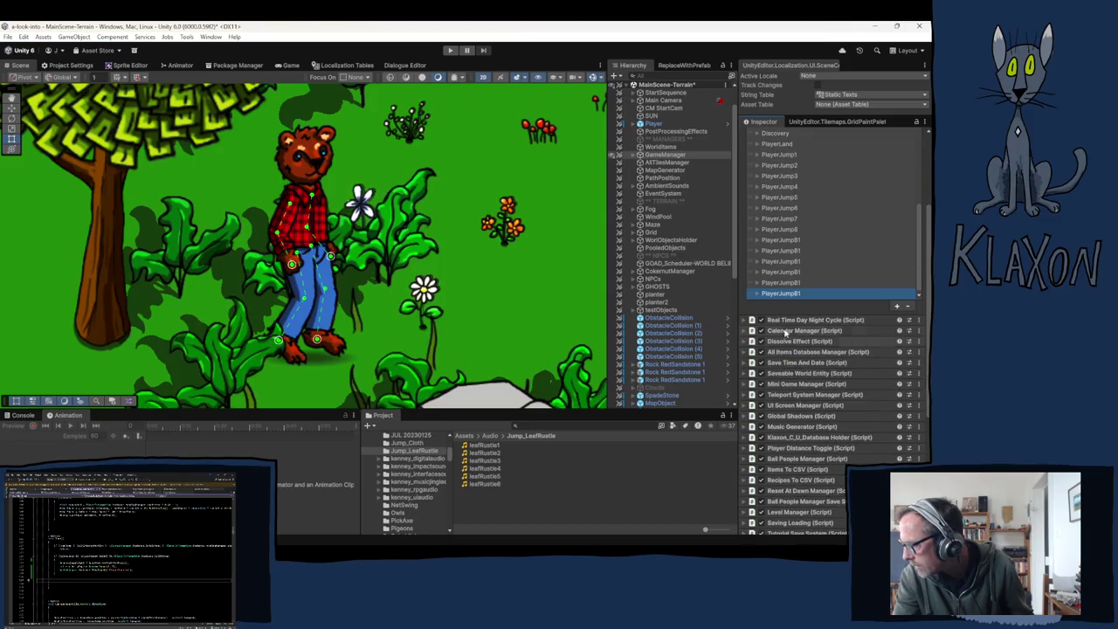
click(790, 250)
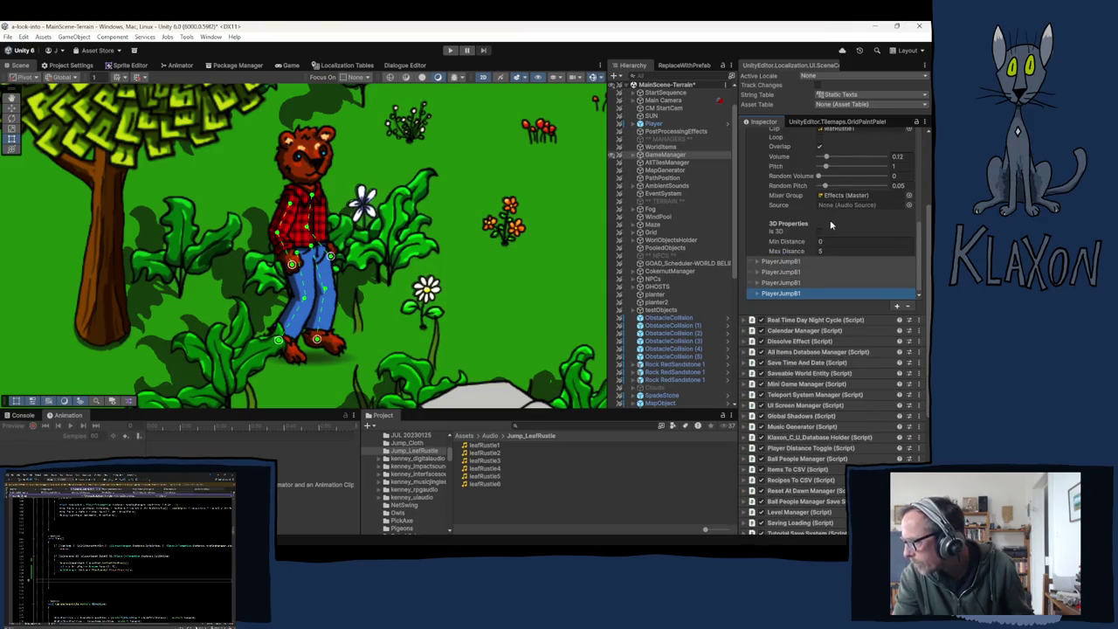
scroll(831, 226, down, 2)
click(757, 238)
click(758, 257)
click(758, 219)
click(758, 219)
scroll(787, 210, down, 1)
scroll(786, 210, up, 3)
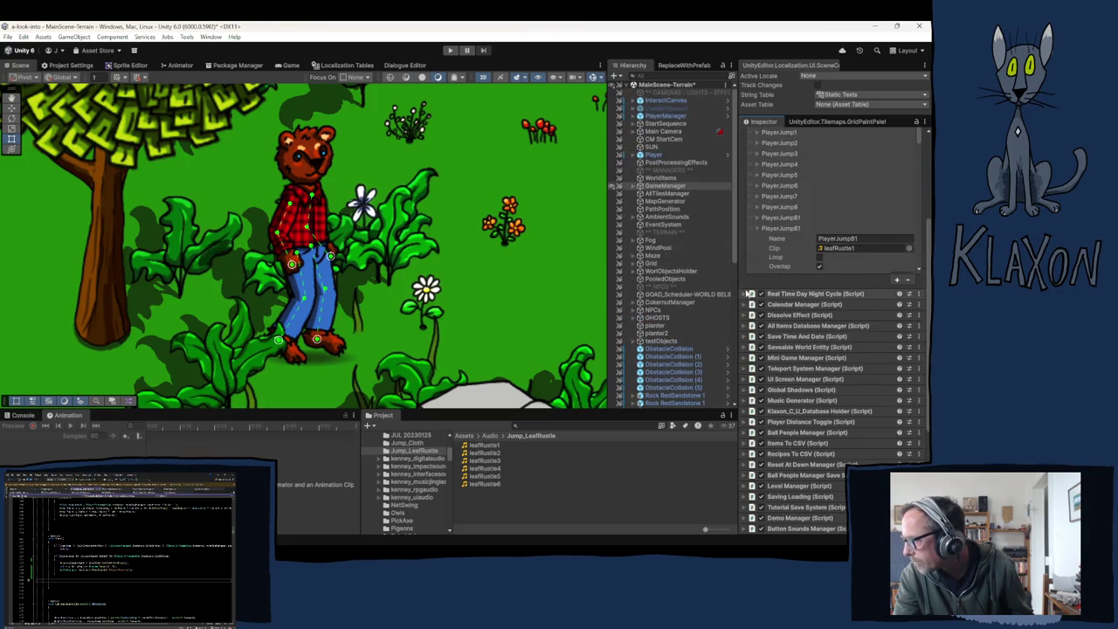
scroll(749, 293, up, 2)
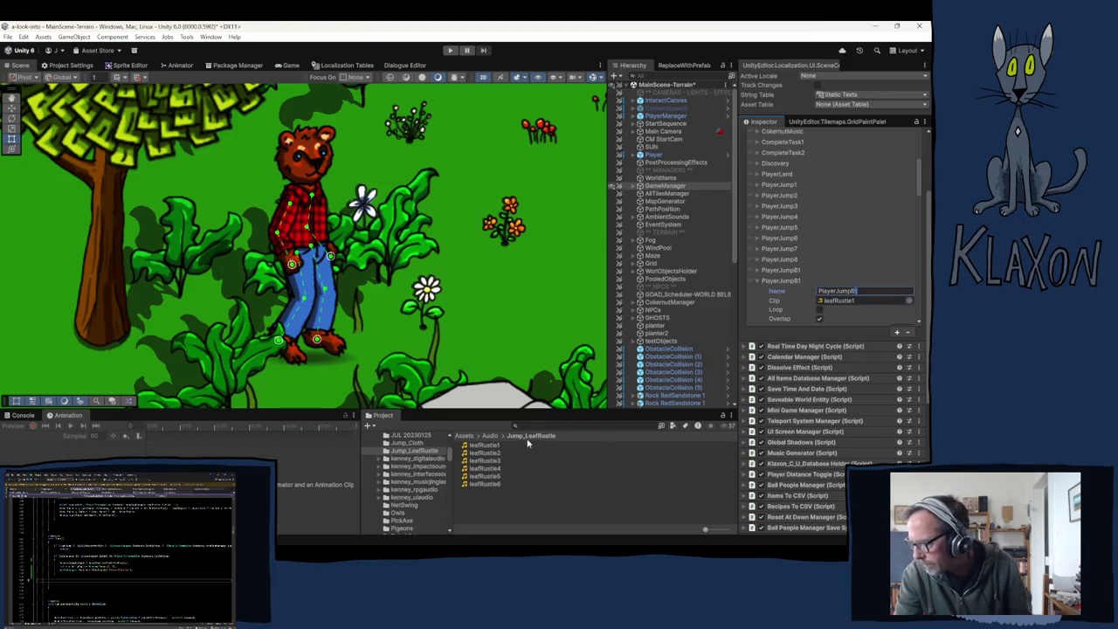
text(2)
mouse_move(489, 452)
mouse_down()
mouse_move(542, 446)
mouse_move(834, 304)
mouse_up()
click(759, 281)
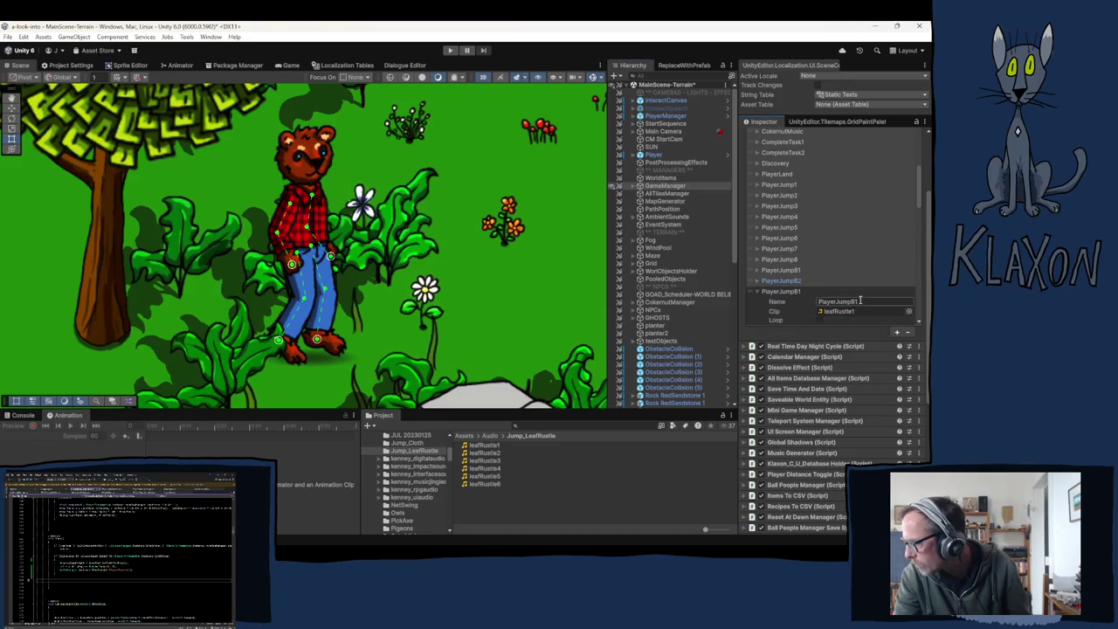
- Turn the next copies into PlayerJumpB3 and PlayerJumpB4 with clips leafRustle3 and leafRustle4
text(3)
drag(486, 461, 839, 312)
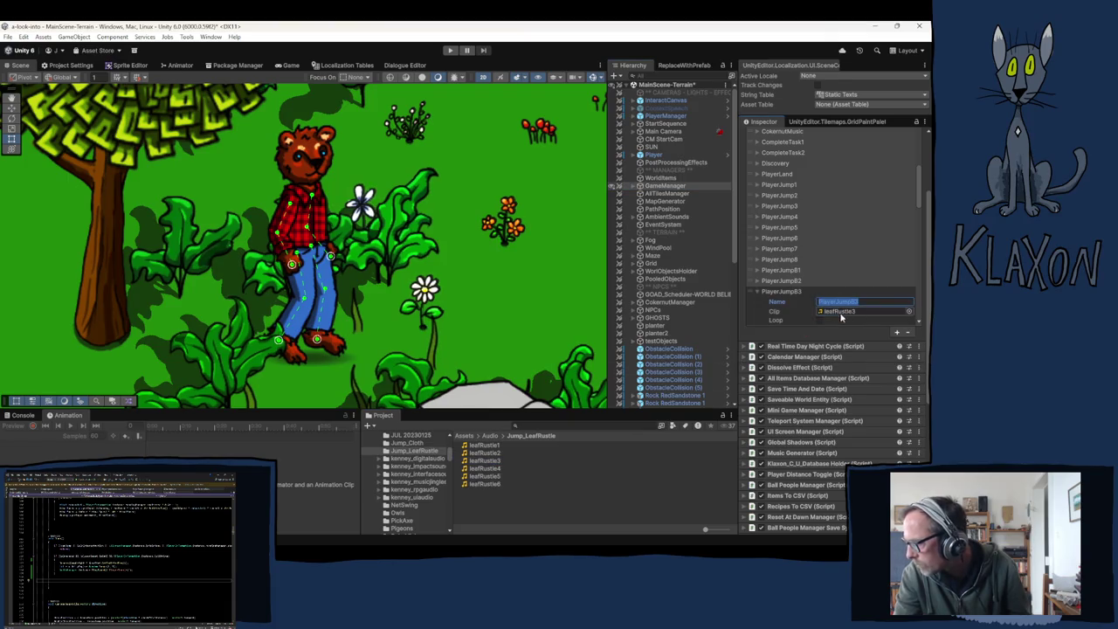
click(758, 293)
scroll(813, 271, down, 2)
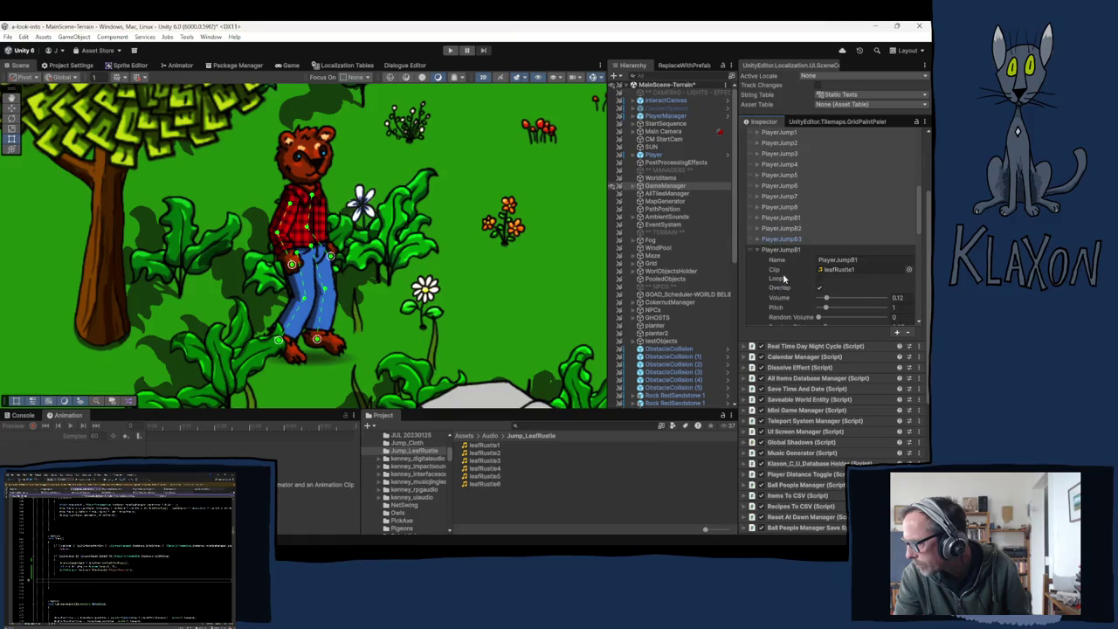
text(4)
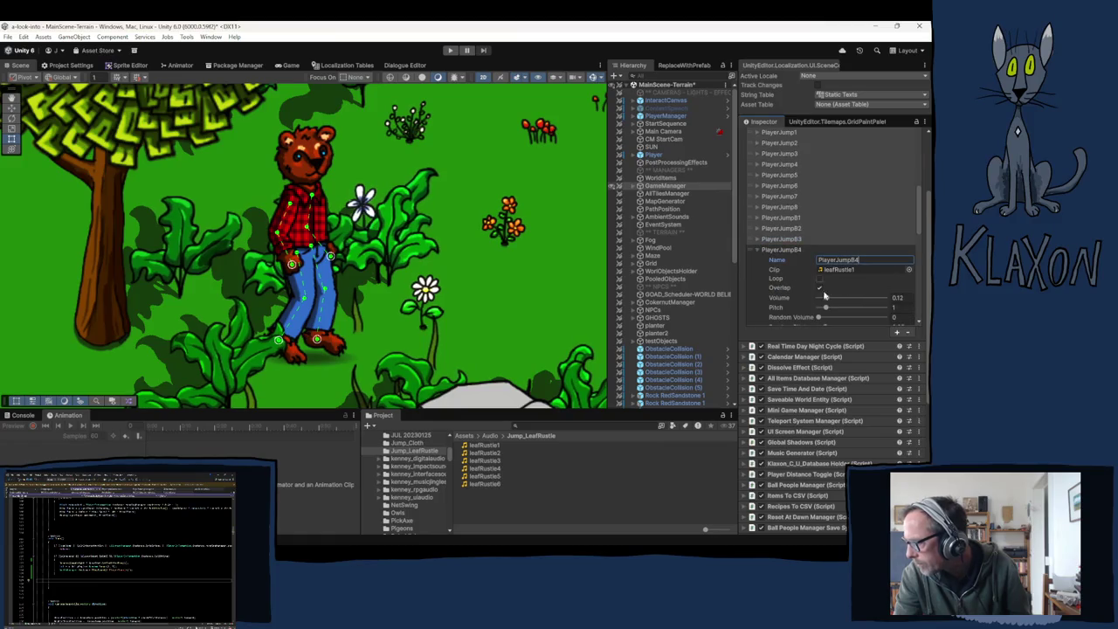
drag(483, 470, 831, 272)
click(769, 251)
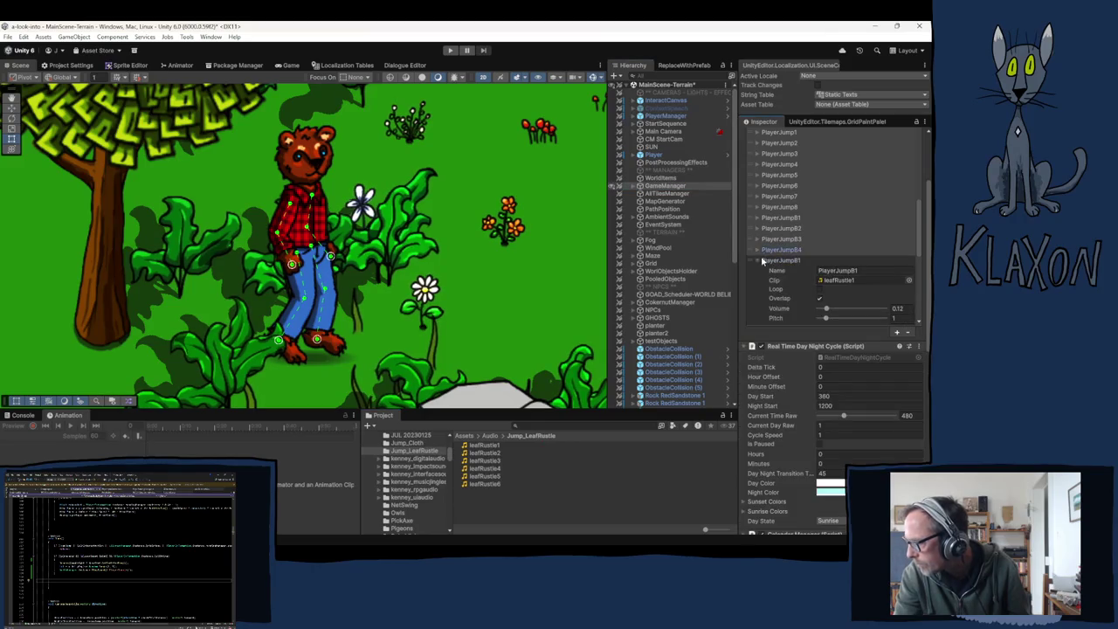
- Make the last copies PlayerJumpB5 and PlayerJumpB6 using leafRustle5 and leafRustle6
click(863, 270)
key(BackSpace)
text(5)
drag(478, 481, 833, 287)
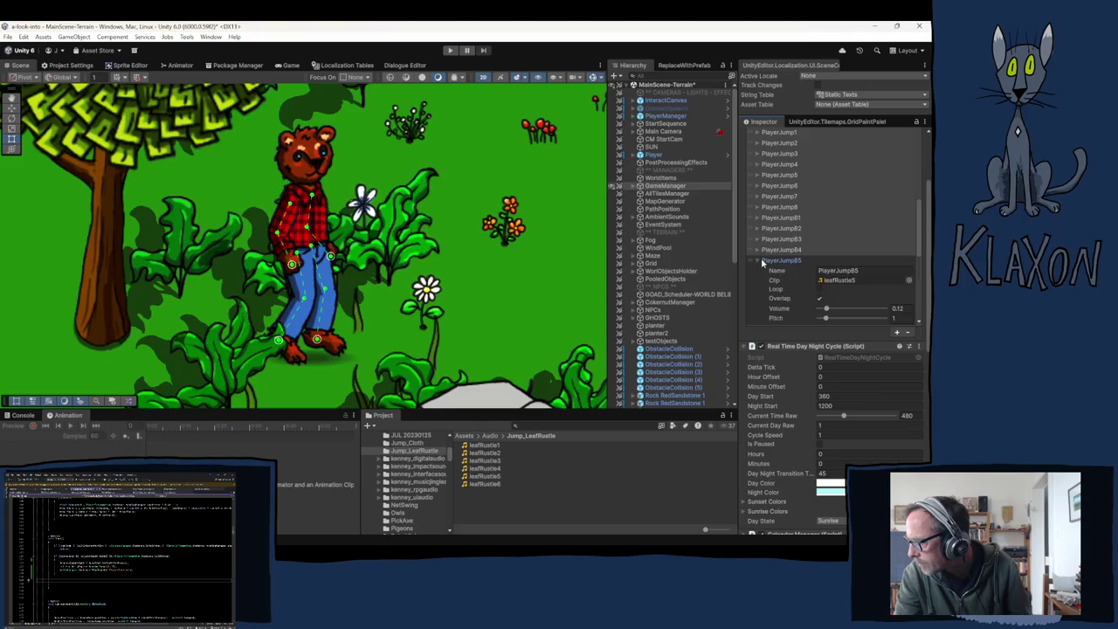
click(757, 260)
key(BackSpace)
text(6)
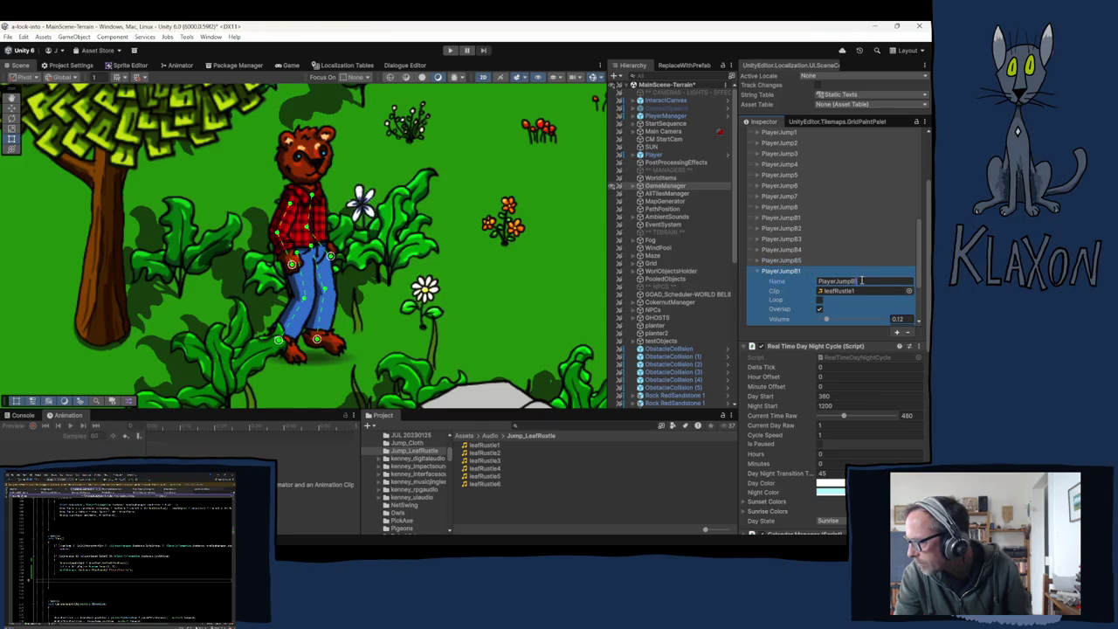
drag(501, 487, 848, 294)
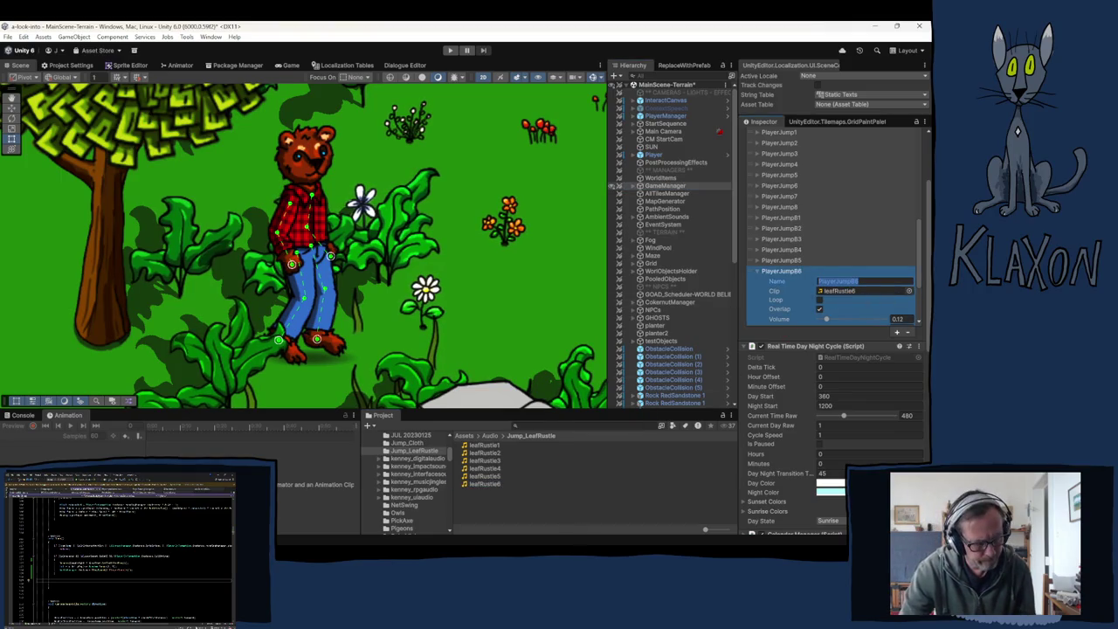
key(alt+Tab)
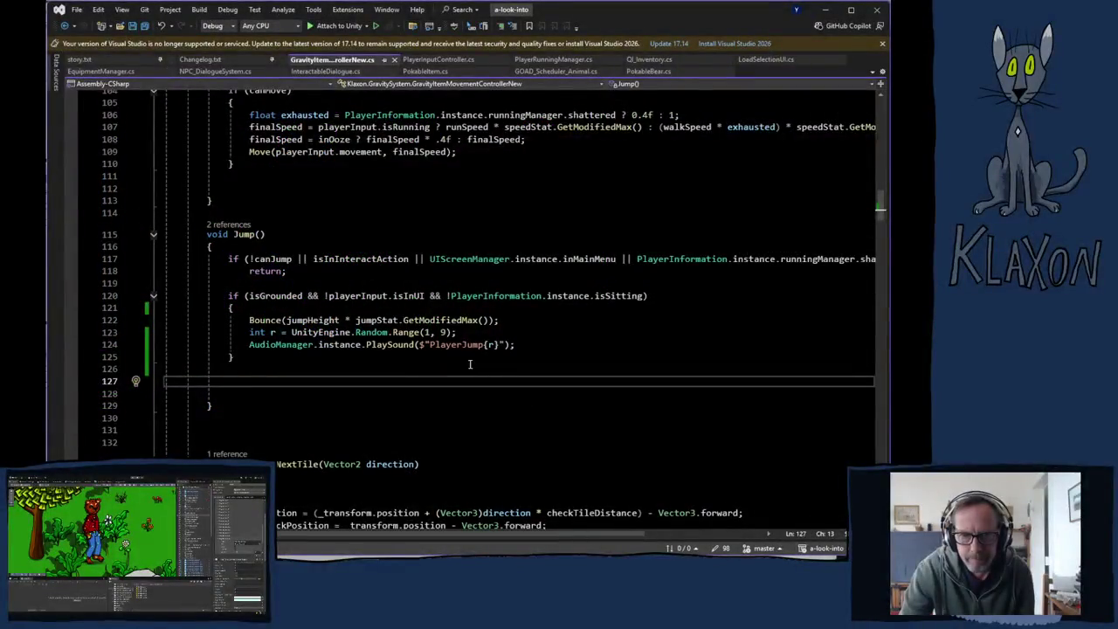
- Duplicate the random-number and PlaySound lines in Jump() and rename the first variable to r1
mouse_move(249, 332)
mouse_down()
mouse_move(518, 333)
mouse_move(522, 344)
mouse_up()
key(ctrl+c)
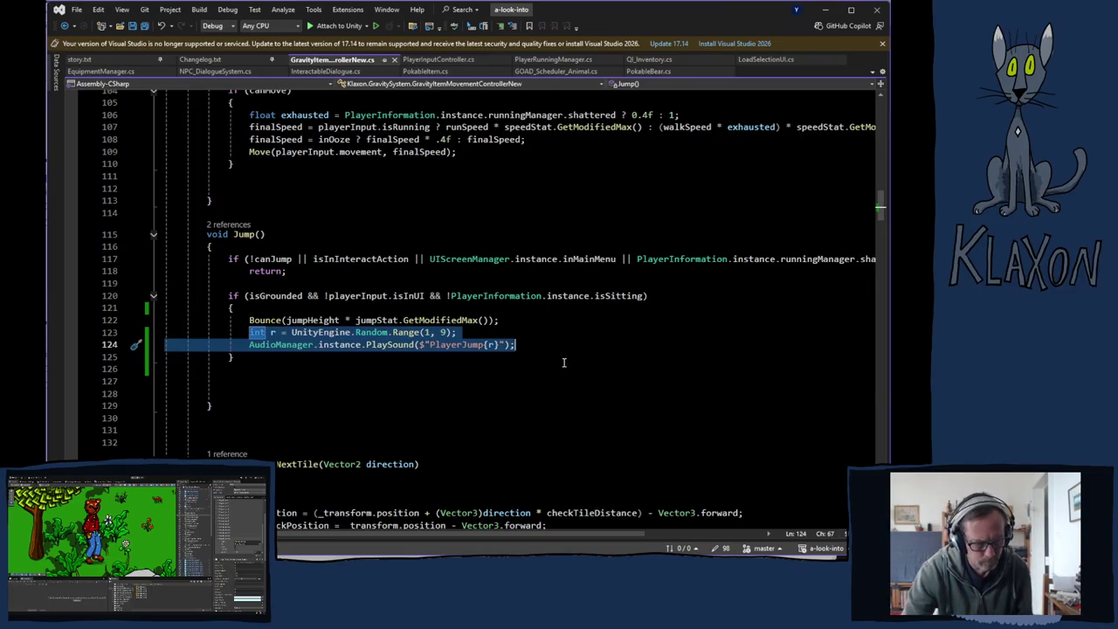
key(End)
key(Return)
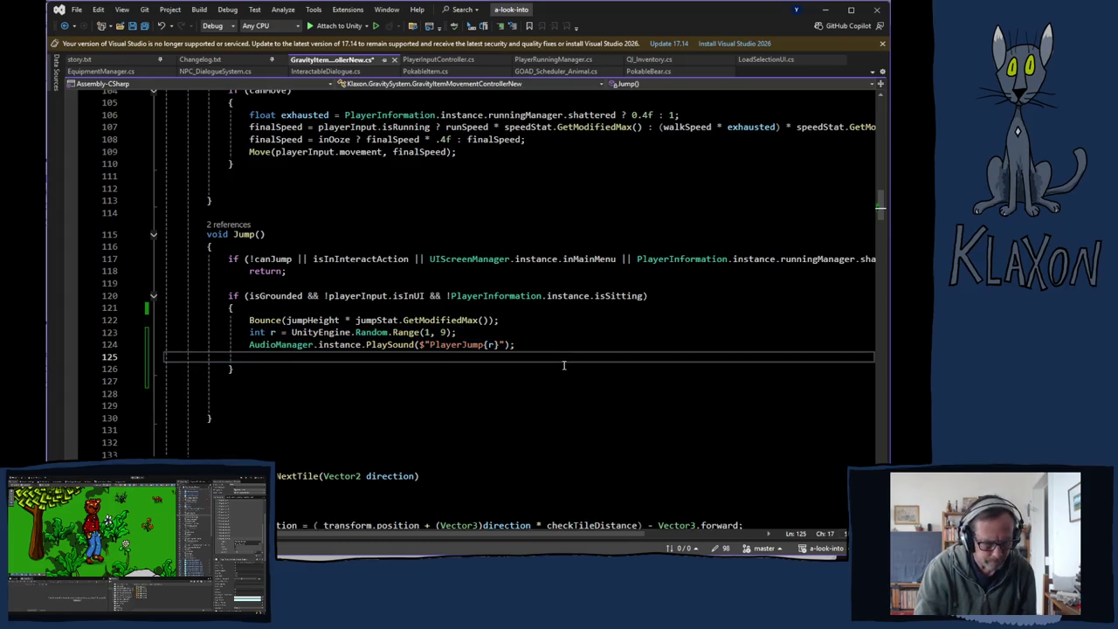
key(ctrl+v)
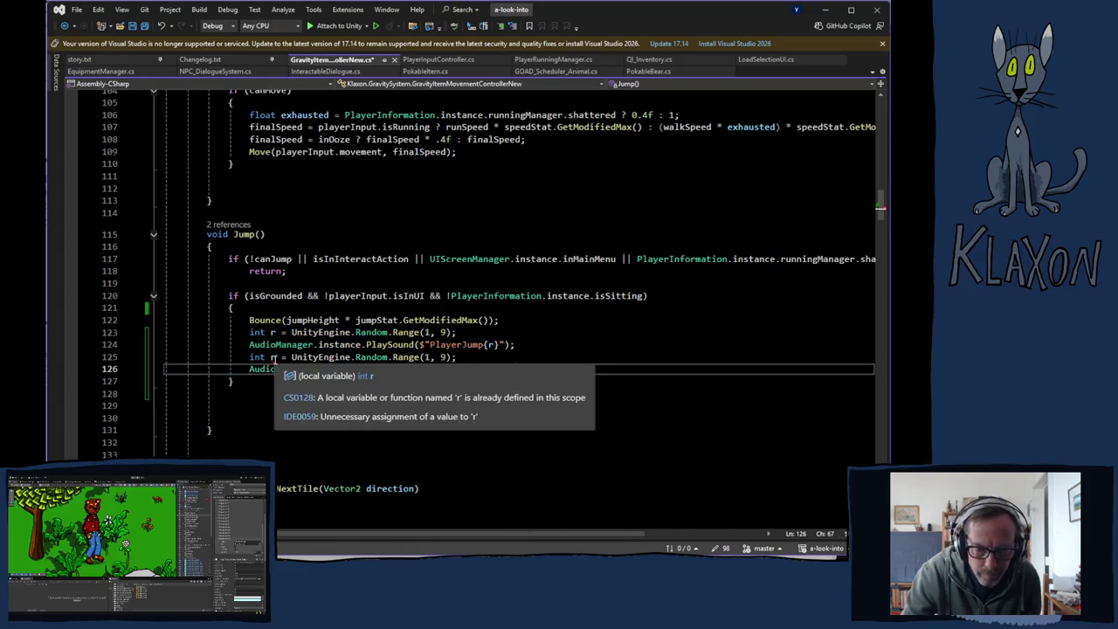
click(277, 333)
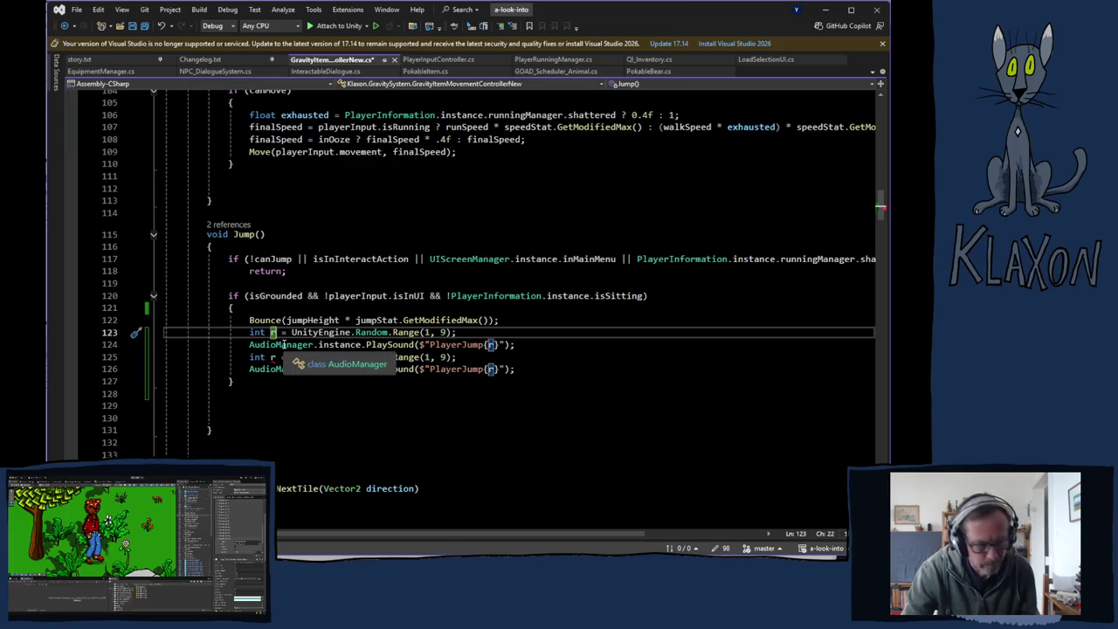
text(1)
key(Tab)
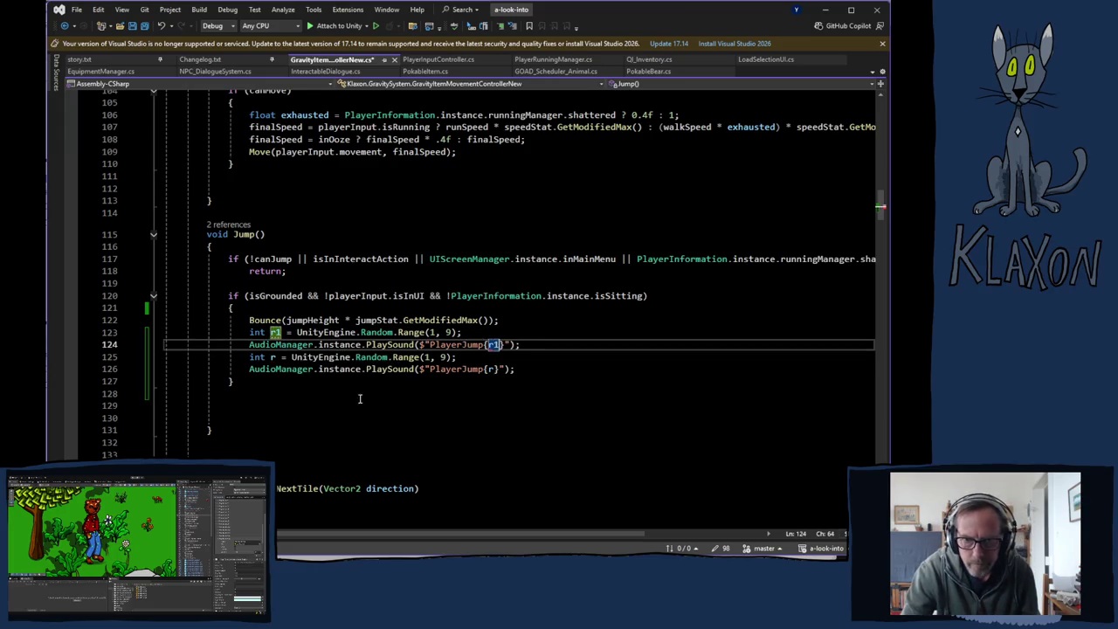
- Make the copied lines pick r2 from Random.Range(1, 7) and play PlayerJumpB{r2}
click(278, 357)
text(2)
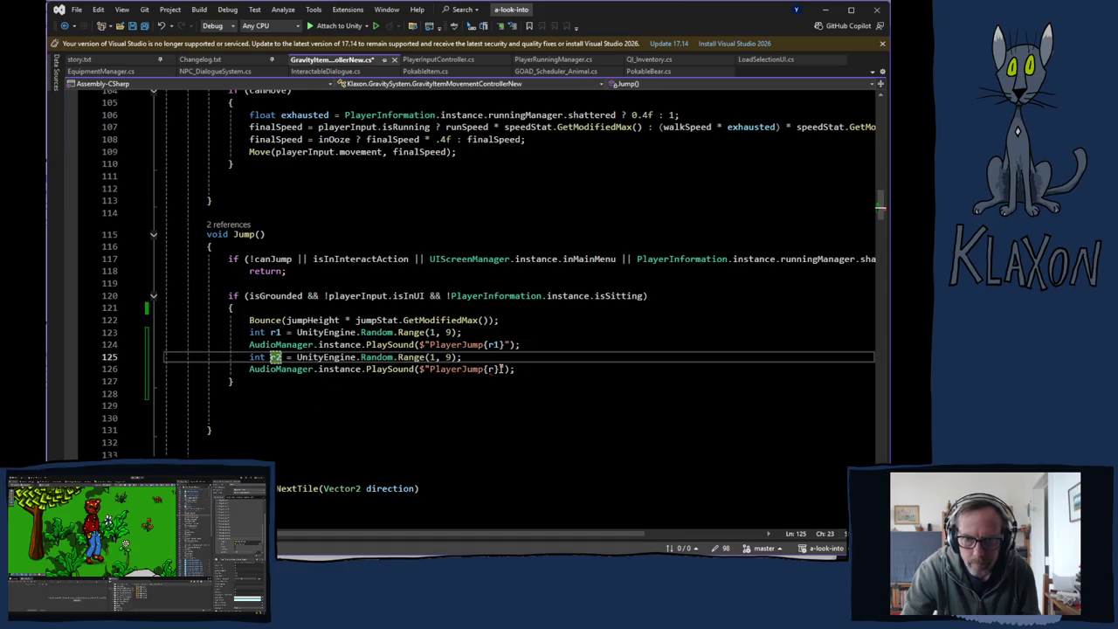
text(2)
click(448, 357)
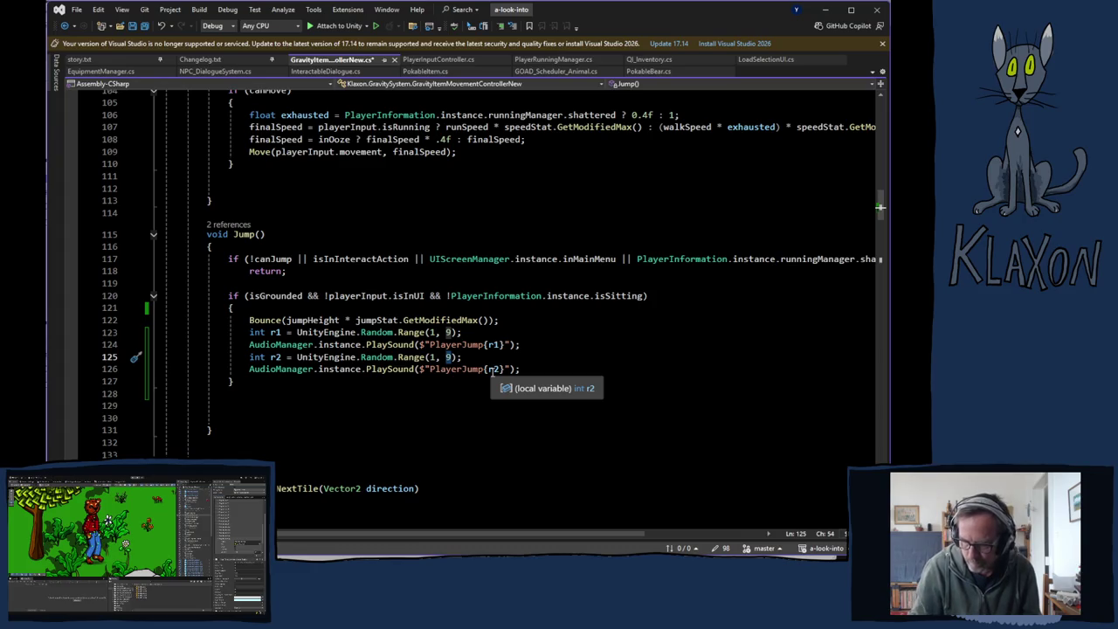
text(7)
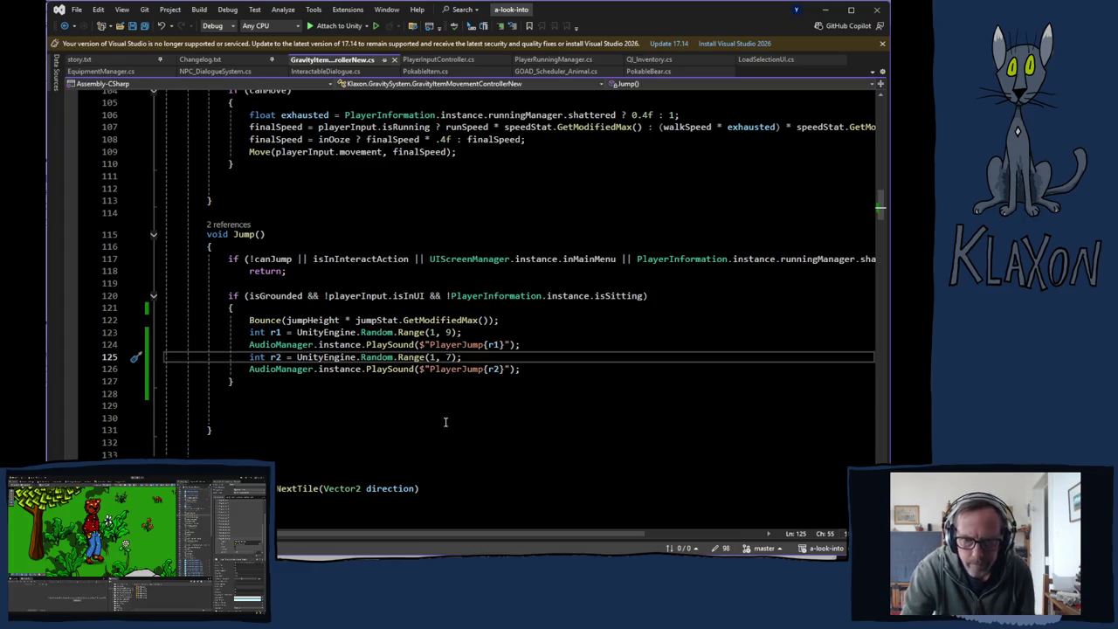
click(485, 369)
text(B)
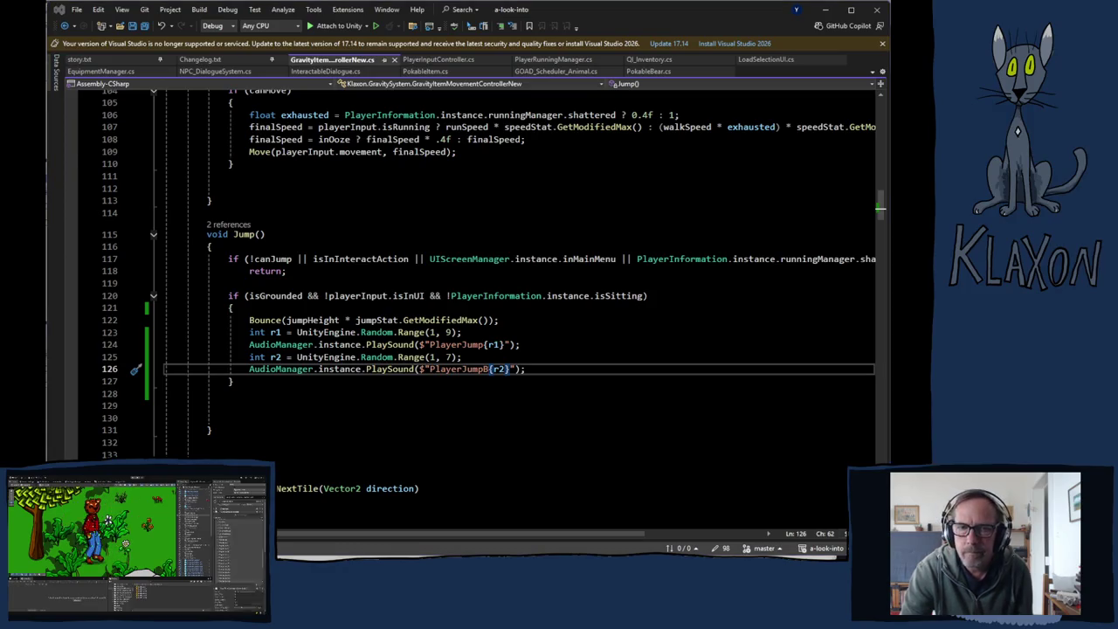
click(135, 164)
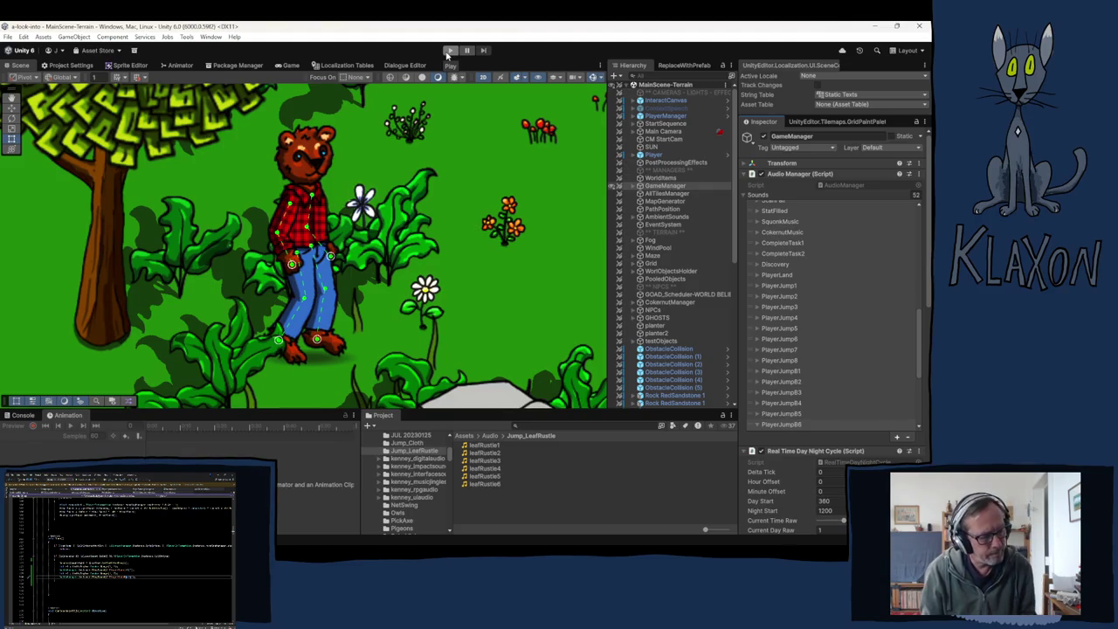
- Enter play mode, start a new game, and accept the default character
click(448, 50)
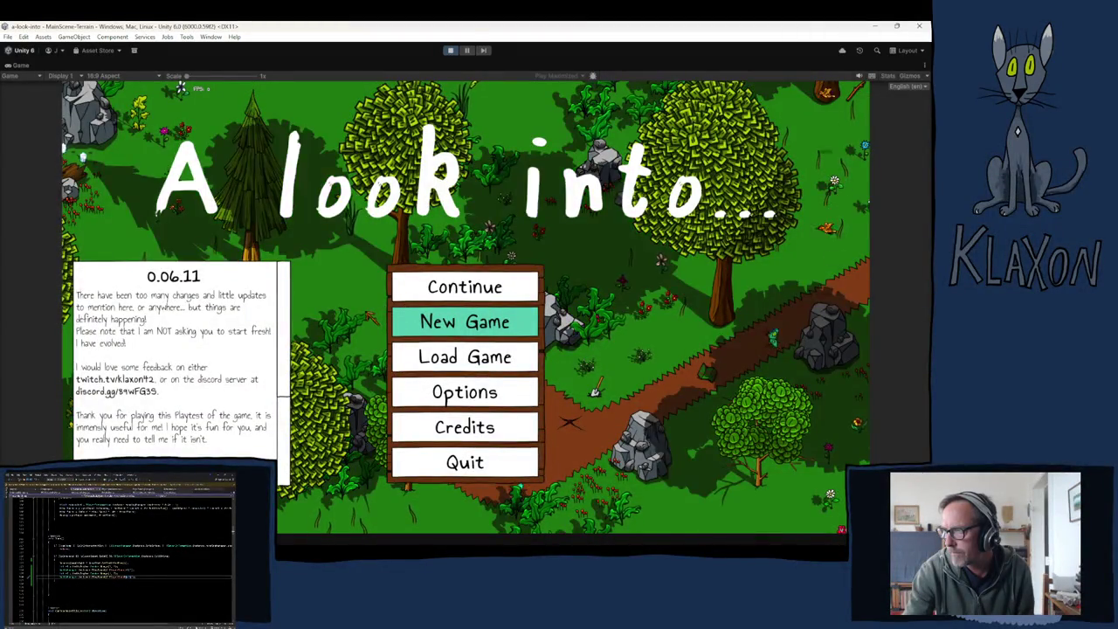
click(465, 322)
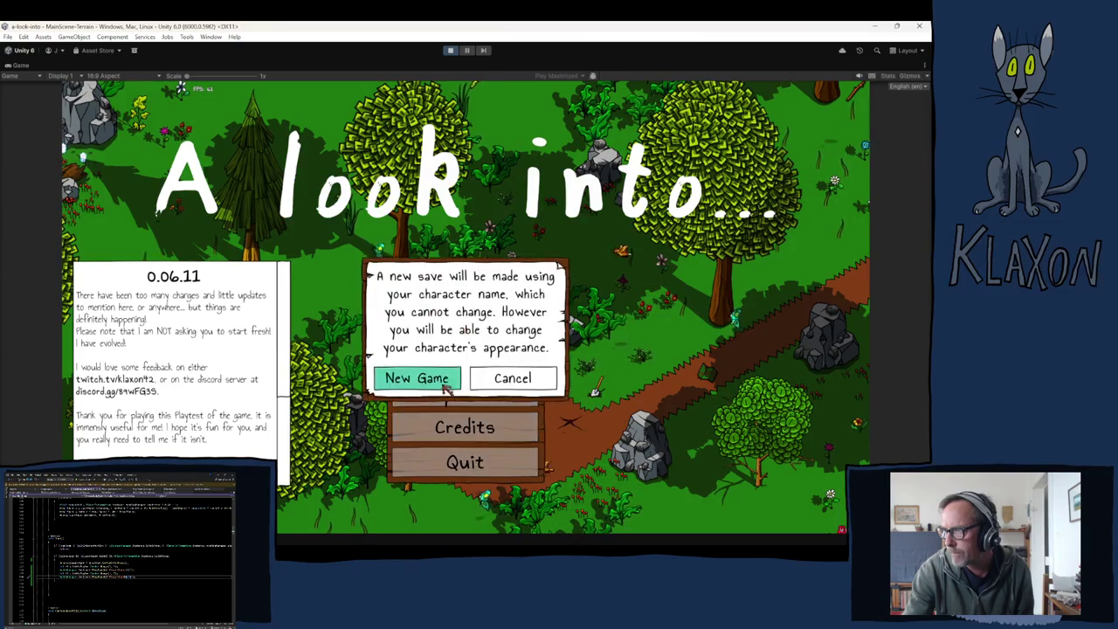
click(449, 377)
click(489, 392)
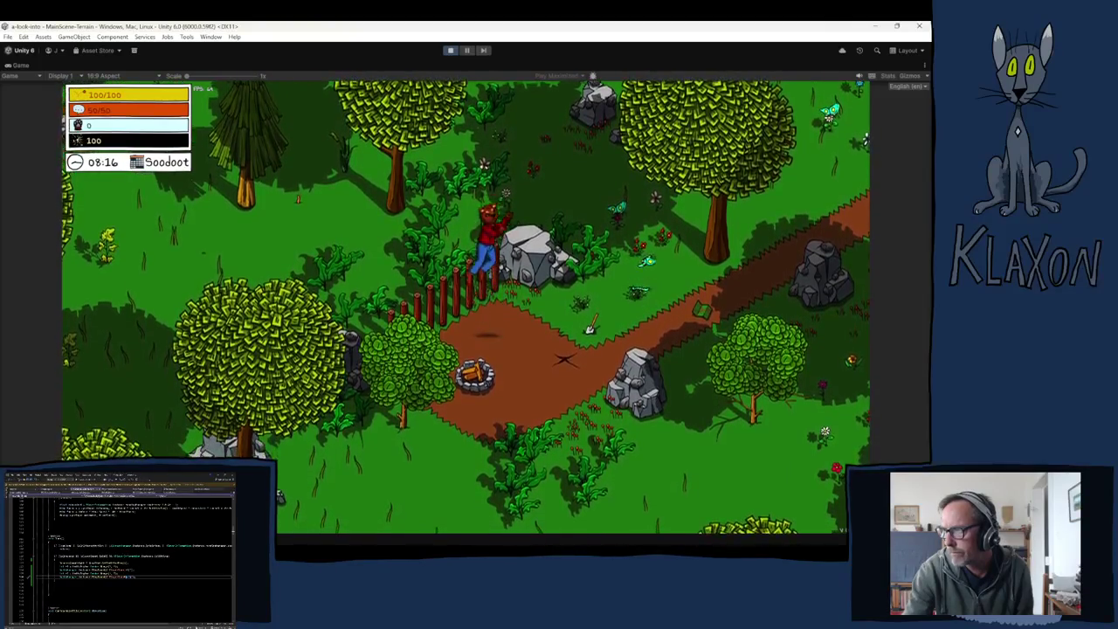
- Walk the character around the forest toward the barn to test the jump sounds, then stop the game
key(w)
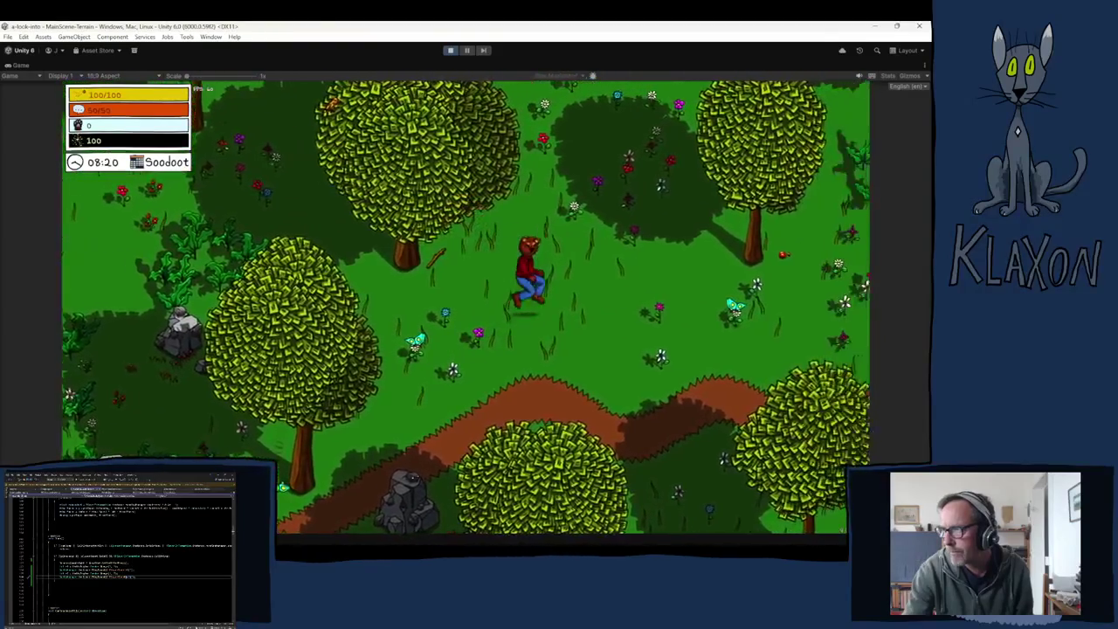
key(w)
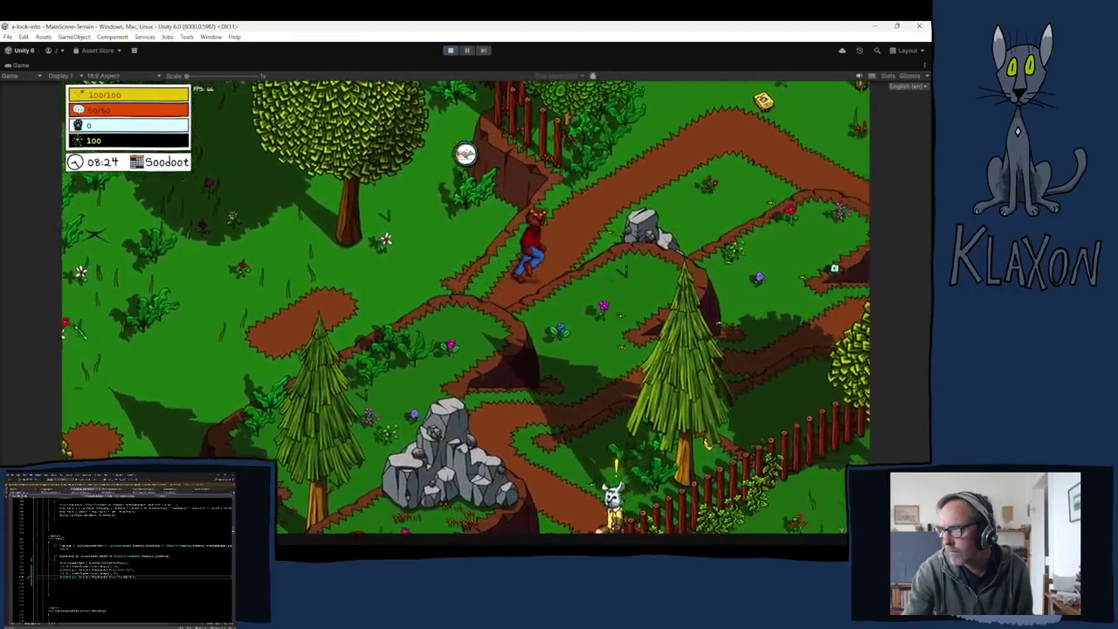
key(d)
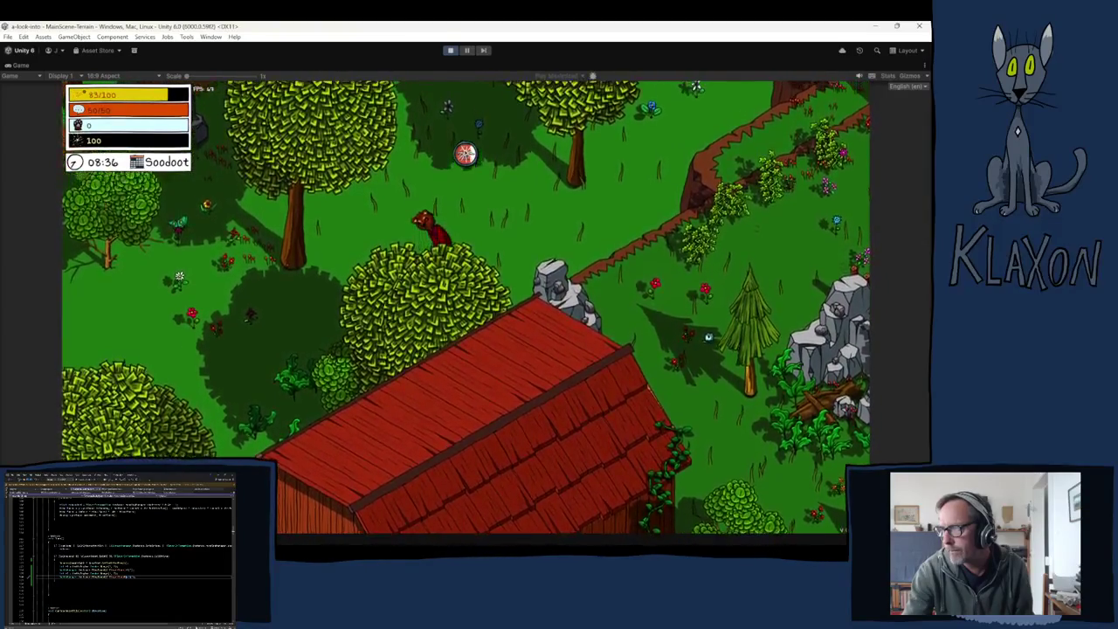
key(w)
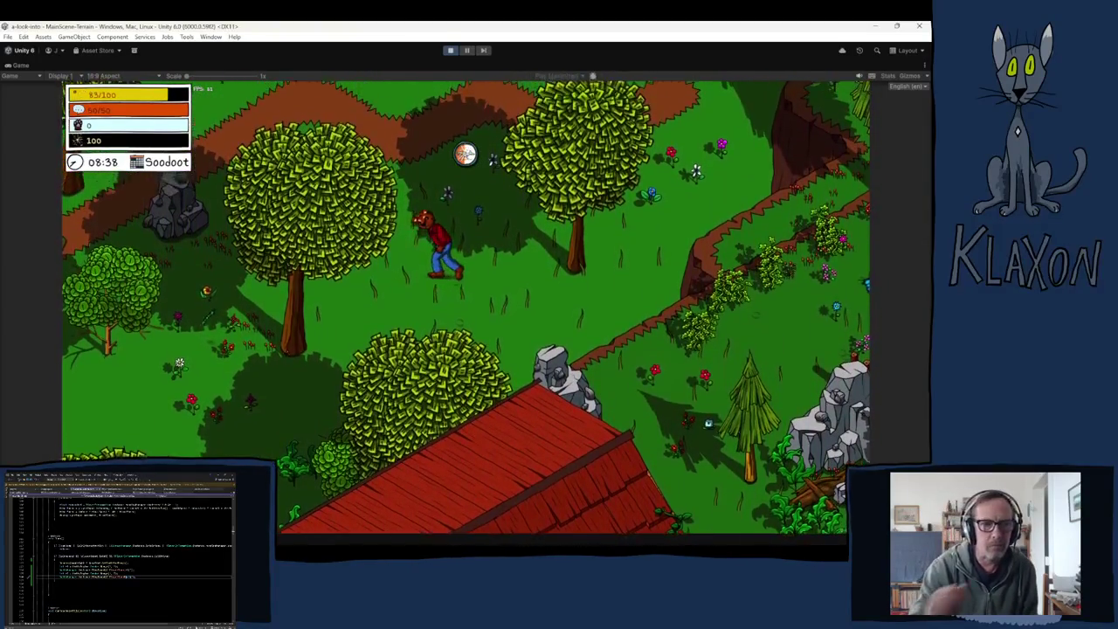
key(w)
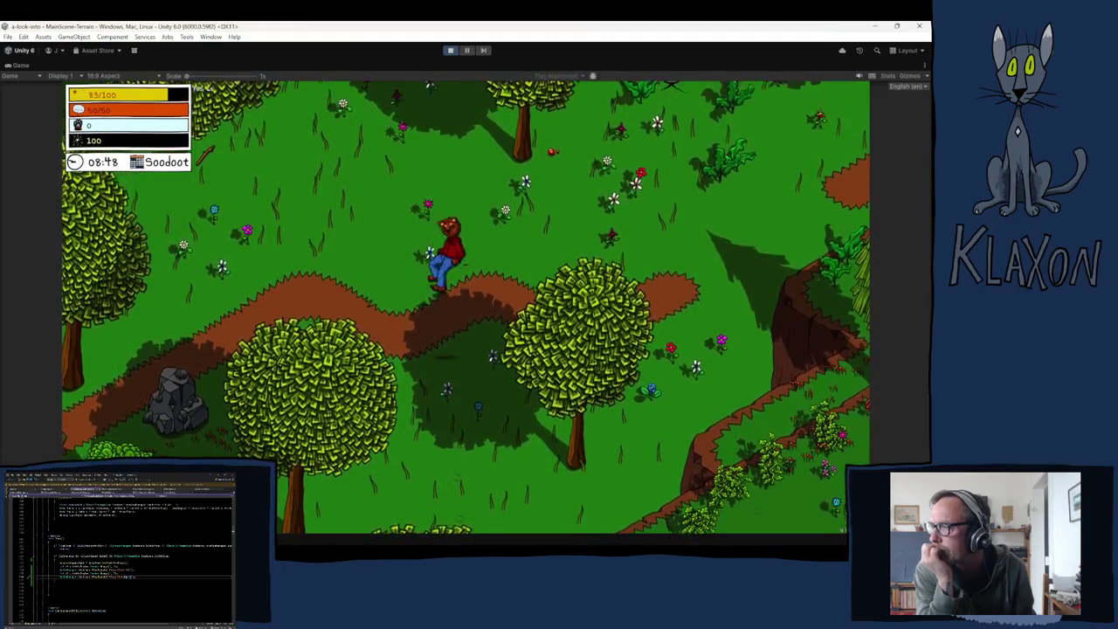
key(w)
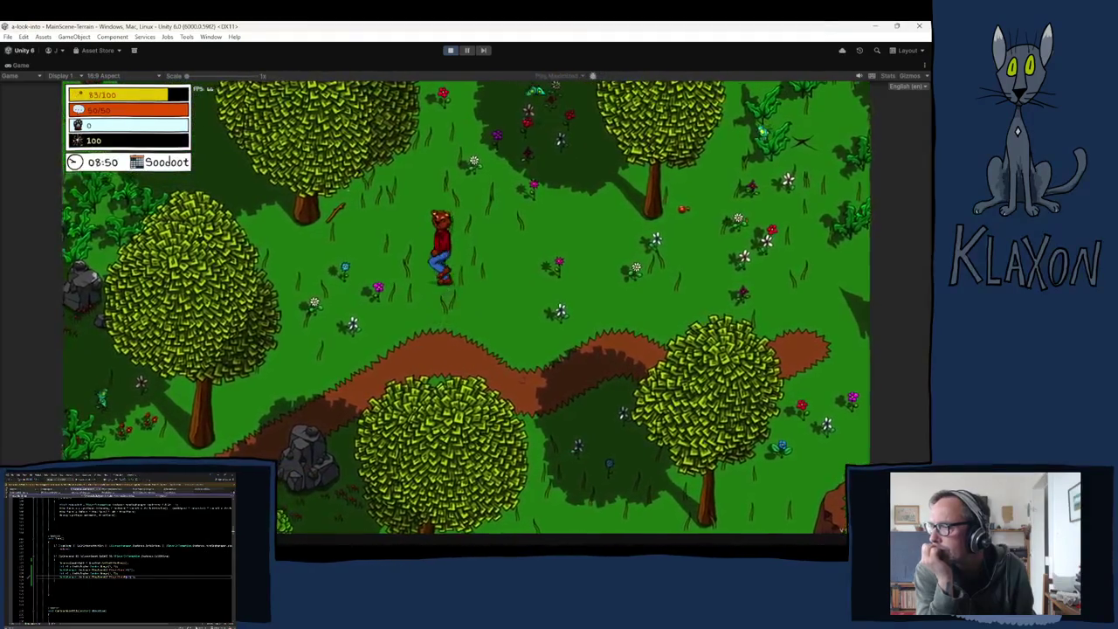
key(w)
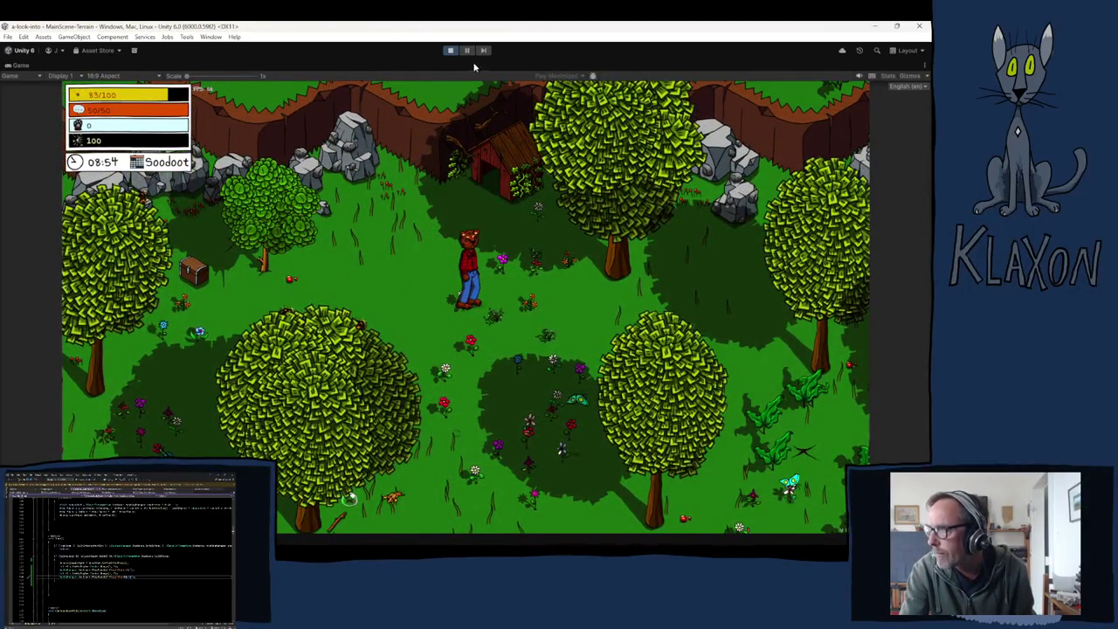
click(451, 50)
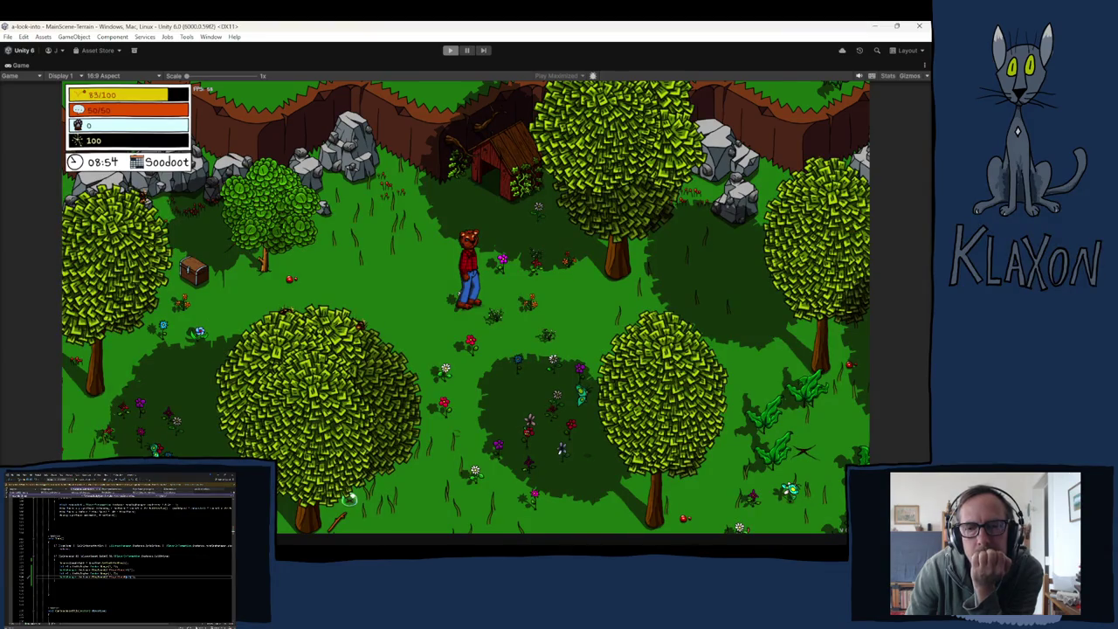
- Exit play mode with Ctrl+P to return to the editor and its 52-sound list
key(ctrl+p)
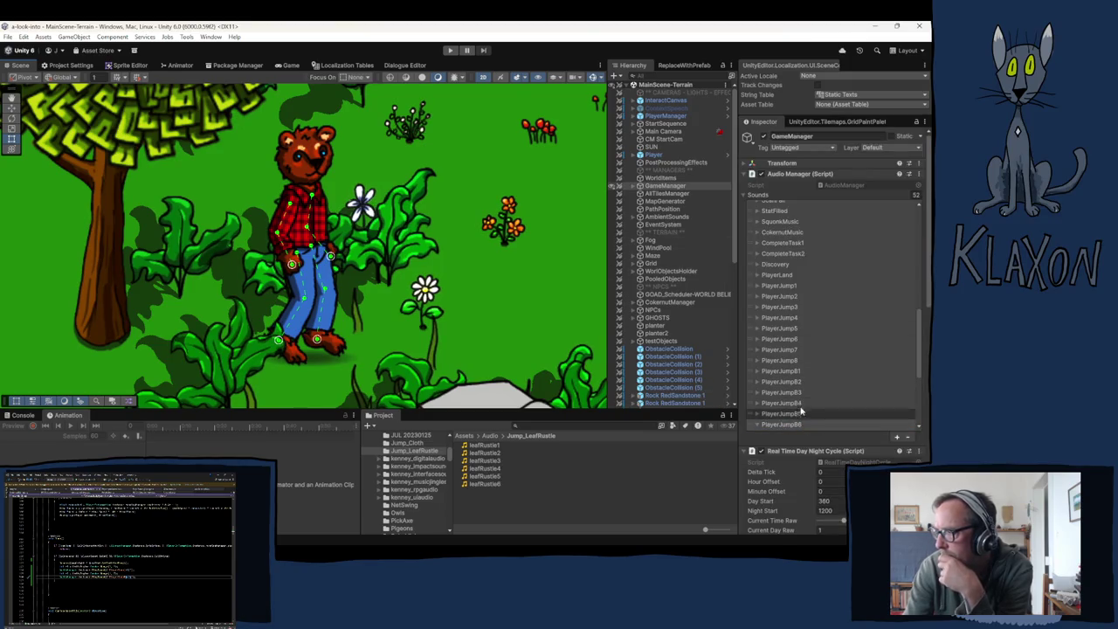
- Change PlayerJumpB1's volume from 0.12 to 0.1
click(766, 424)
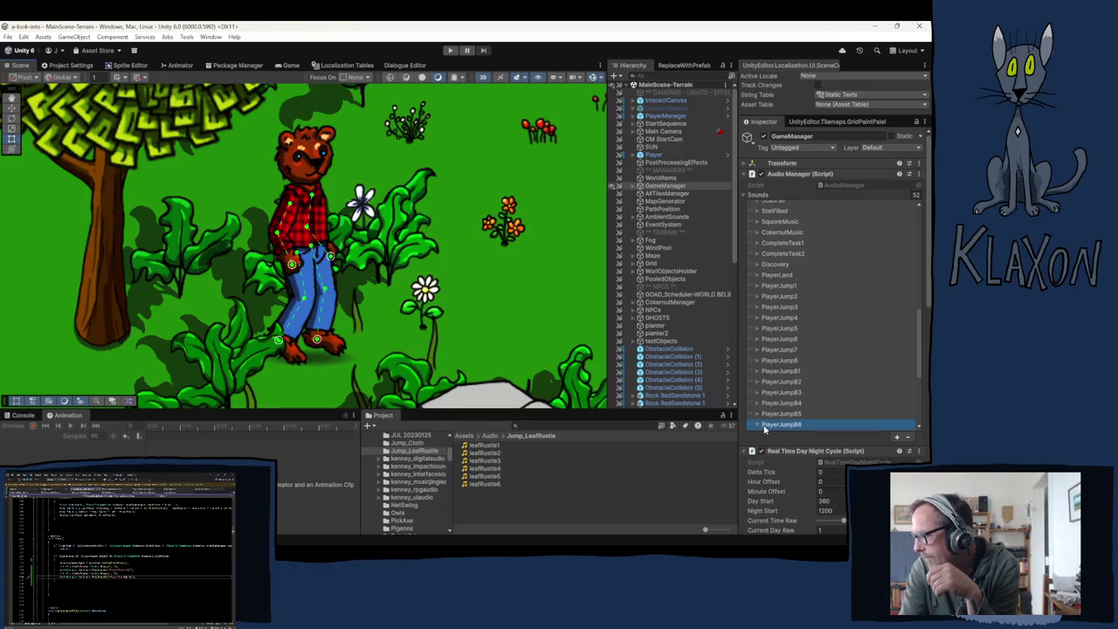
click(756, 391)
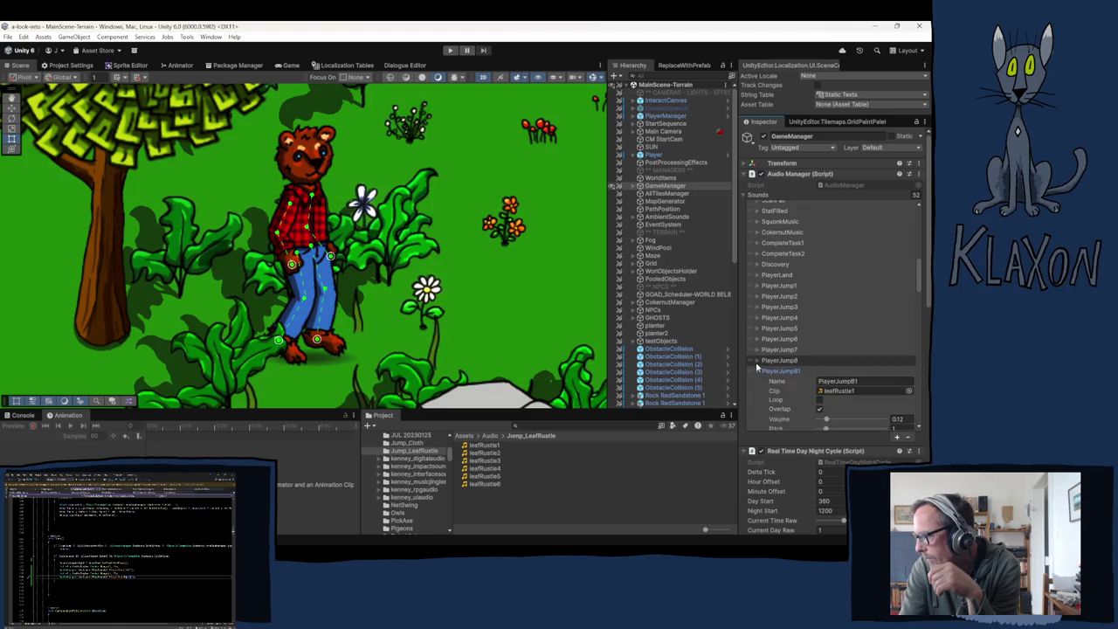
click(756, 371)
scroll(839, 389, down, 3)
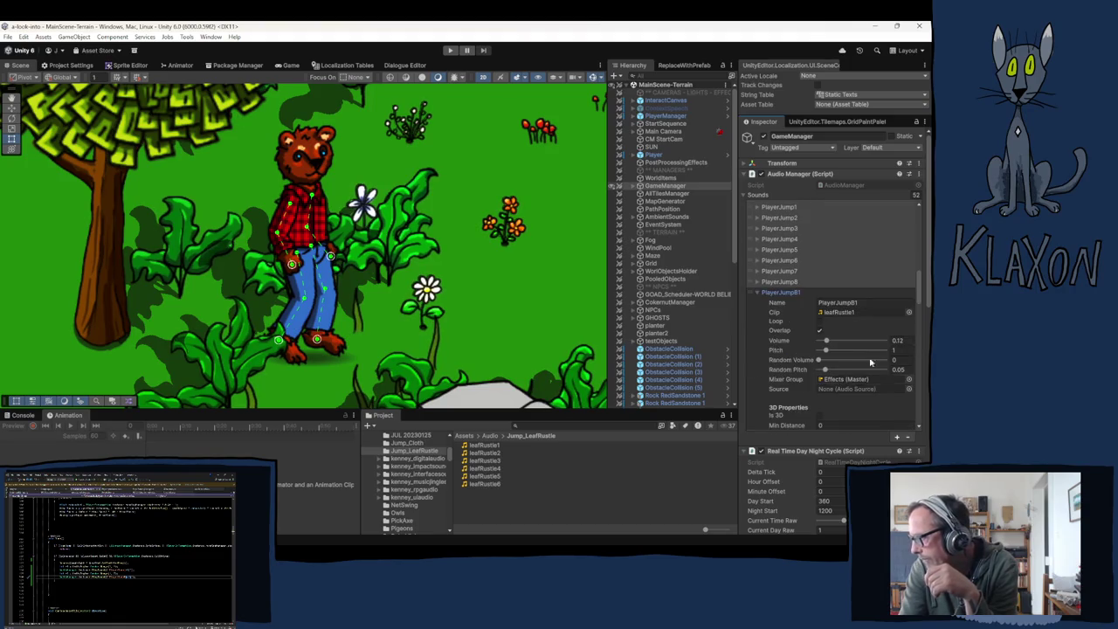
click(897, 351)
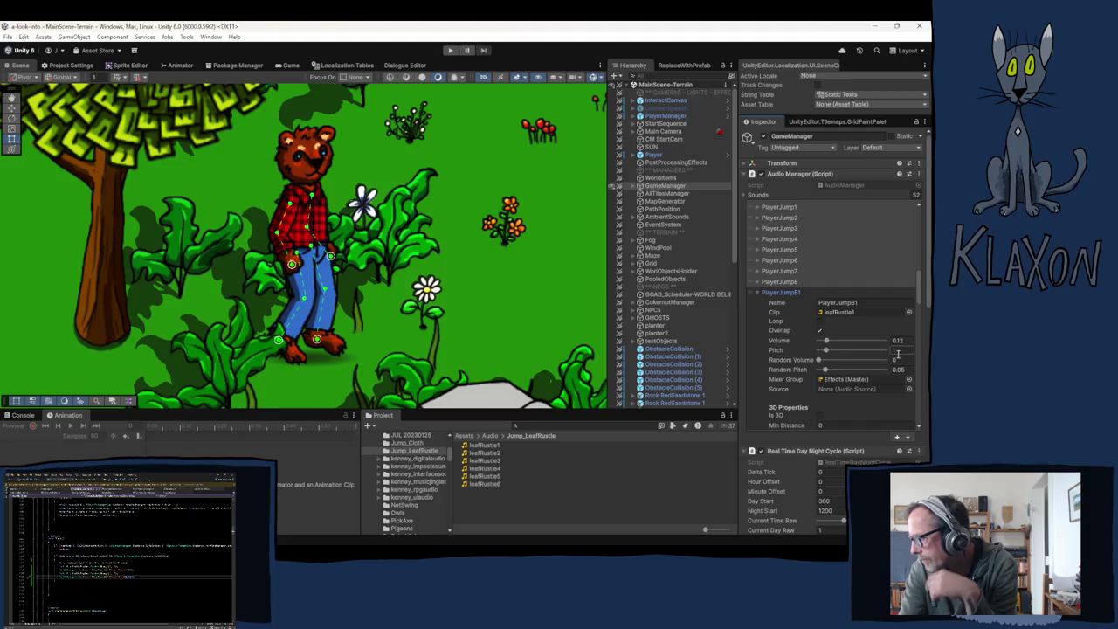
key(BackSpace)
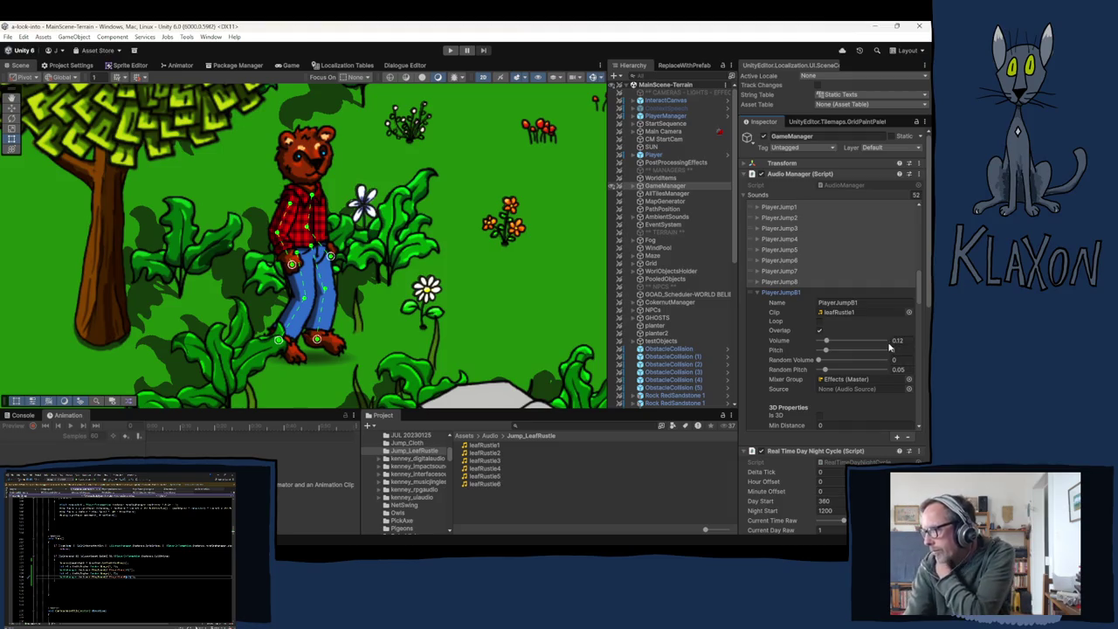
click(897, 340)
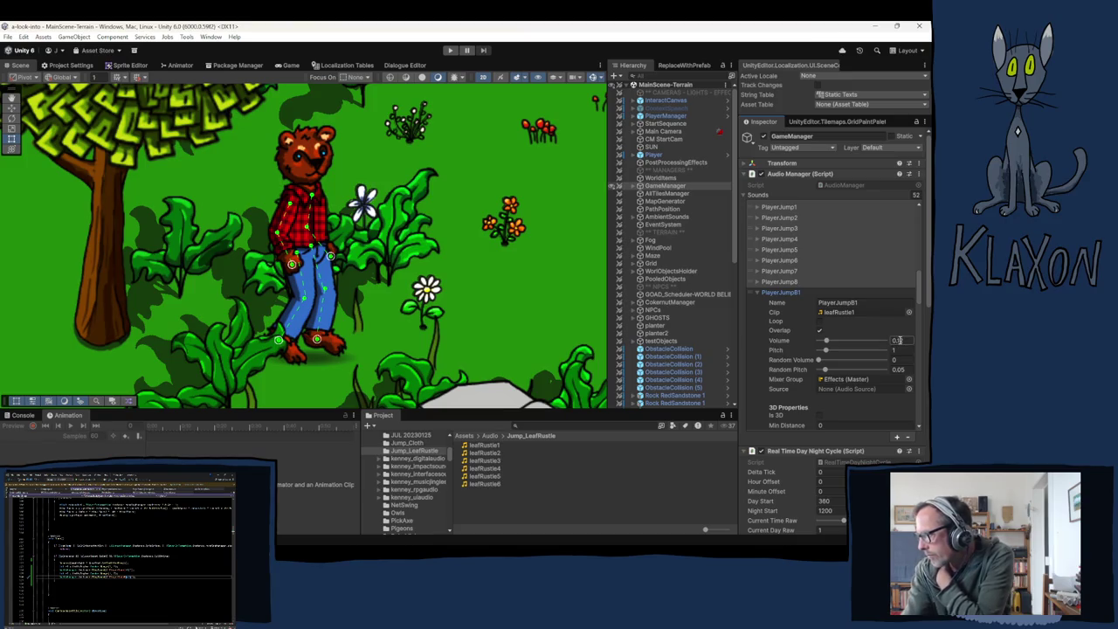
double_click(909, 342)
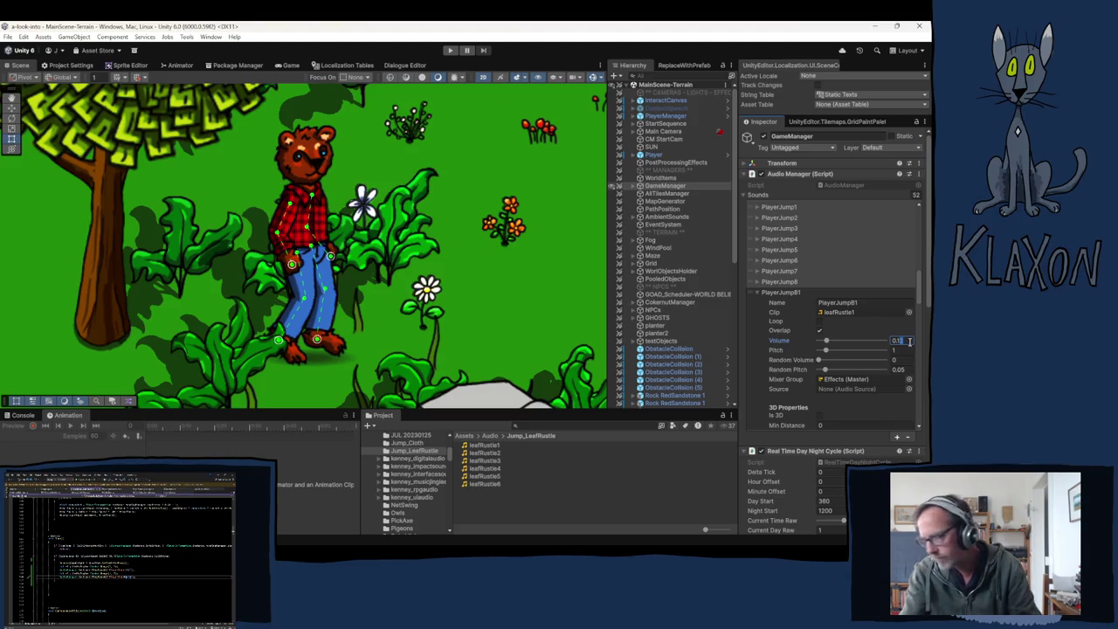
text(0.1)
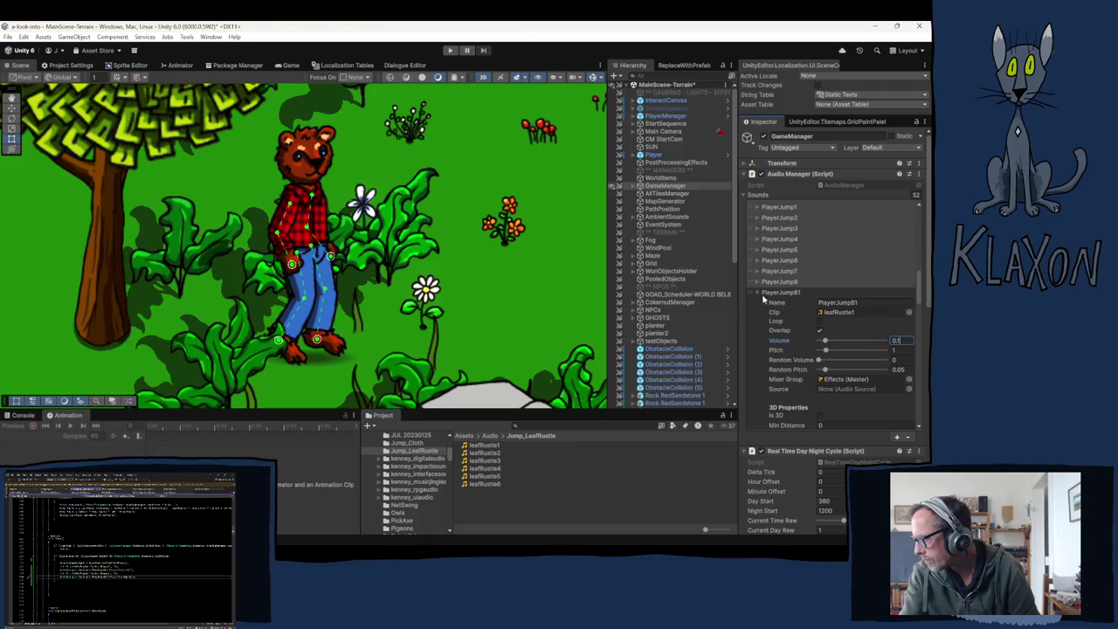
- Set the PlayerJumpB2, PlayerJumpB3 and PlayerJumpB4 volumes to 0.1
click(756, 292)
click(897, 351)
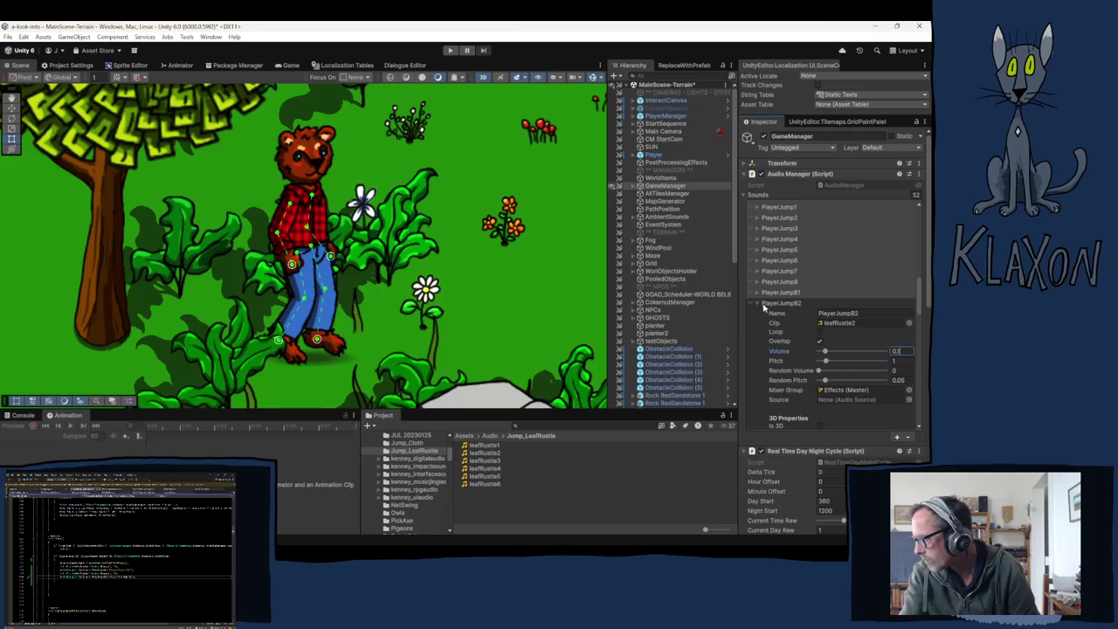
click(757, 302)
click(896, 360)
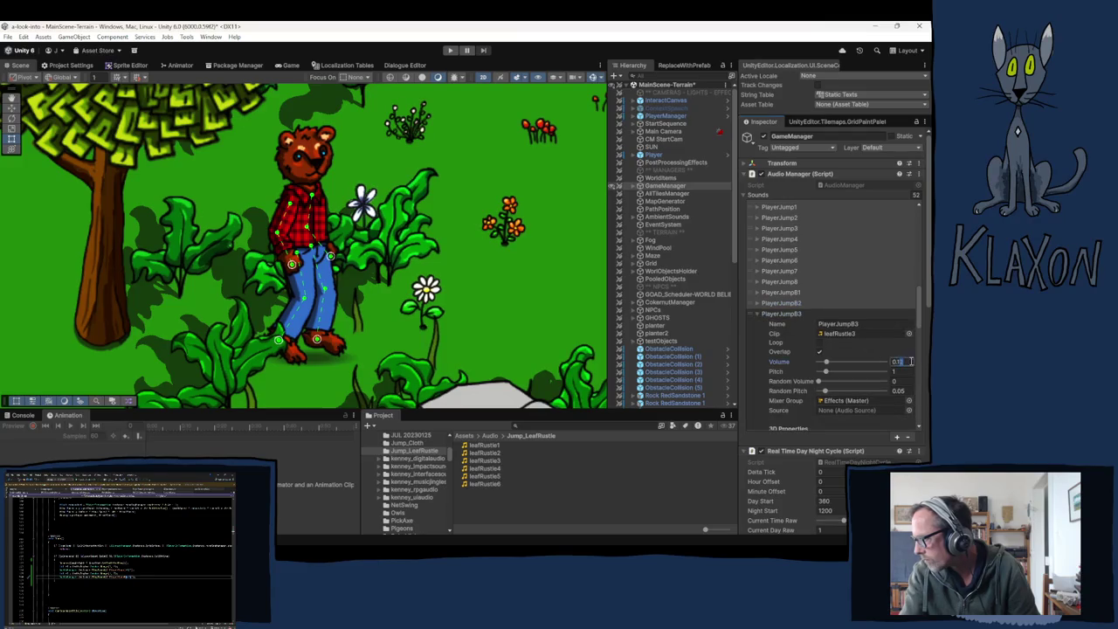
click(759, 315)
click(758, 325)
click(897, 373)
- Set the PlayerJumpB5 and PlayerJumpB6 volumes to 0.1 and collapse the entries
click(758, 324)
click(758, 335)
click(898, 382)
key(BackSpace)
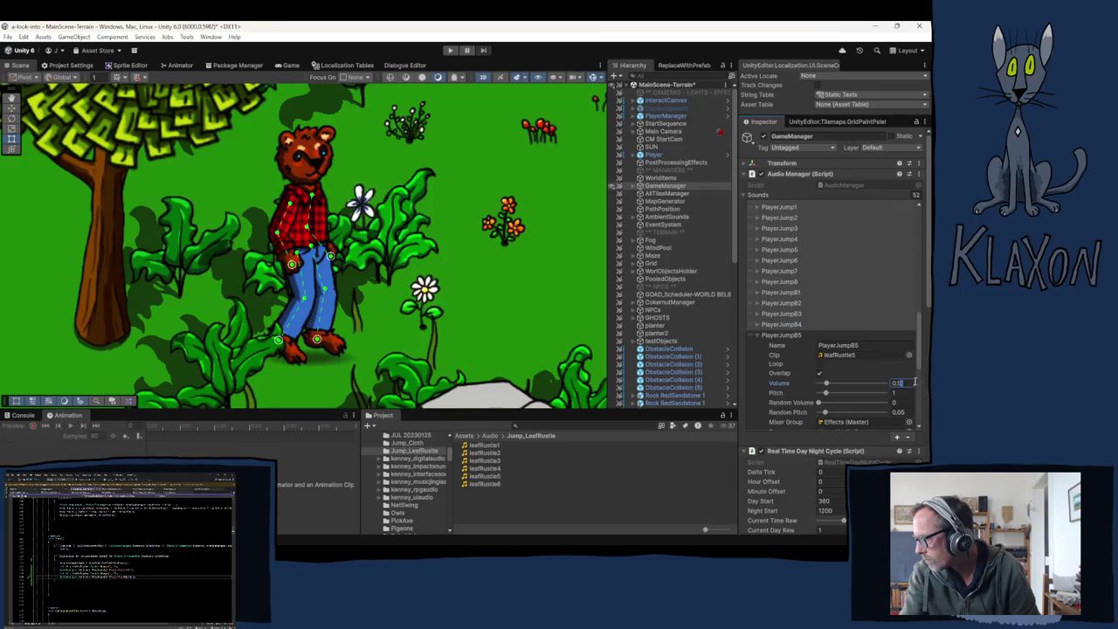
click(758, 335)
click(758, 345)
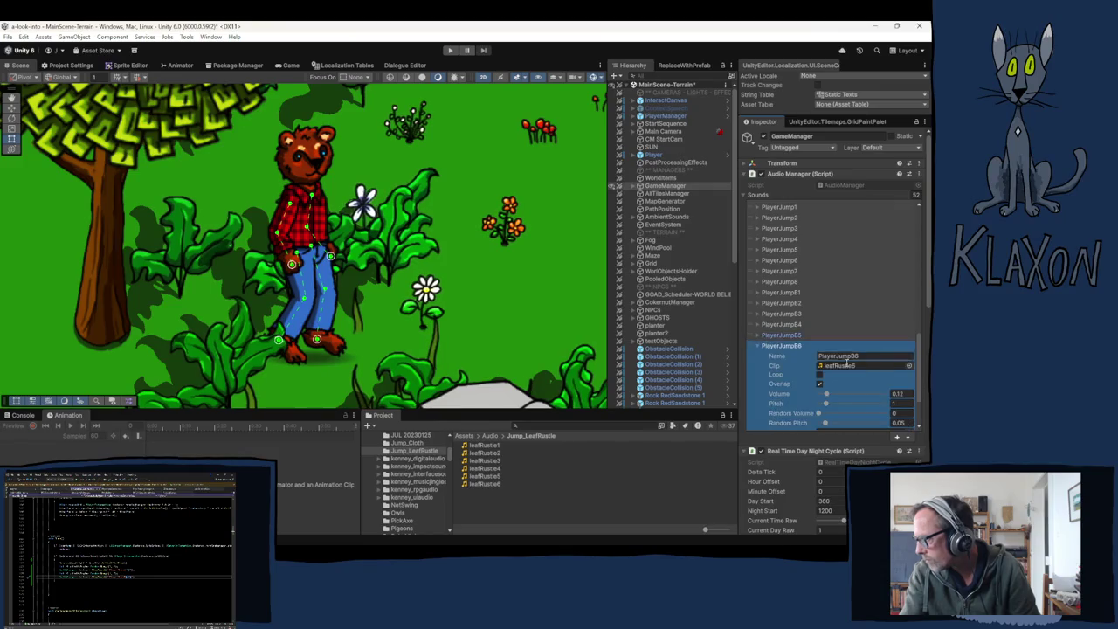
click(898, 393)
key(BackSpace)
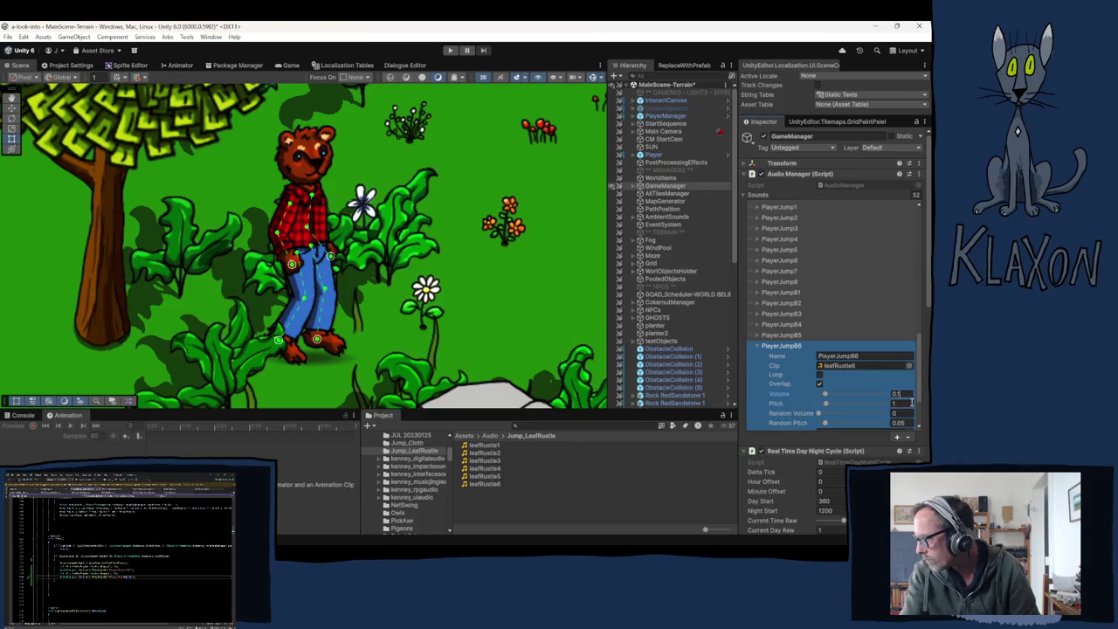
click(759, 347)
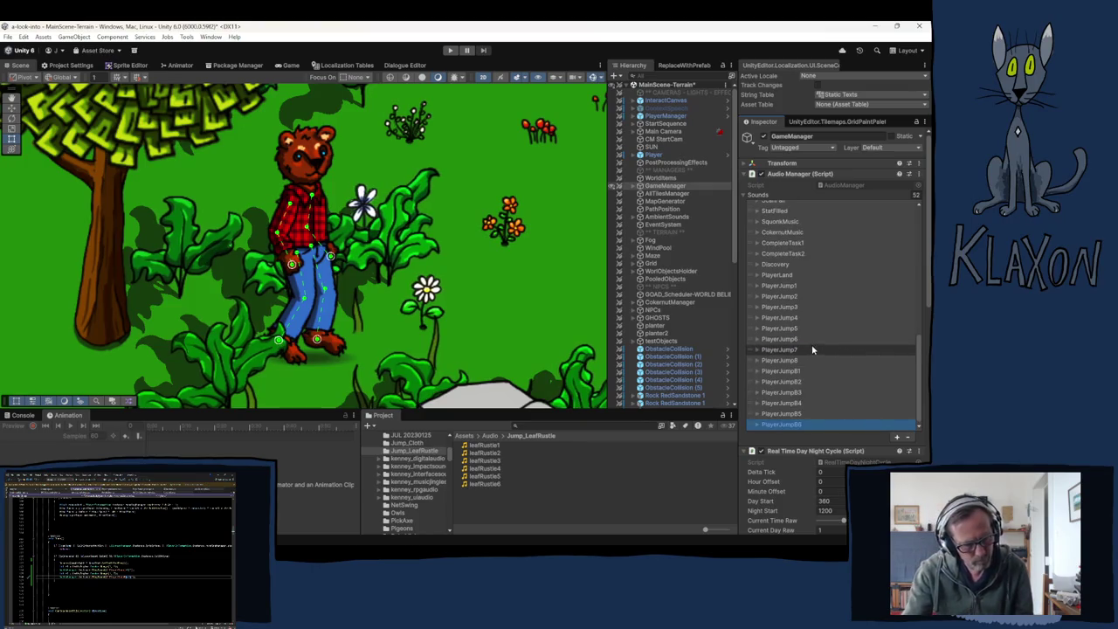
- Expand PlayerJump8 to view its settings, including volume 0.12 and pitch 1.2
click(757, 362)
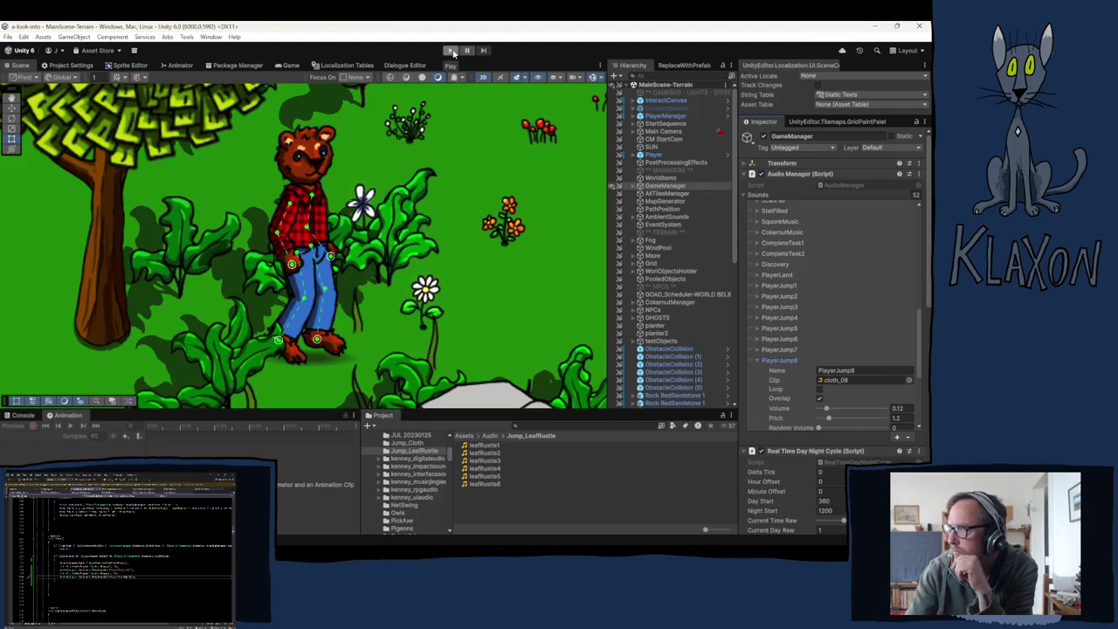
- Enter play mode to bring up the 'A look into...' title menu, version 0.06.11
click(452, 50)
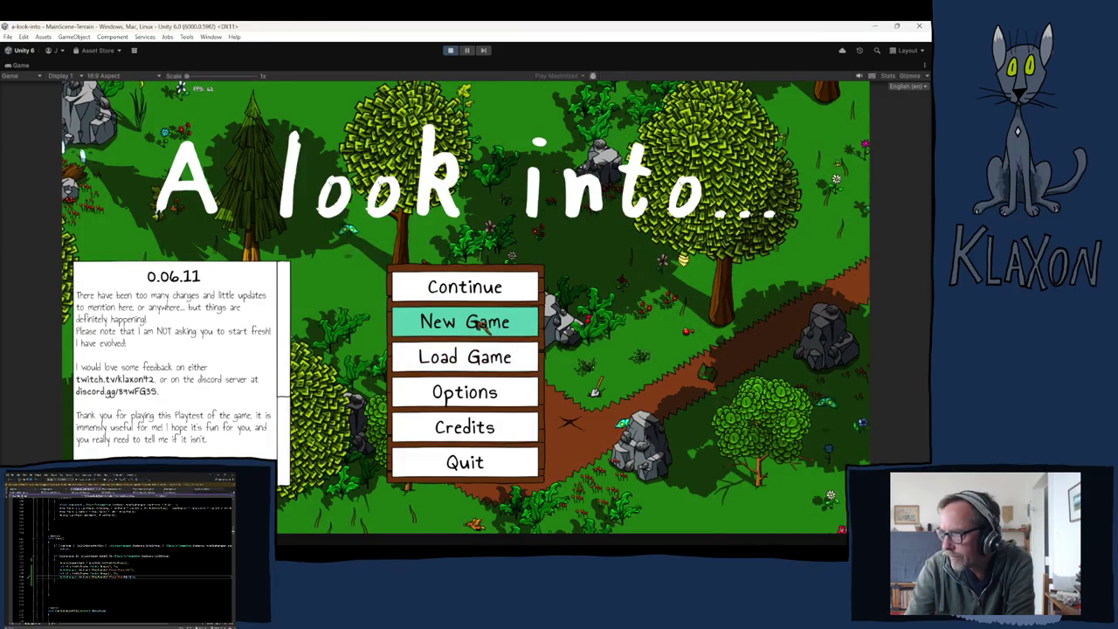
- Start a new game, confirm the fresh save, and accept the default character
click(472, 324)
click(417, 377)
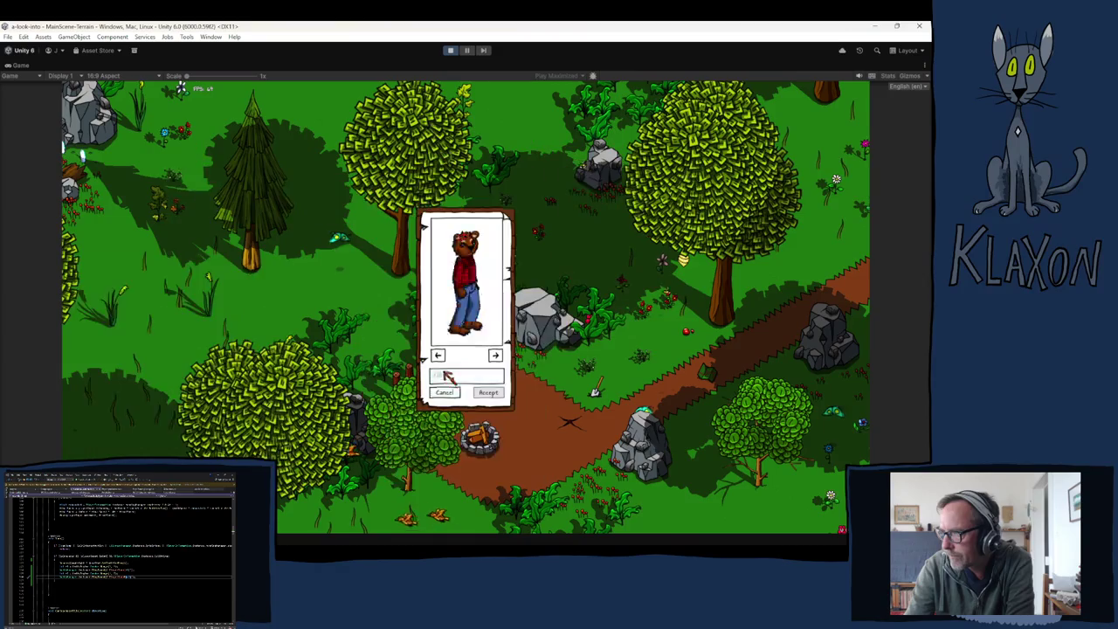
click(489, 392)
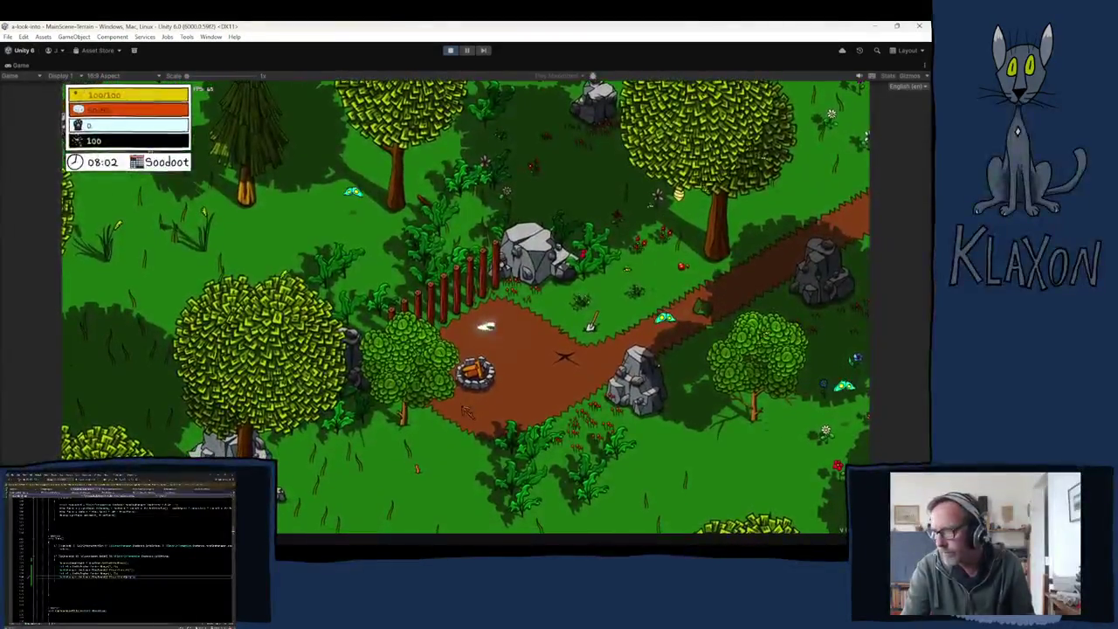
- Walk and run the character along the forest paths past the campfire and lake
key(w)
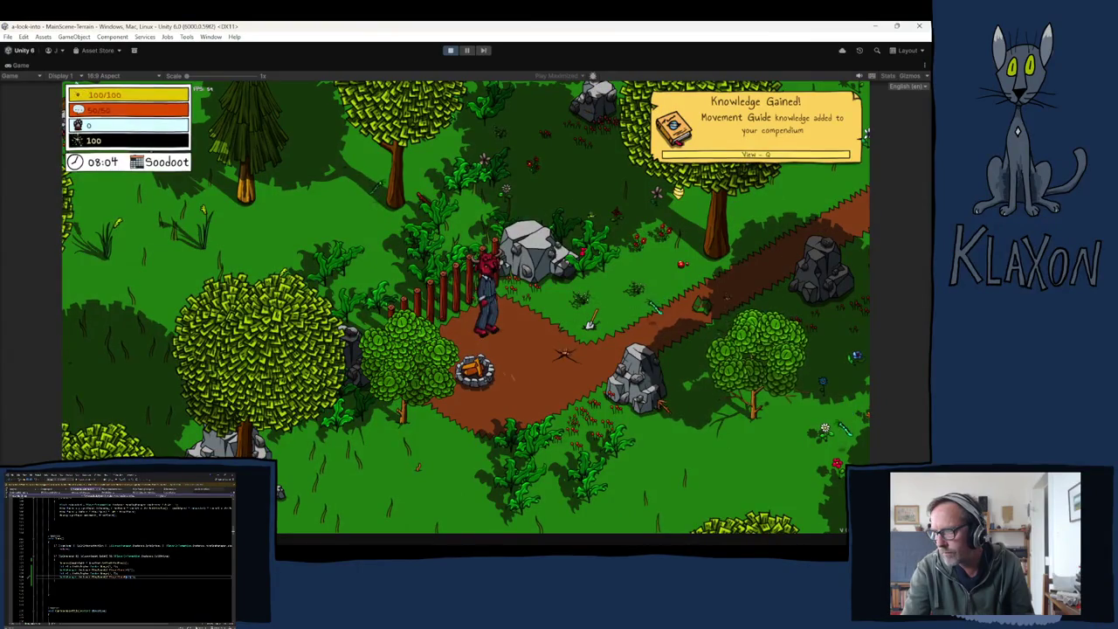
key(s)
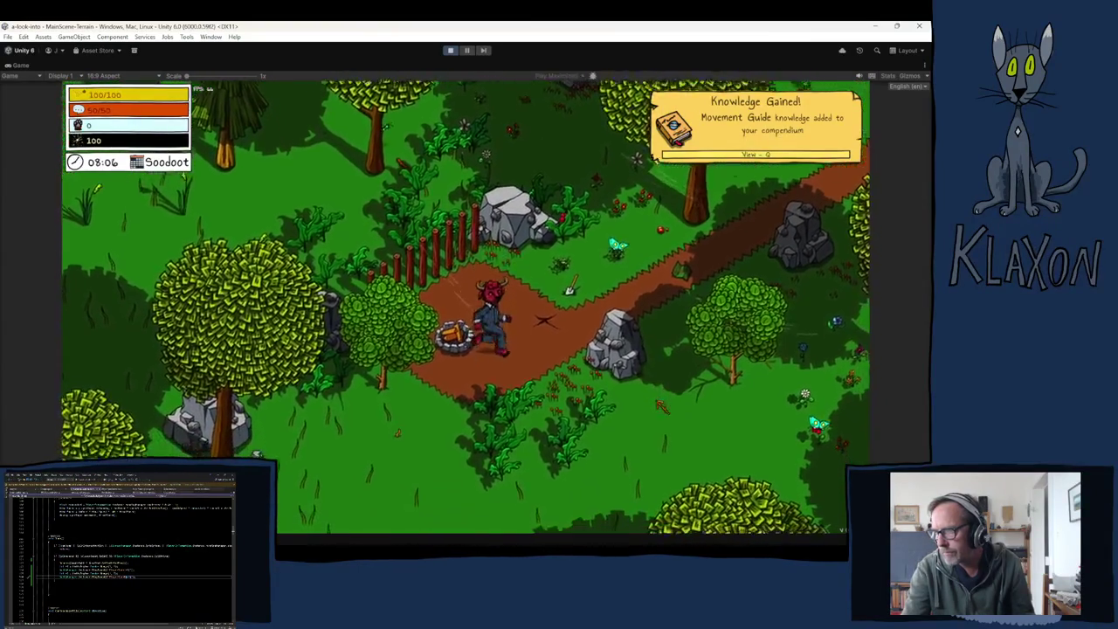
key(a)
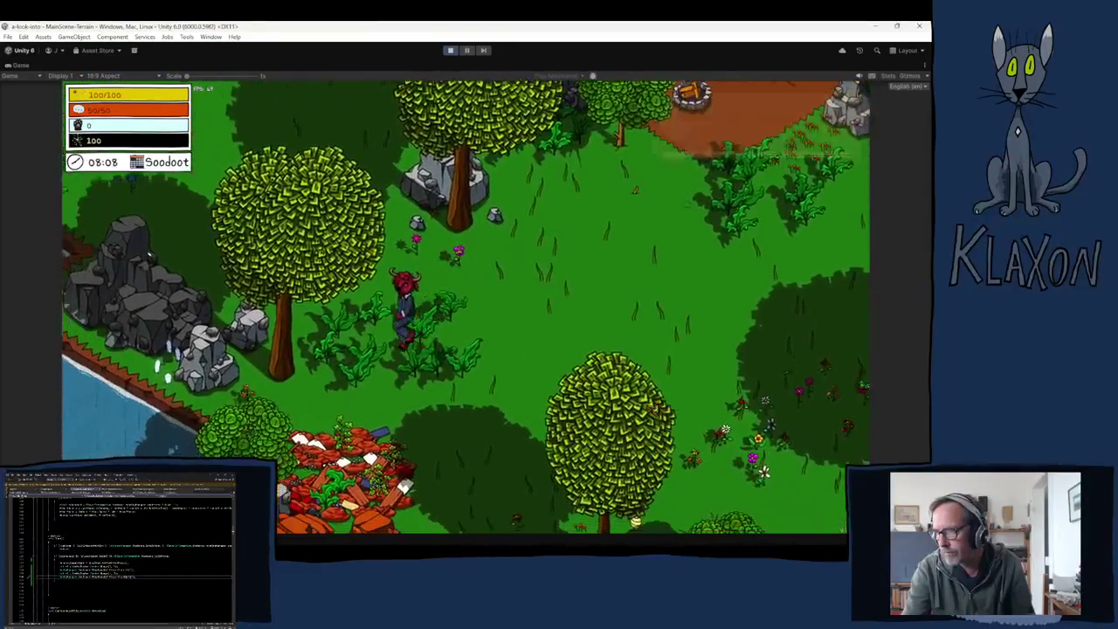
key(a)
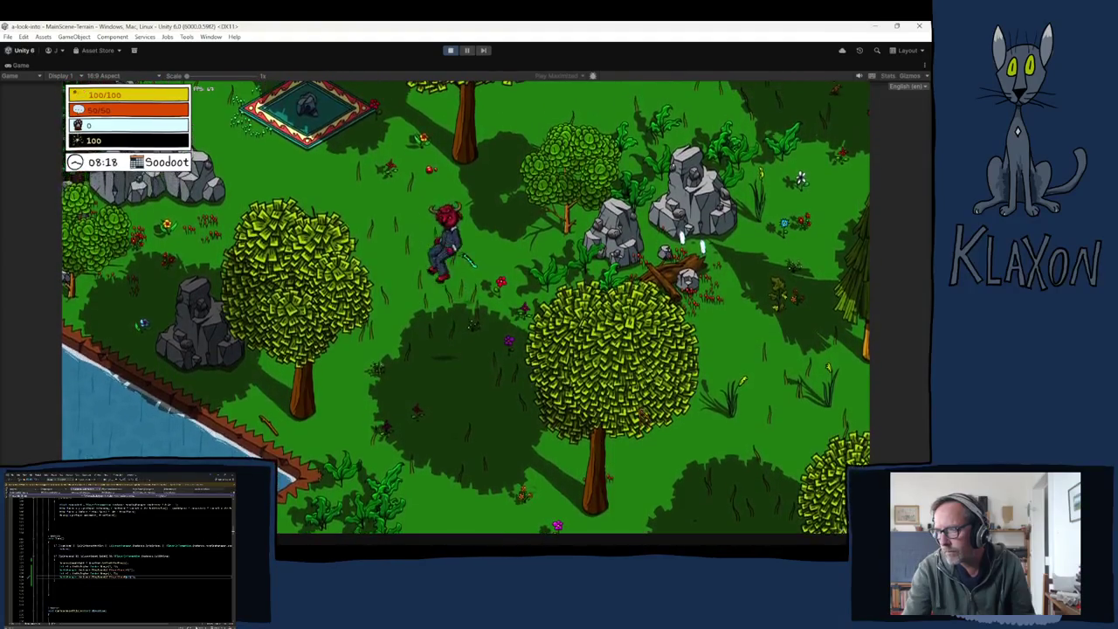
key(s)
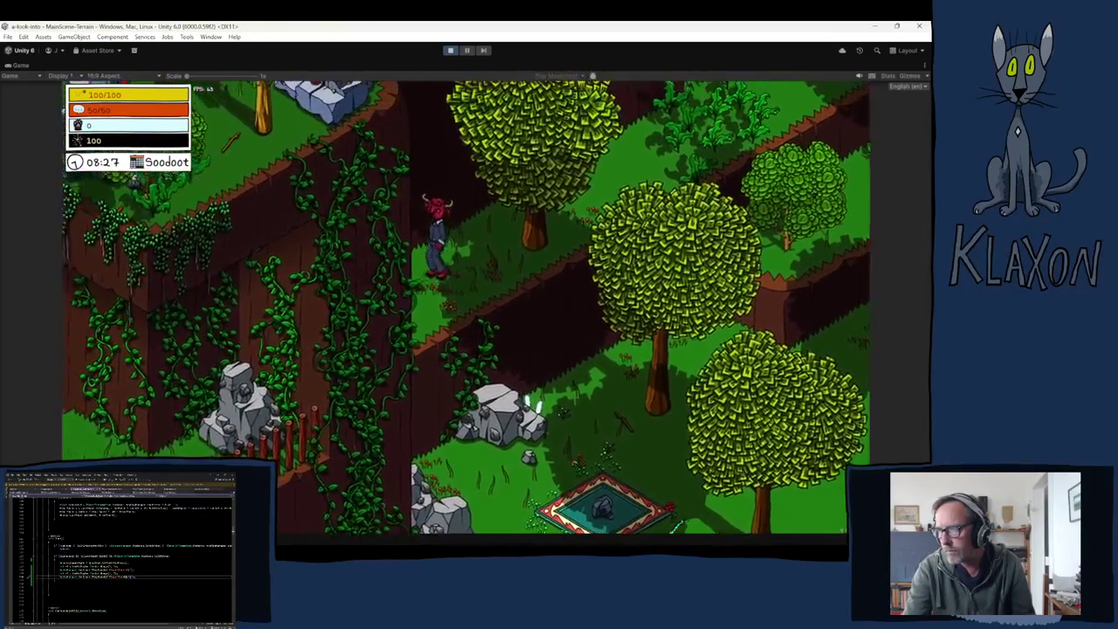
key(d)
key(d)
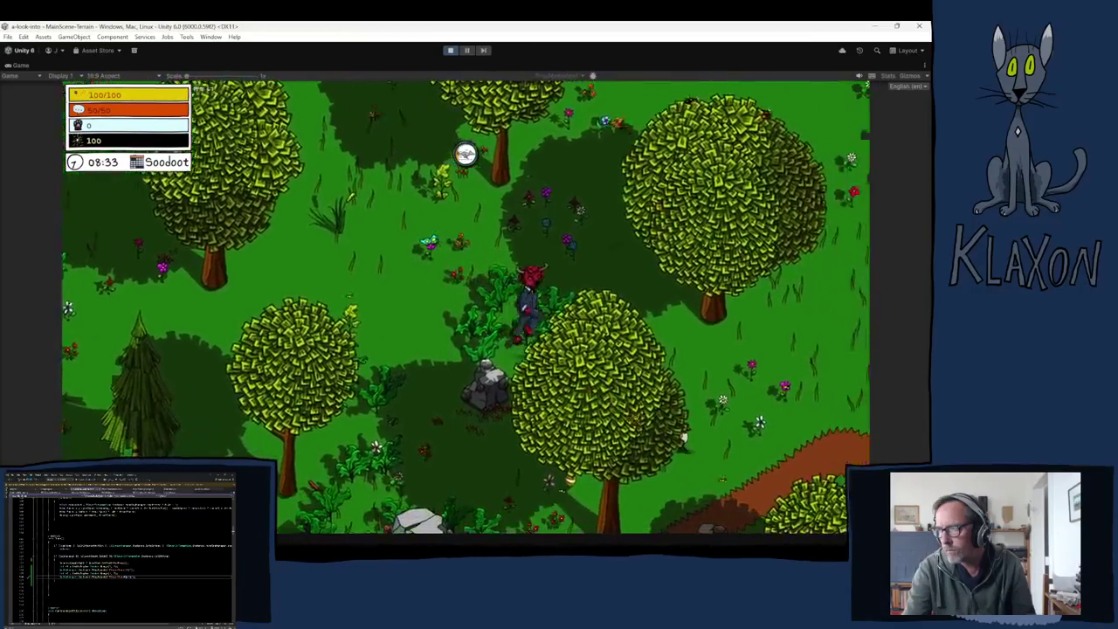
key(d)
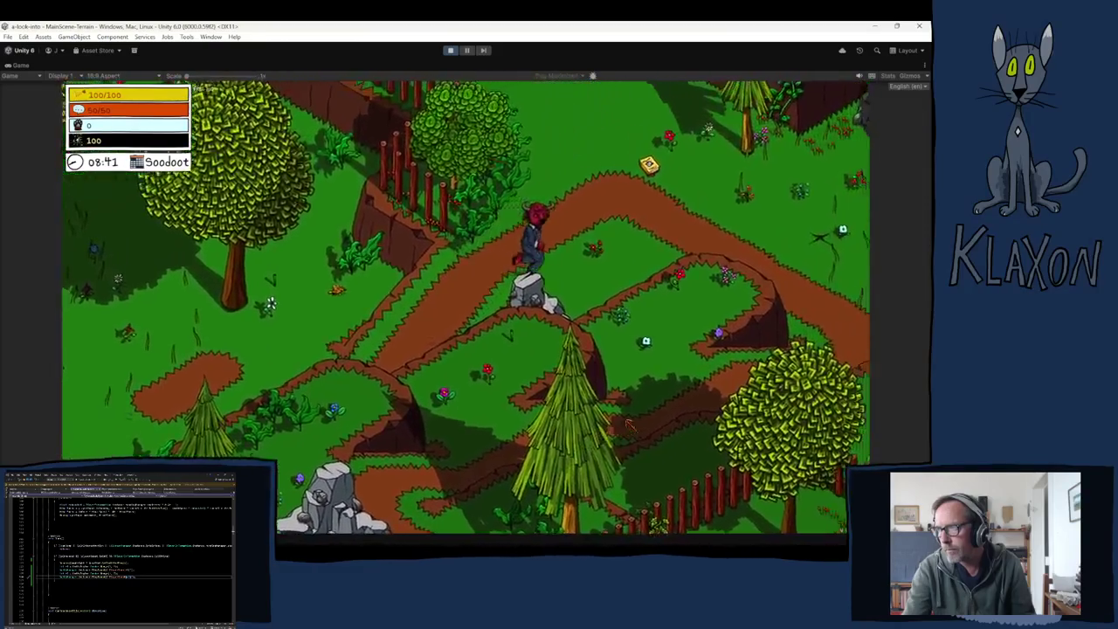
key(w)
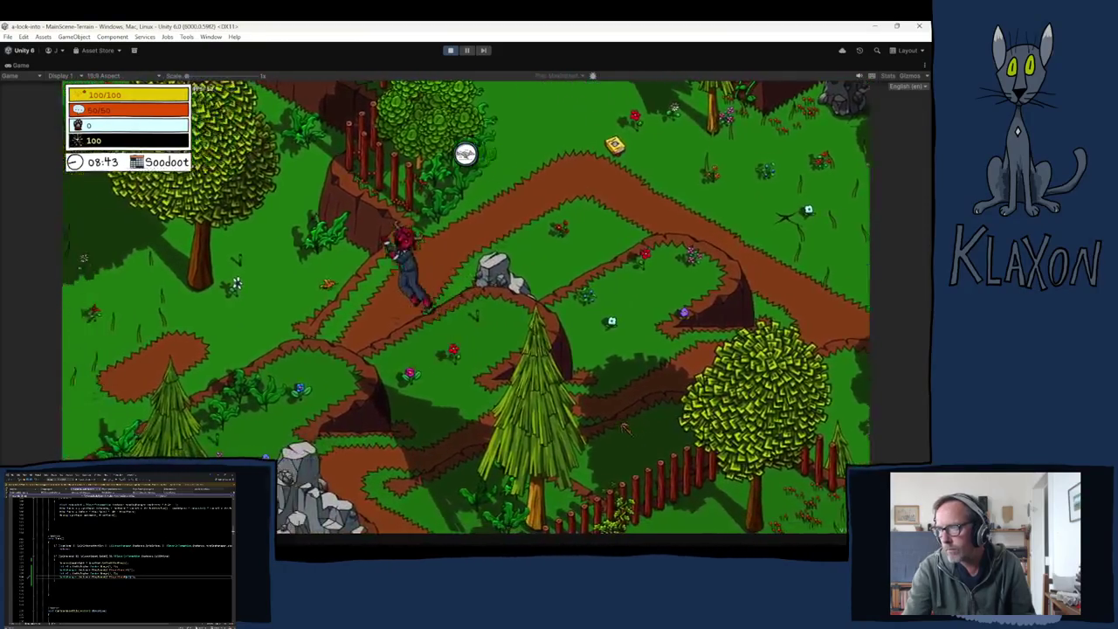
key(s)
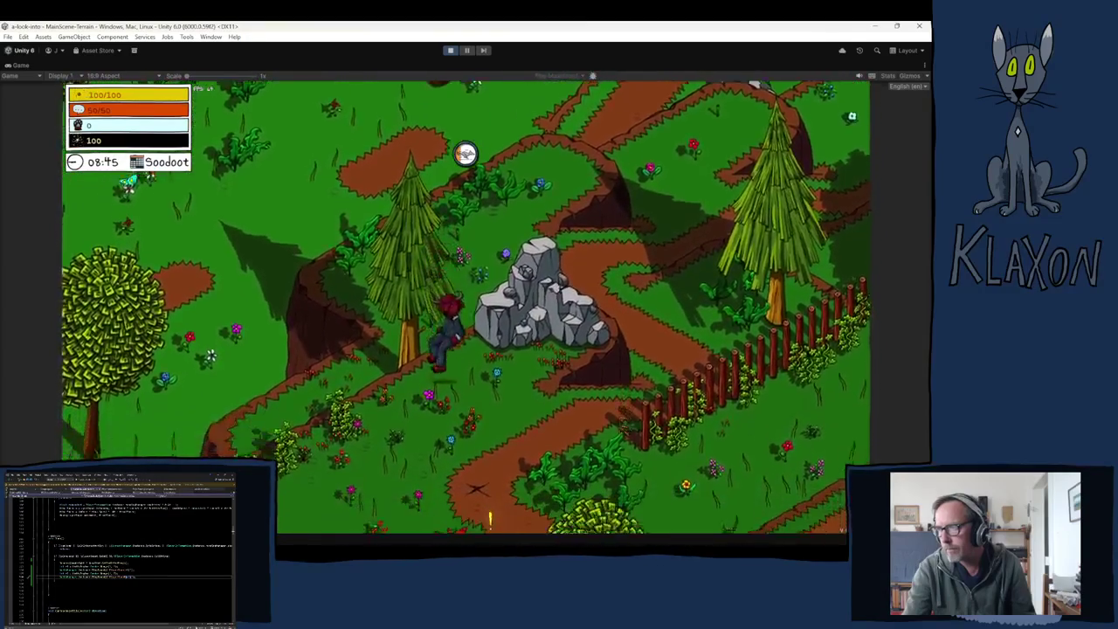
key(s)
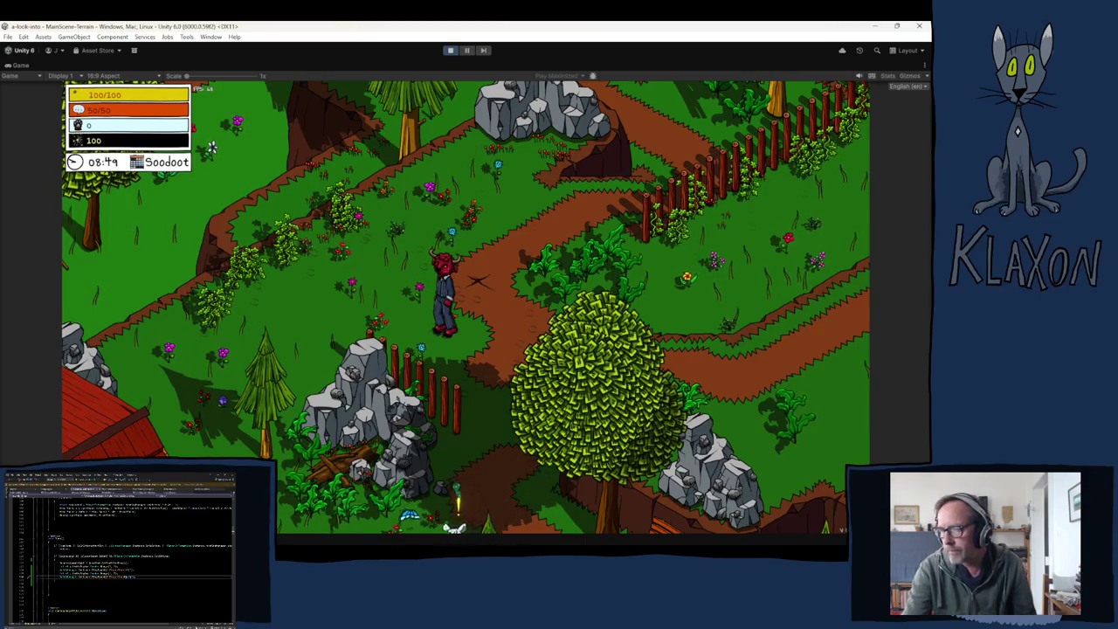
mouse_move(428, 520)
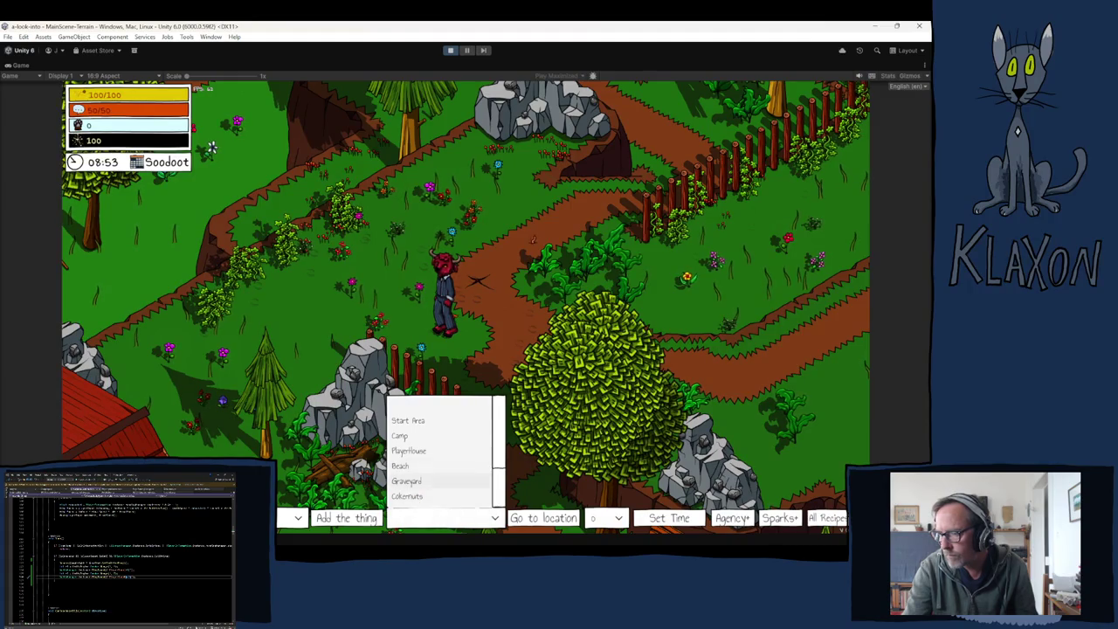
- Add a Poking Stick III to the player from the debug bar's item list
click(428, 481)
scroll(244, 440, down, 10)
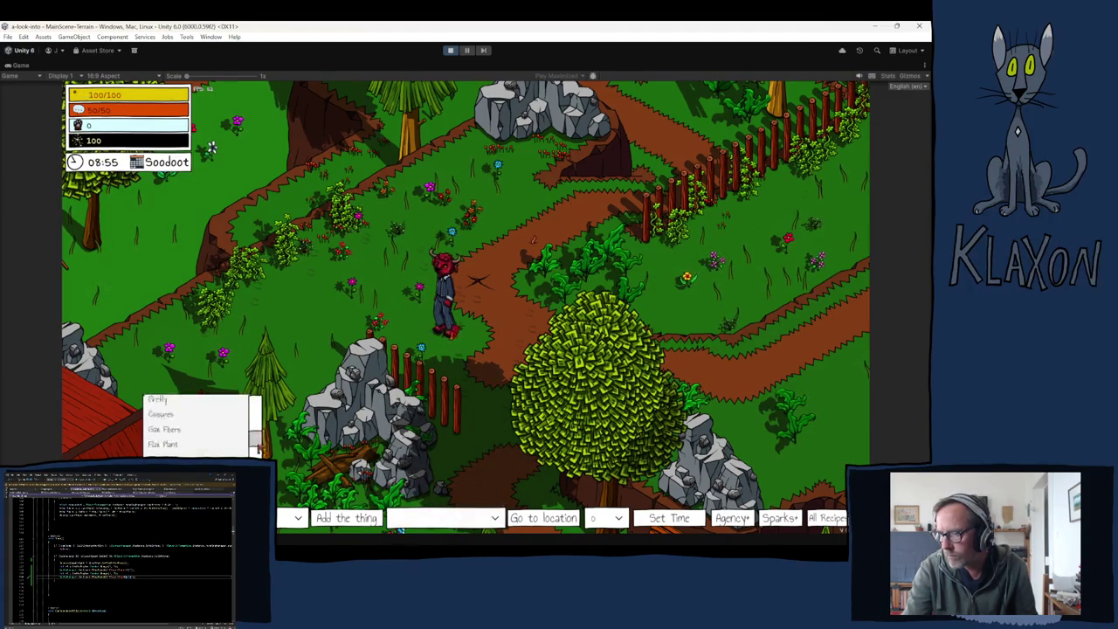
click(199, 450)
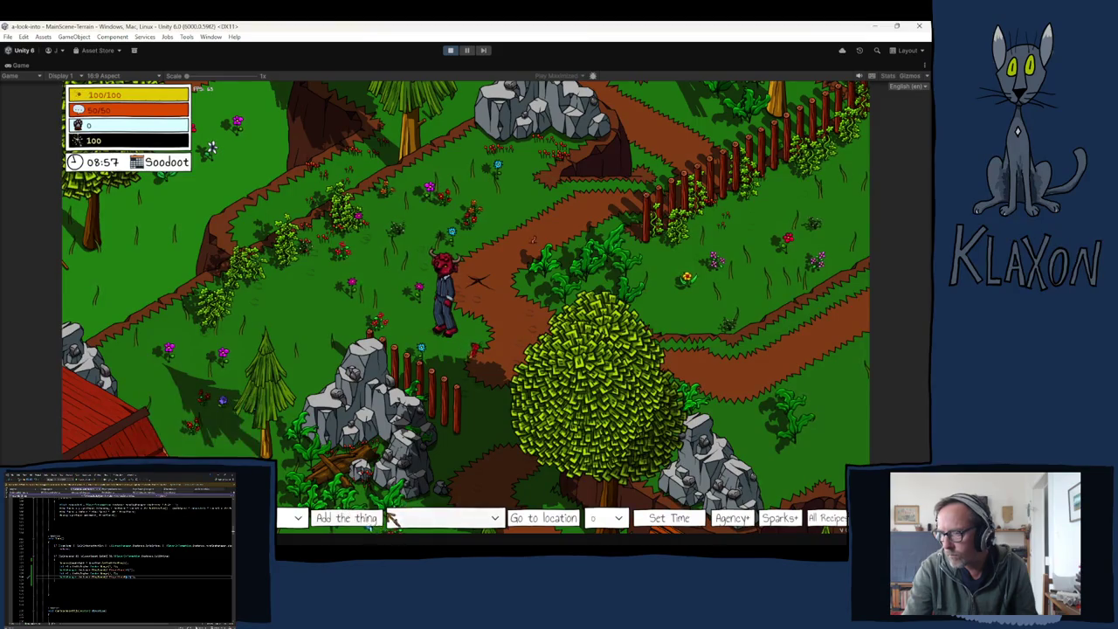
click(349, 518)
- Teleport the player to the Bear Den location
click(441, 519)
key(i)
scroll(428, 481, down, 3)
click(424, 482)
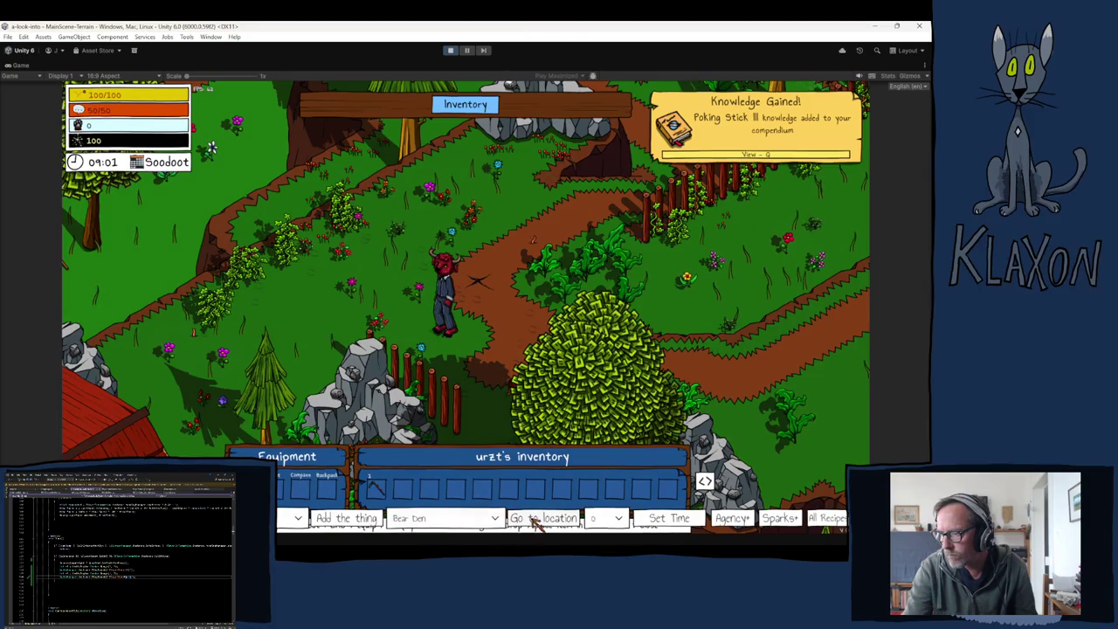
click(533, 519)
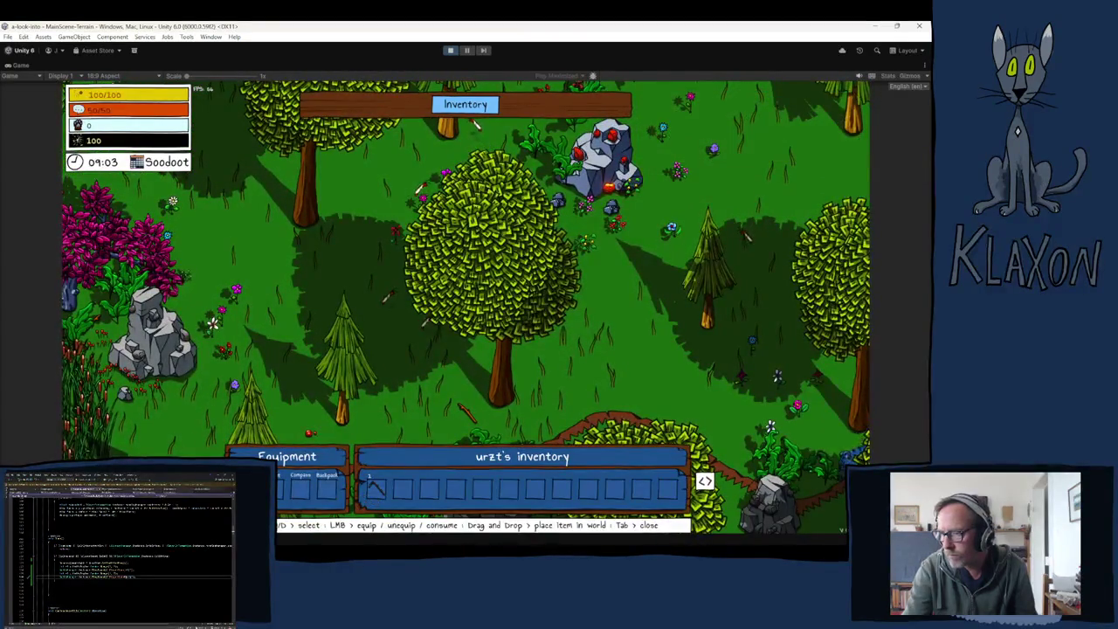
- Close the inventory, walk to the blue bear, then poke it and advance its dialogue
key(Tab)
key(s)
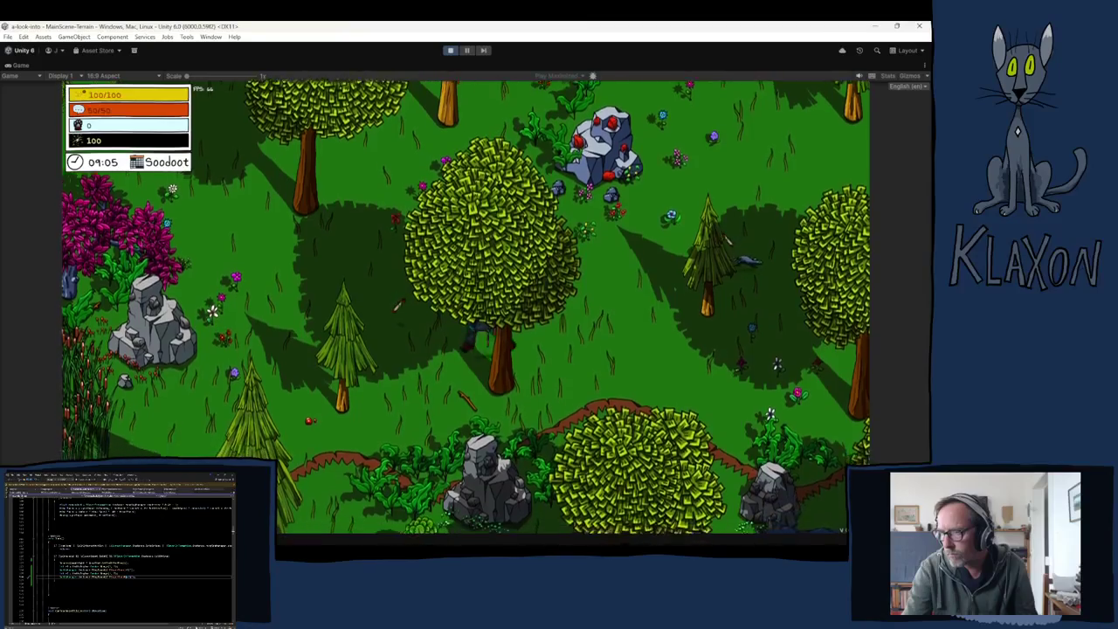
key(s)
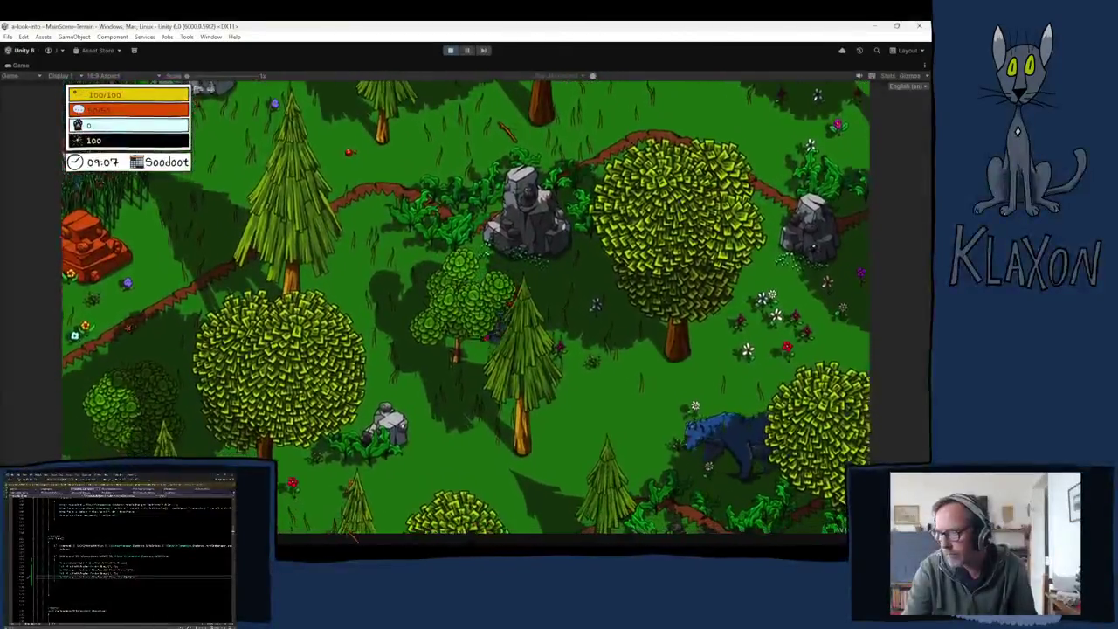
key(d)
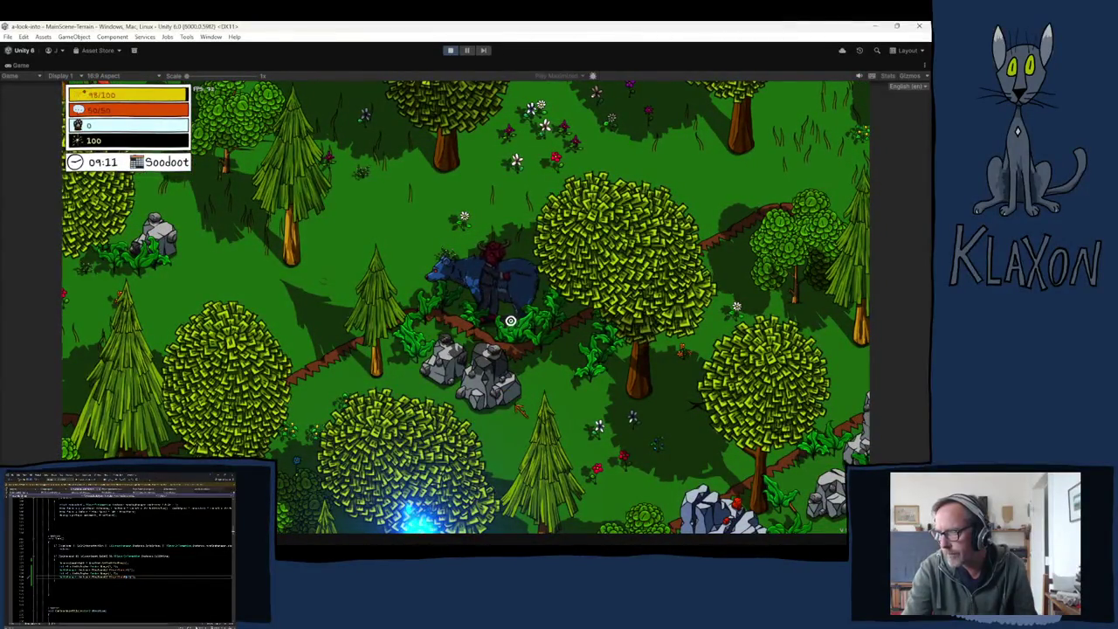
key(m)
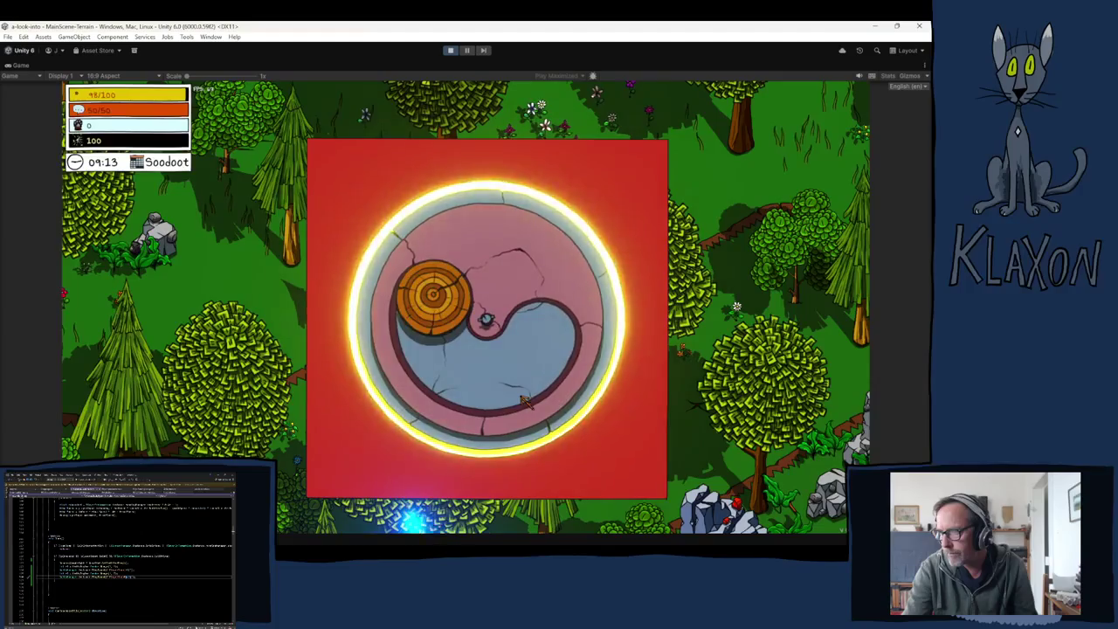
key(space)
key(space)
key(space)
key(w)
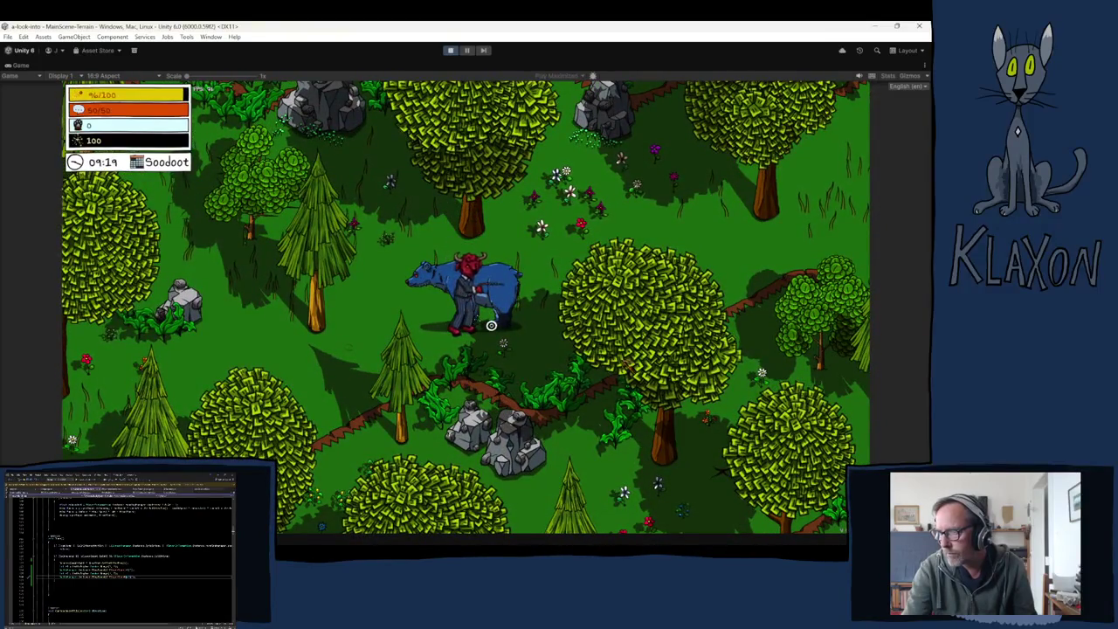
key(e)
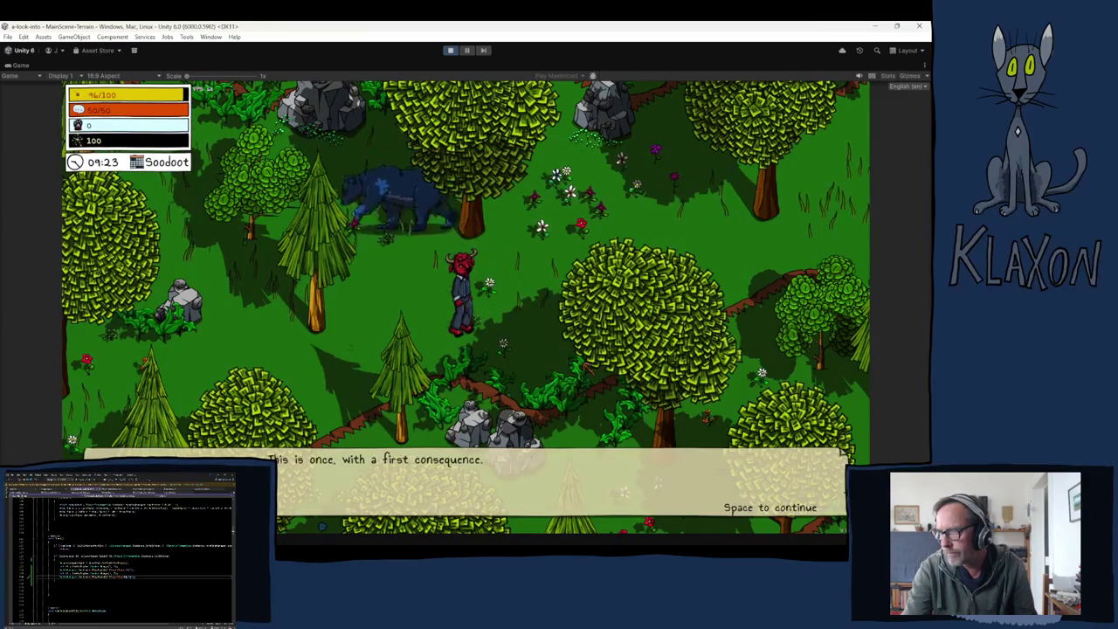
key(space)
key(space)
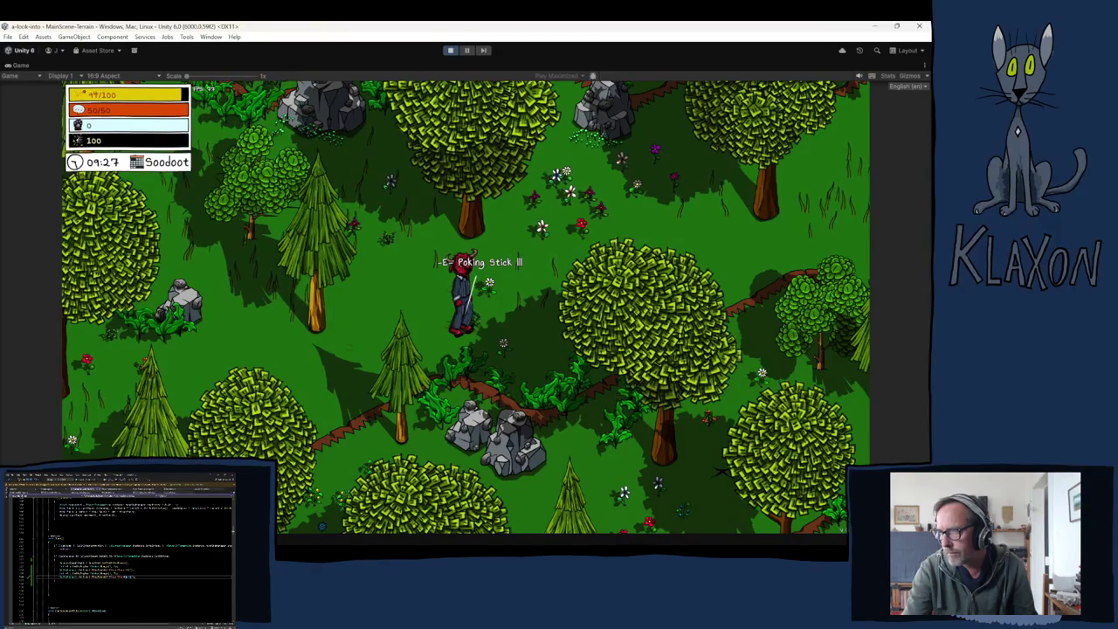
- Run the character up-left and left through the forest, then reopen the inventory
key(w)
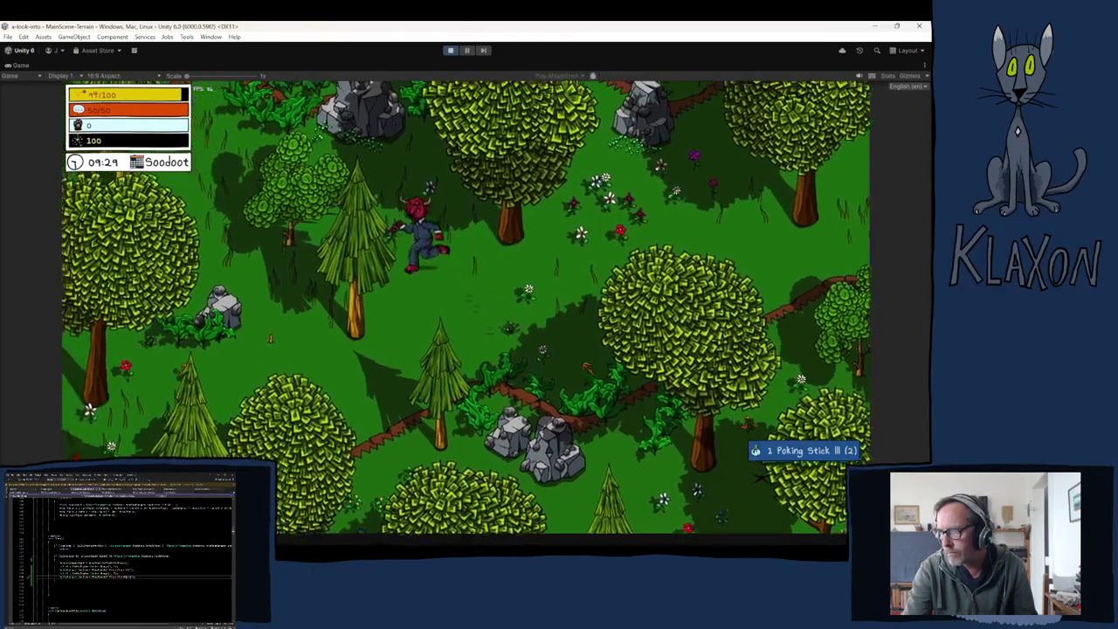
key(w)
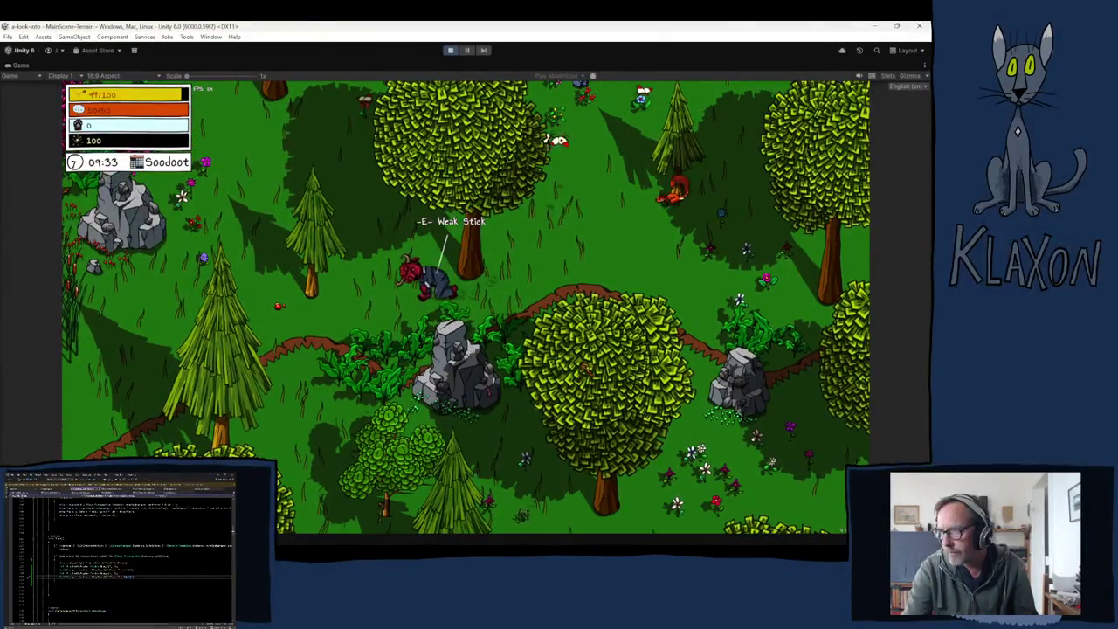
key(a)
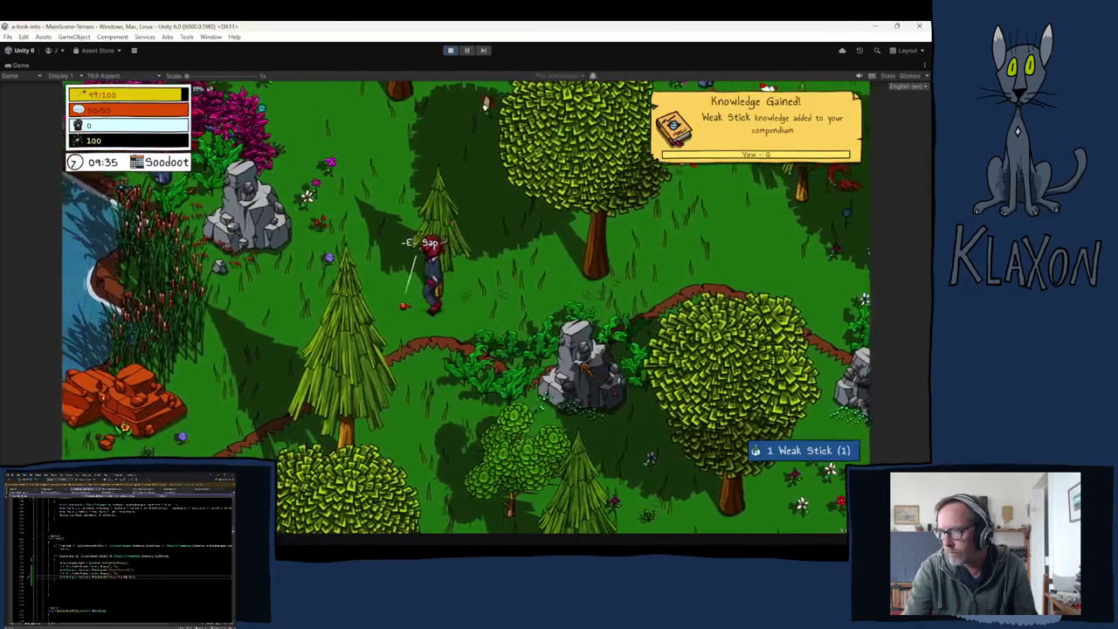
key(a)
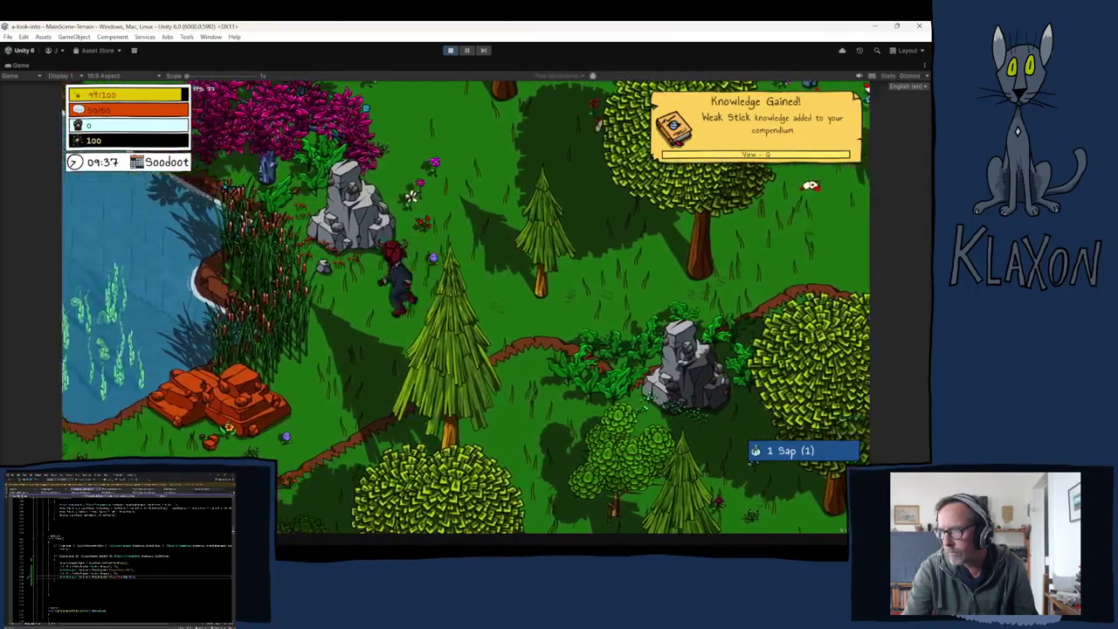
key(d)
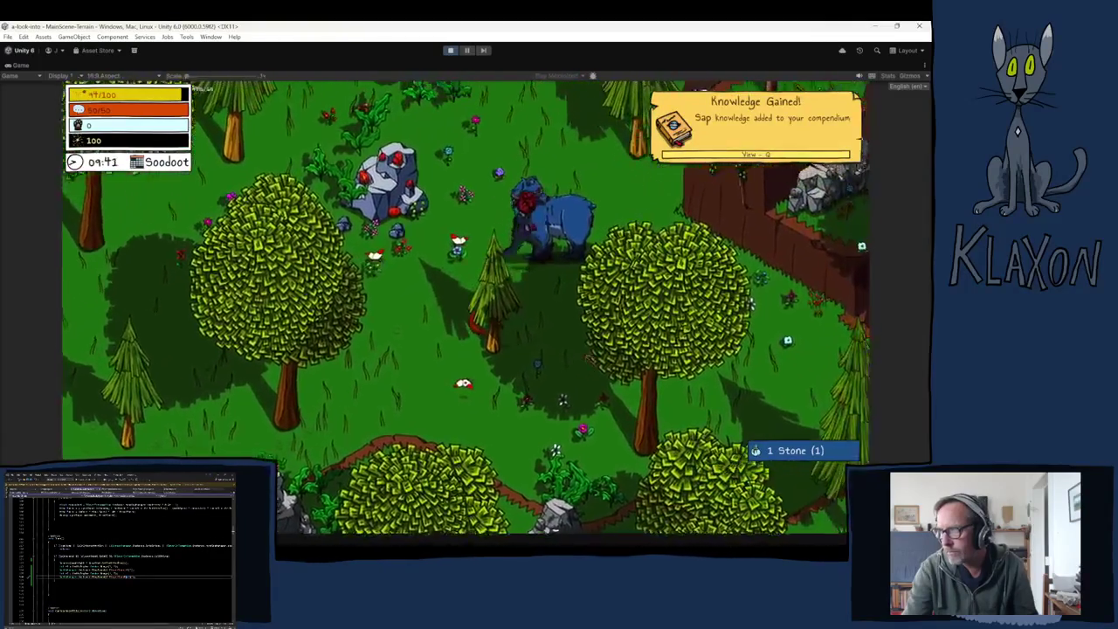
key(Tab)
key(Tab)
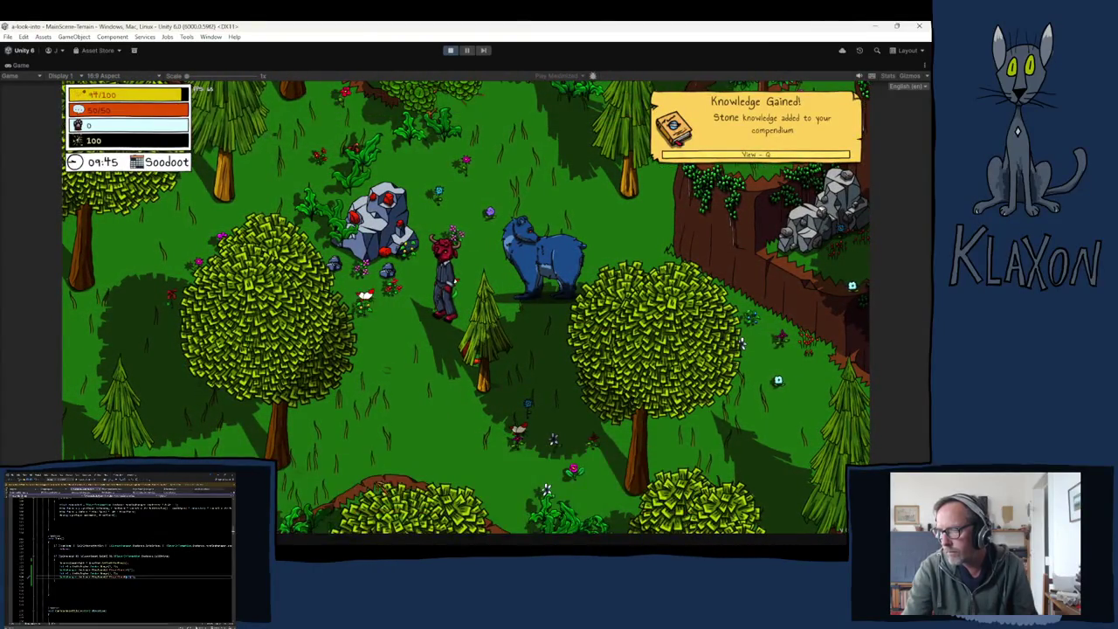
- Walk up to the bear, start its dial minigame, make a move and advance the dialogue
key(w)
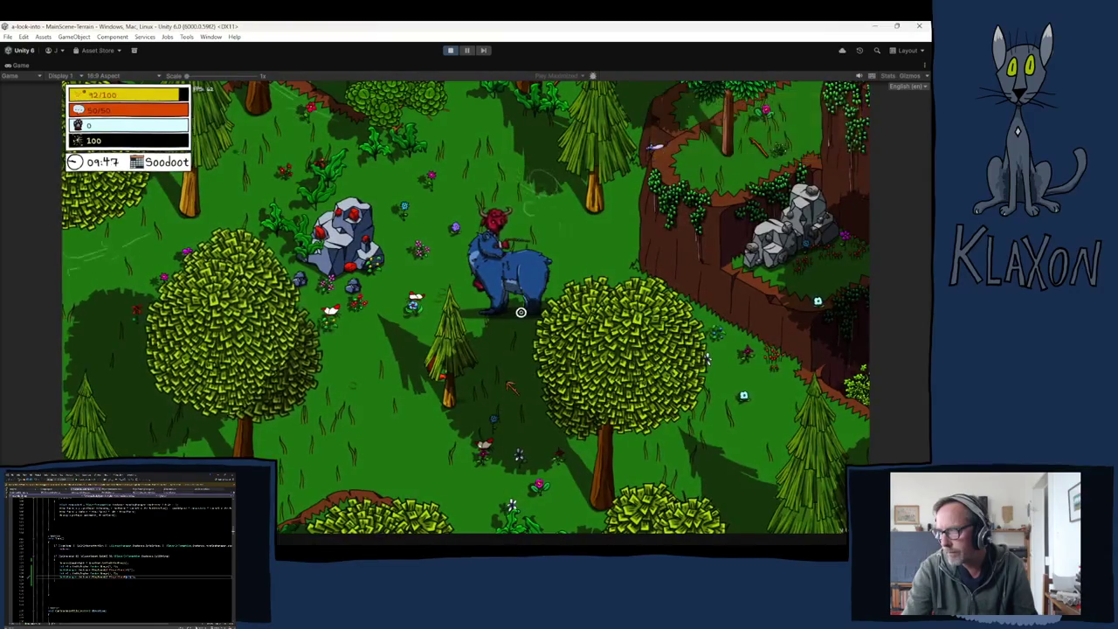
click(521, 312)
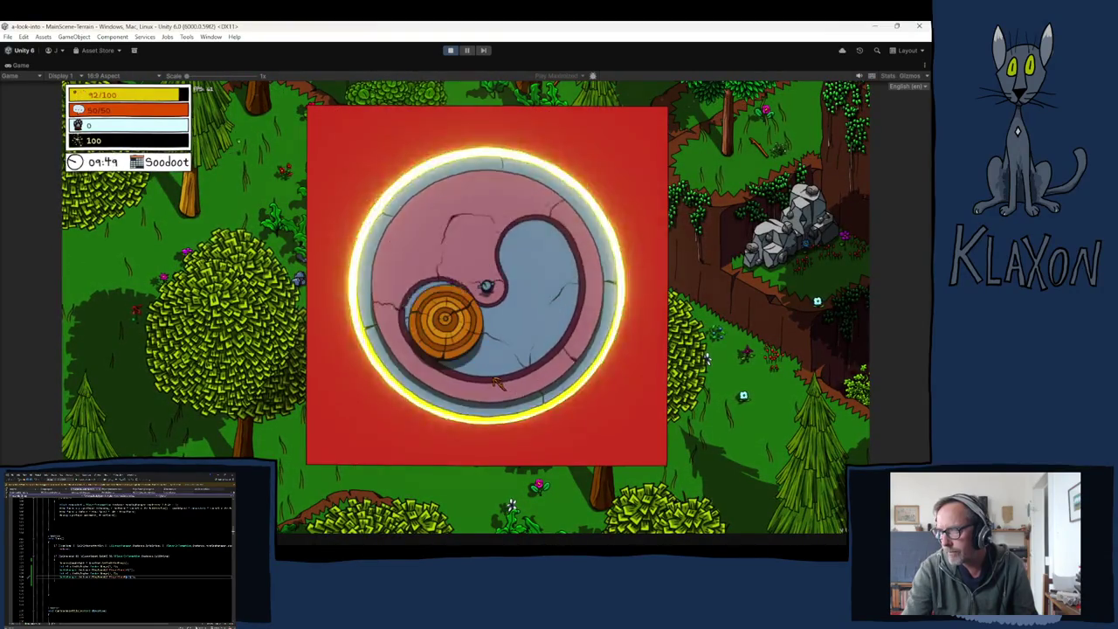
click(497, 382)
key(space)
key(space)
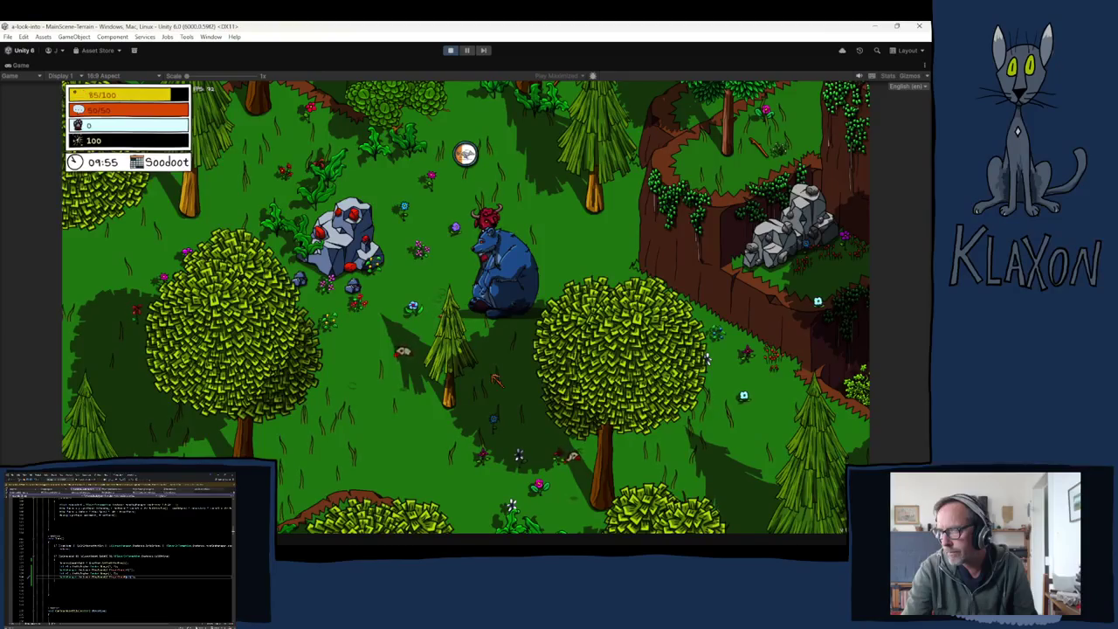
- Step away from the bear, walk back to it, and poke it again to fail the minigame
key(a)
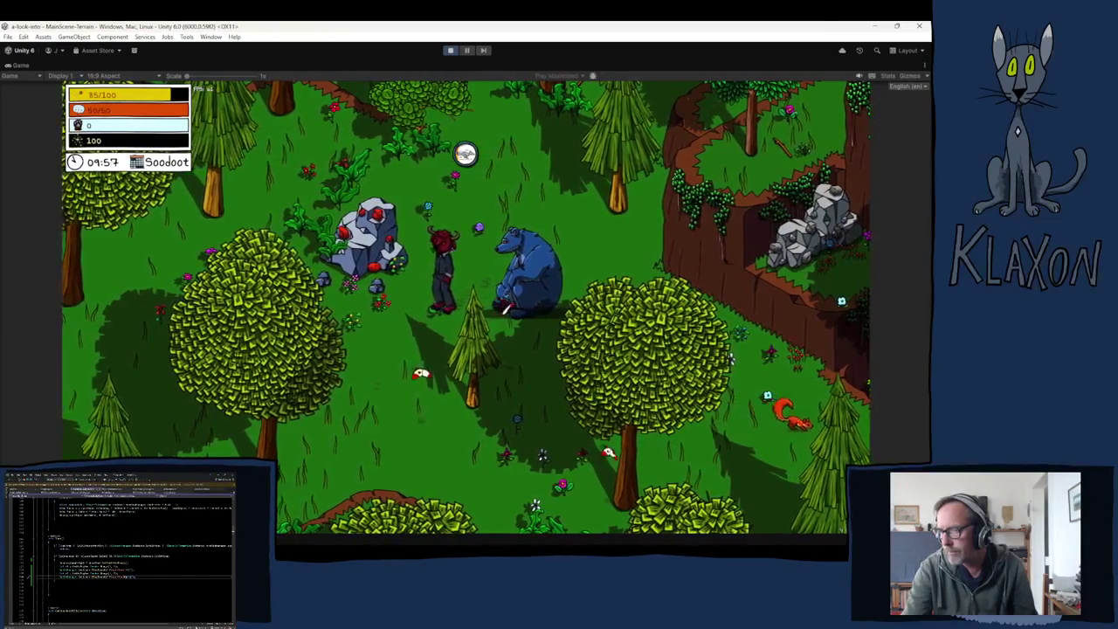
key(F1)
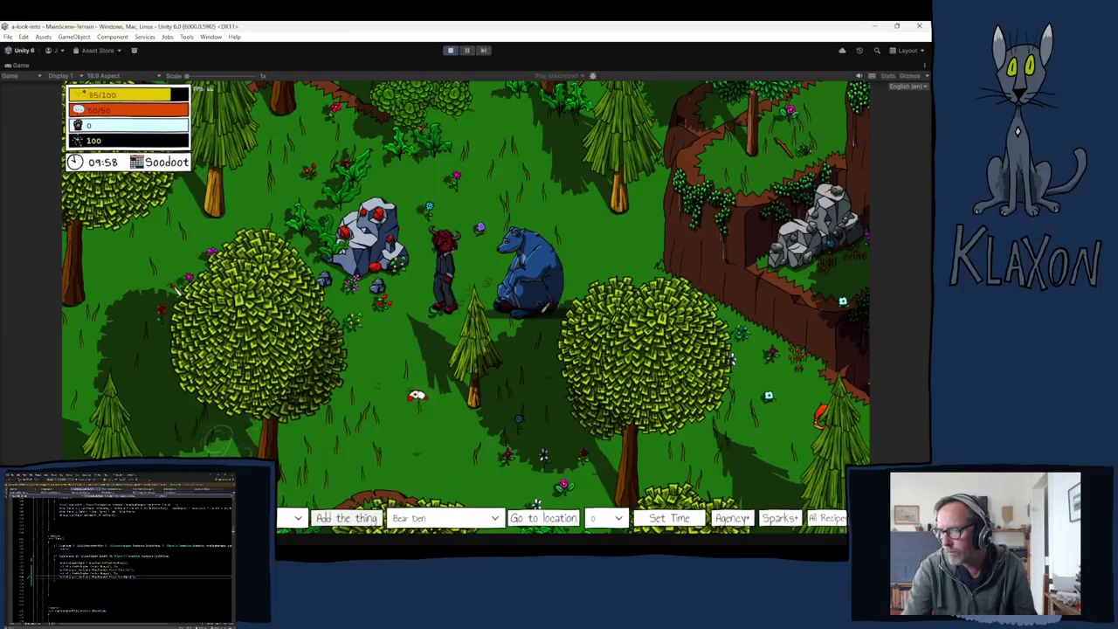
key(F1)
key(i)
key(i)
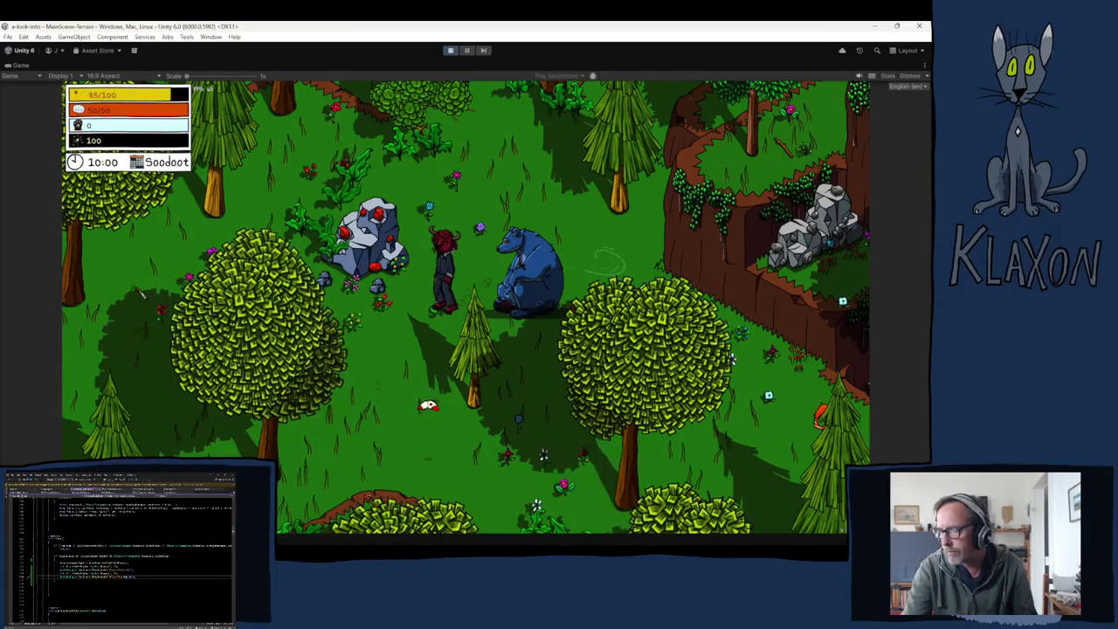
click(544, 312)
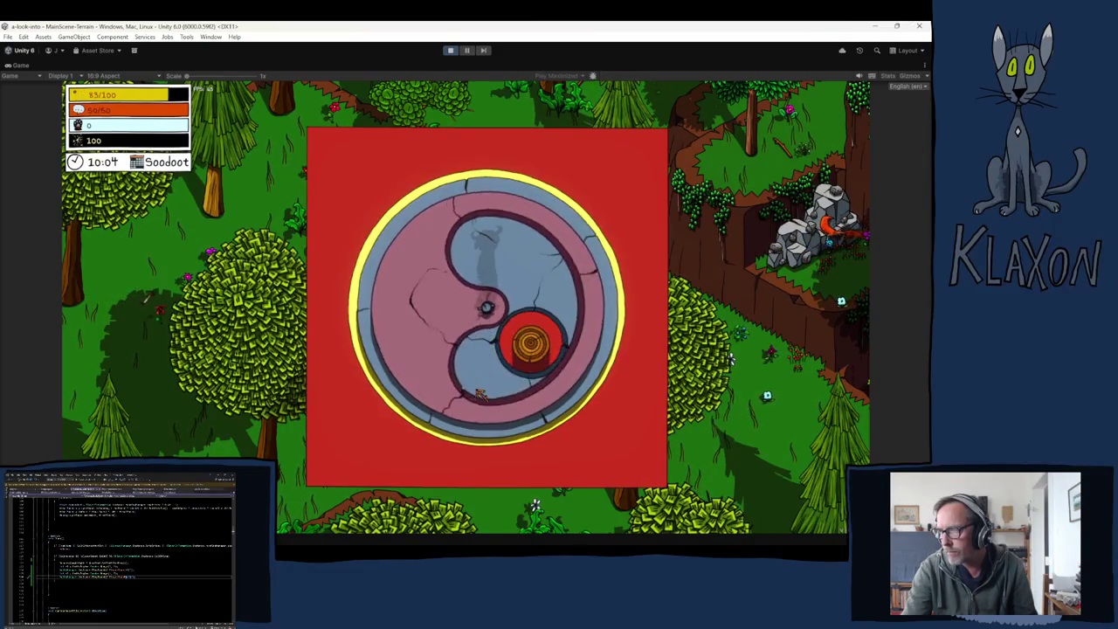
key(space)
key(space)
key(space)
key(space)
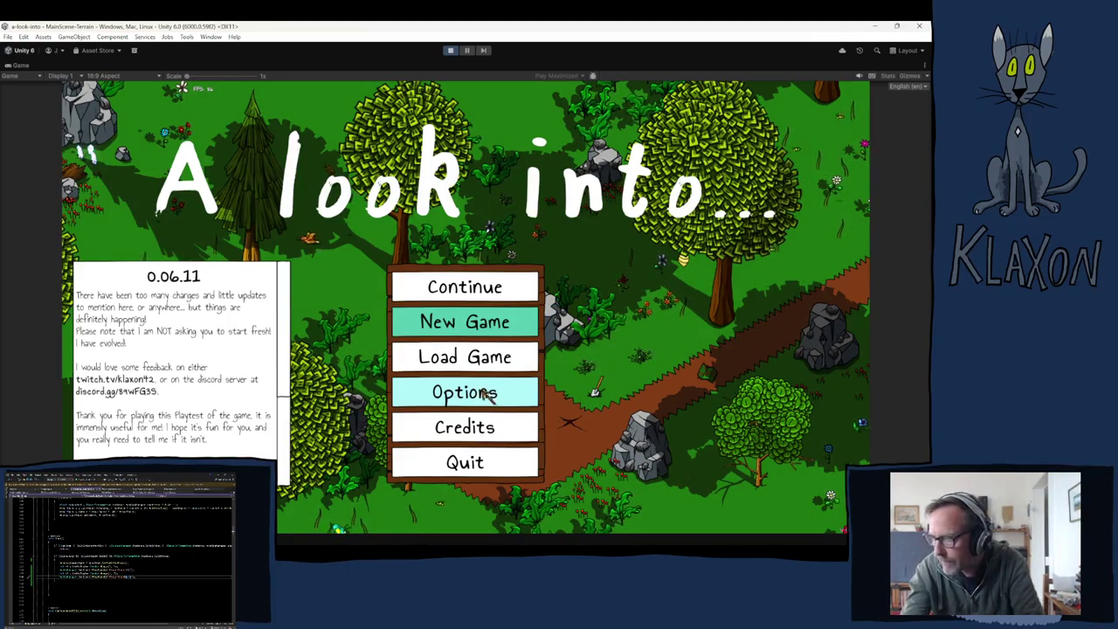
- Start a New Game from the title menu, confirming the fresh save and accepting the character
click(472, 330)
click(448, 378)
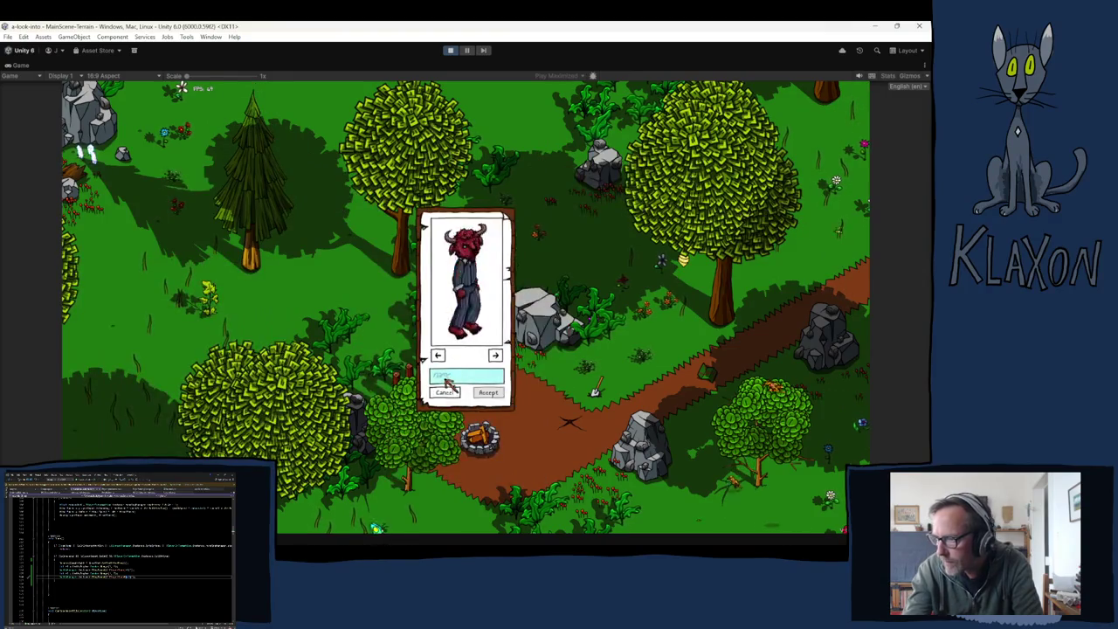
click(488, 394)
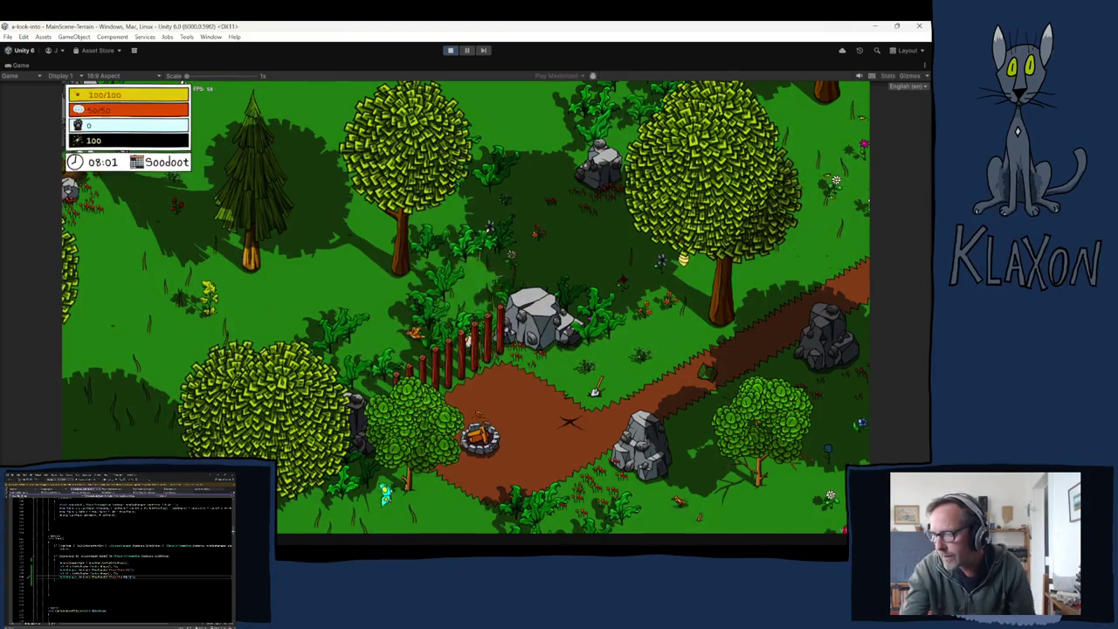
- Check the inventory and the Load Game list, then resume play and walk toward the fence
key(Tab)
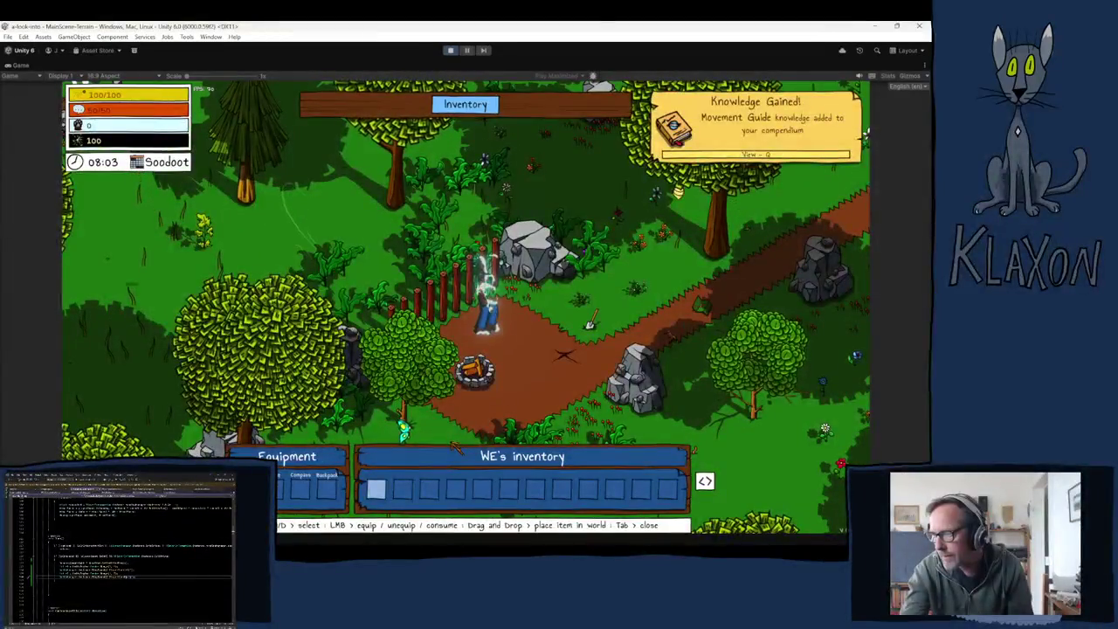
key(Tab)
key(Escape)
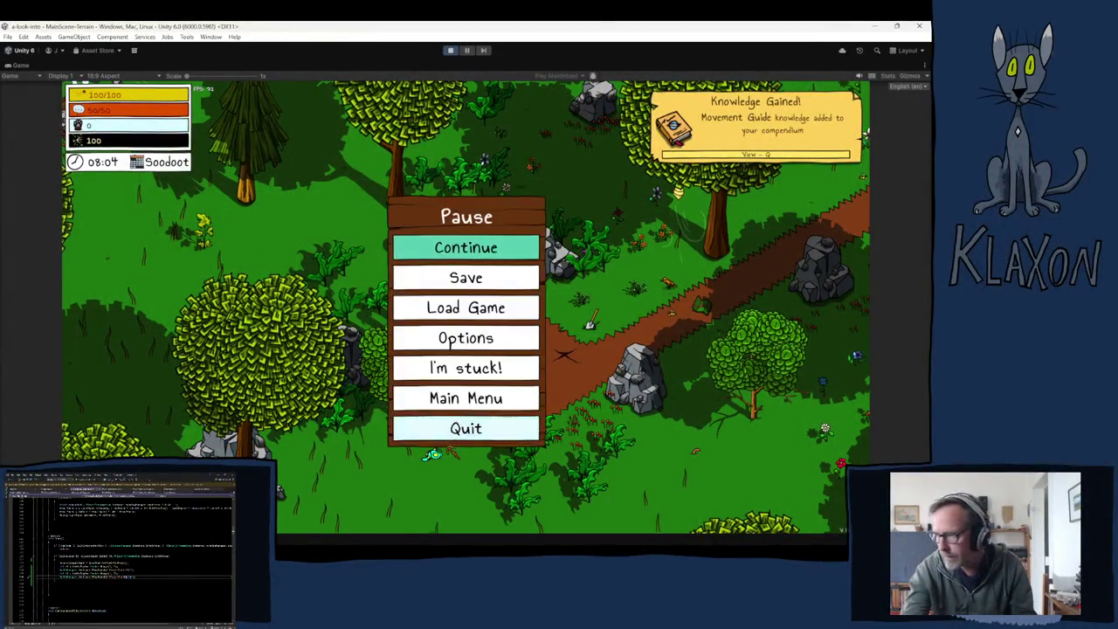
click(487, 302)
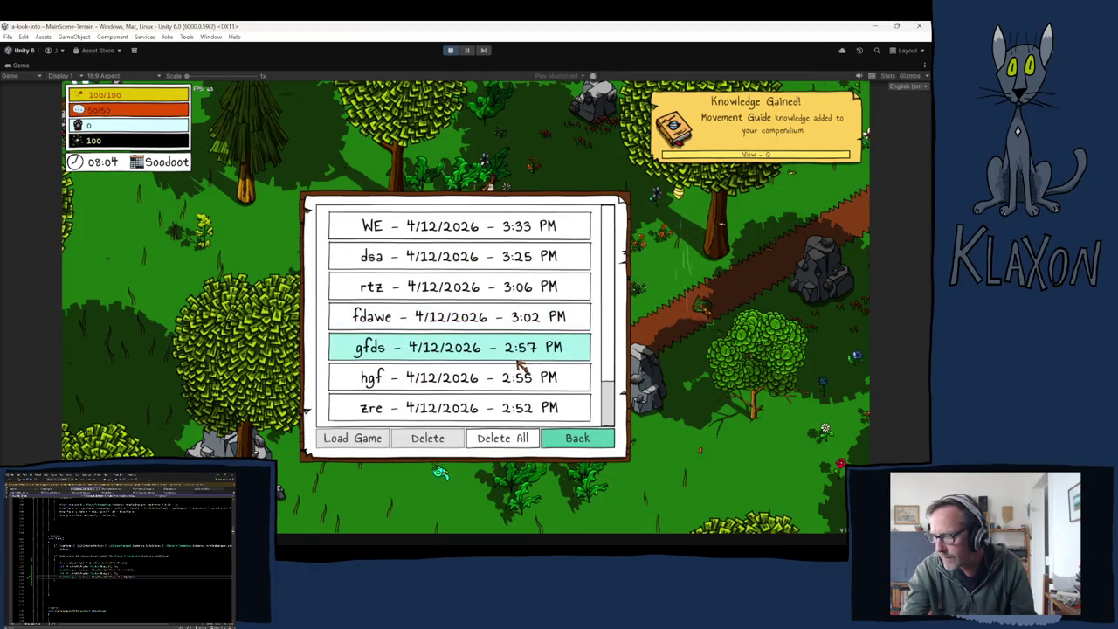
key(Escape)
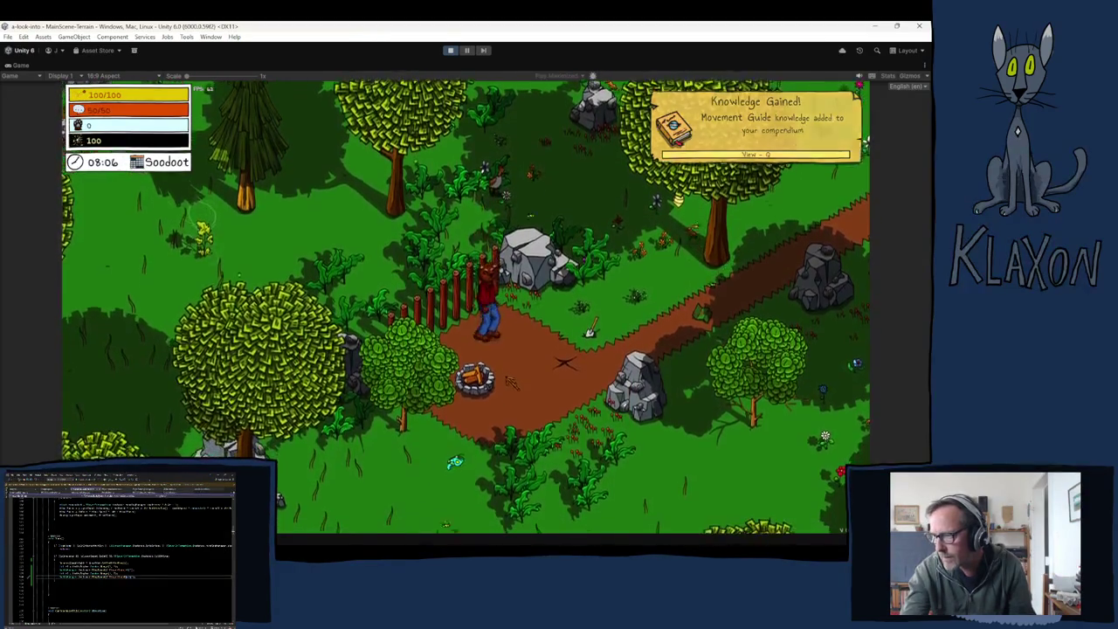
key(w)
key(w)
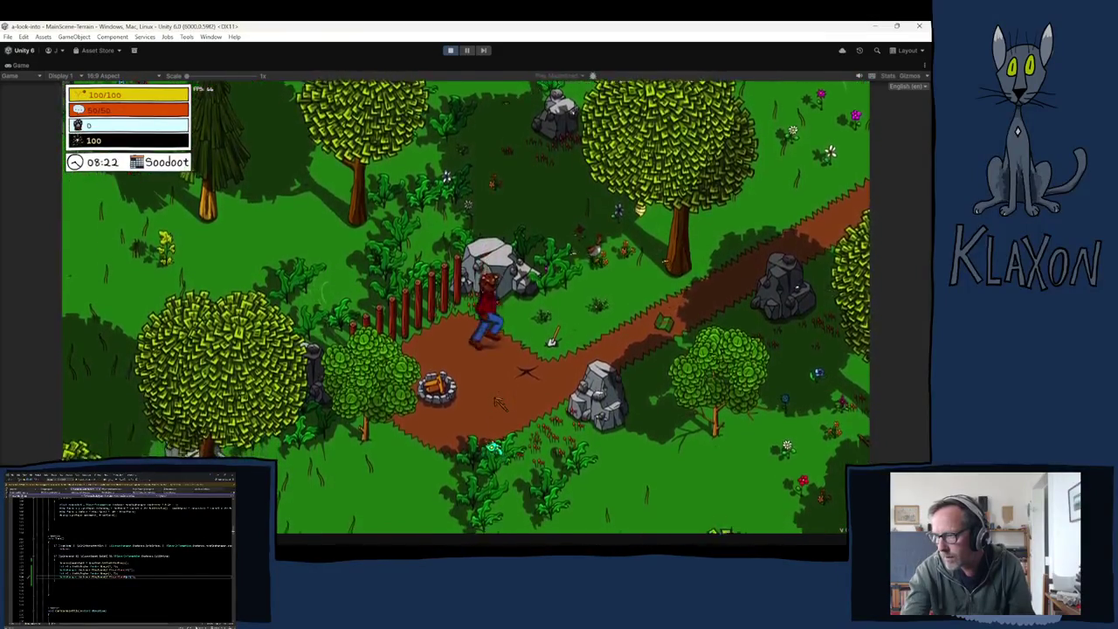
- Walk along the dirt path past the grey rock to the chicken and advance its dialogue
key(w)
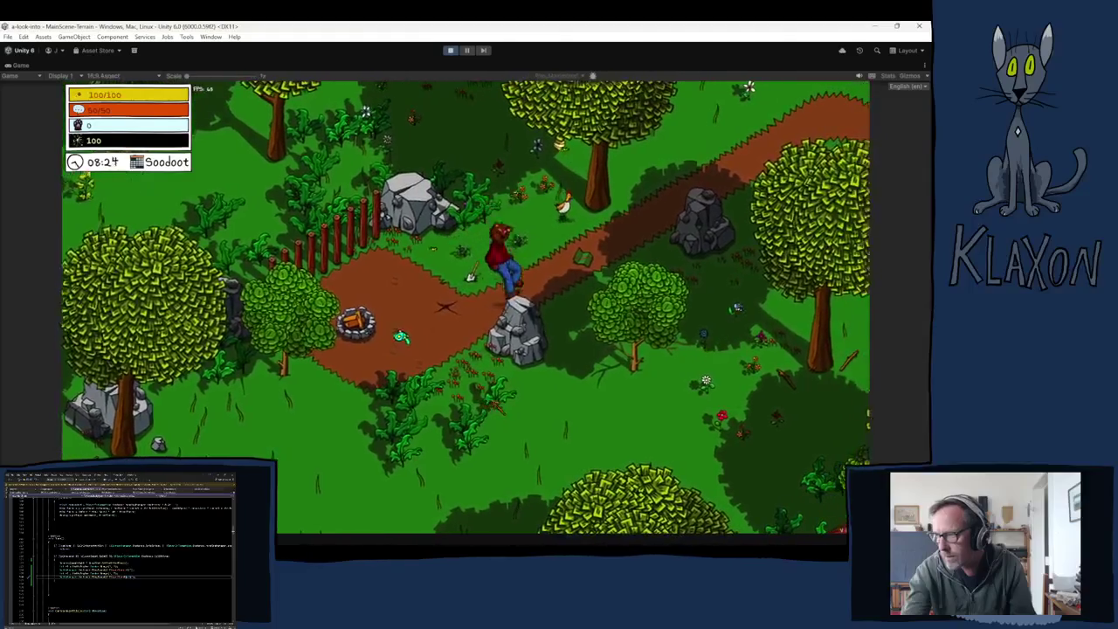
key(s)
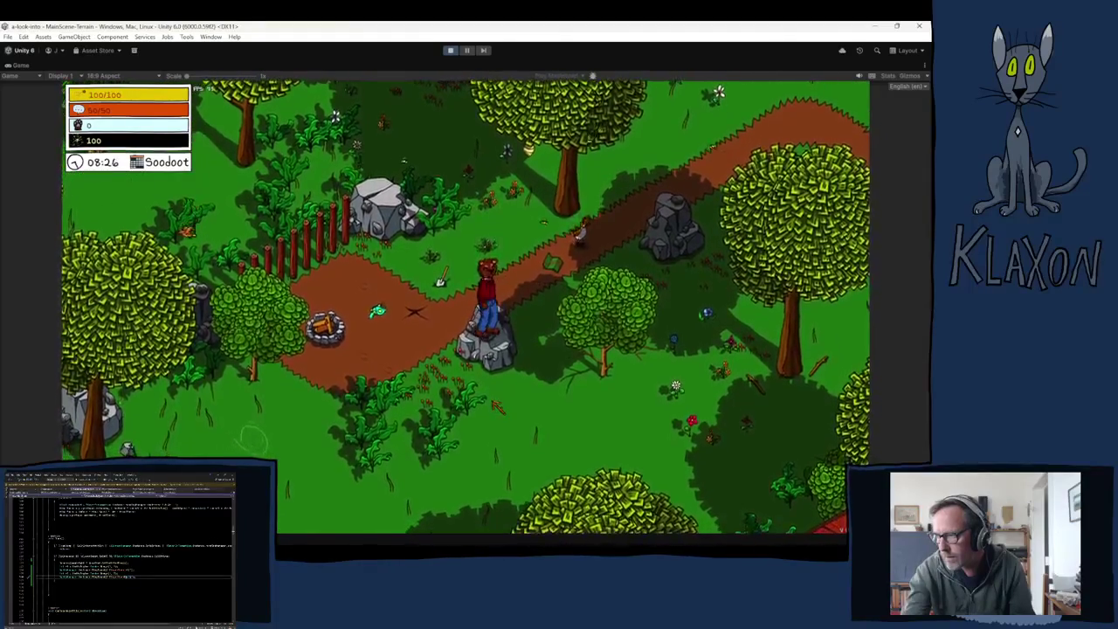
key(w)
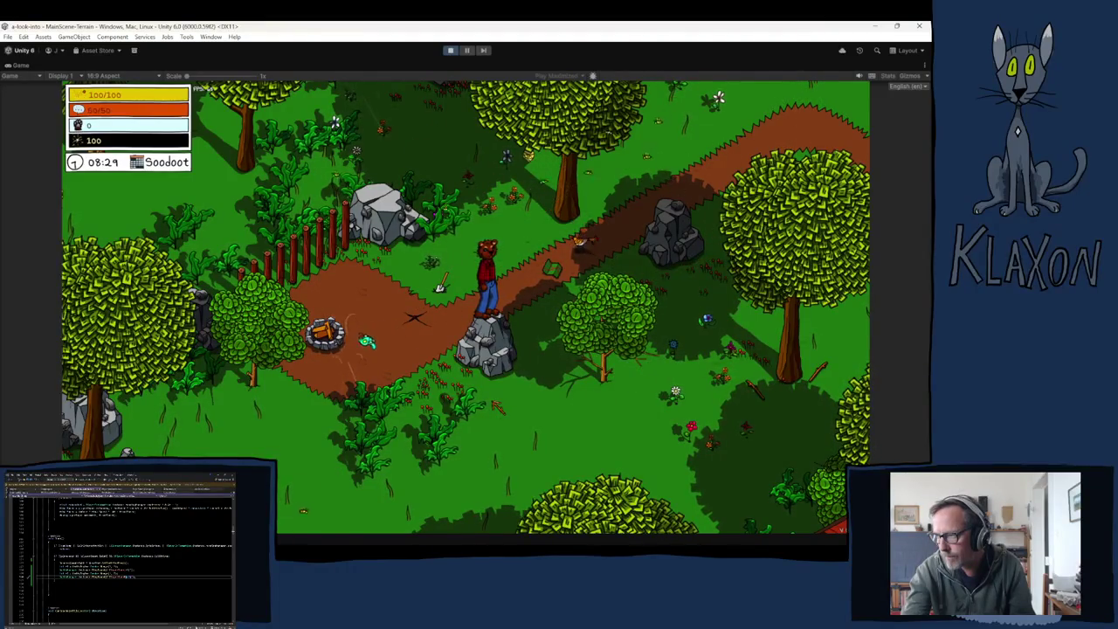
key(w)
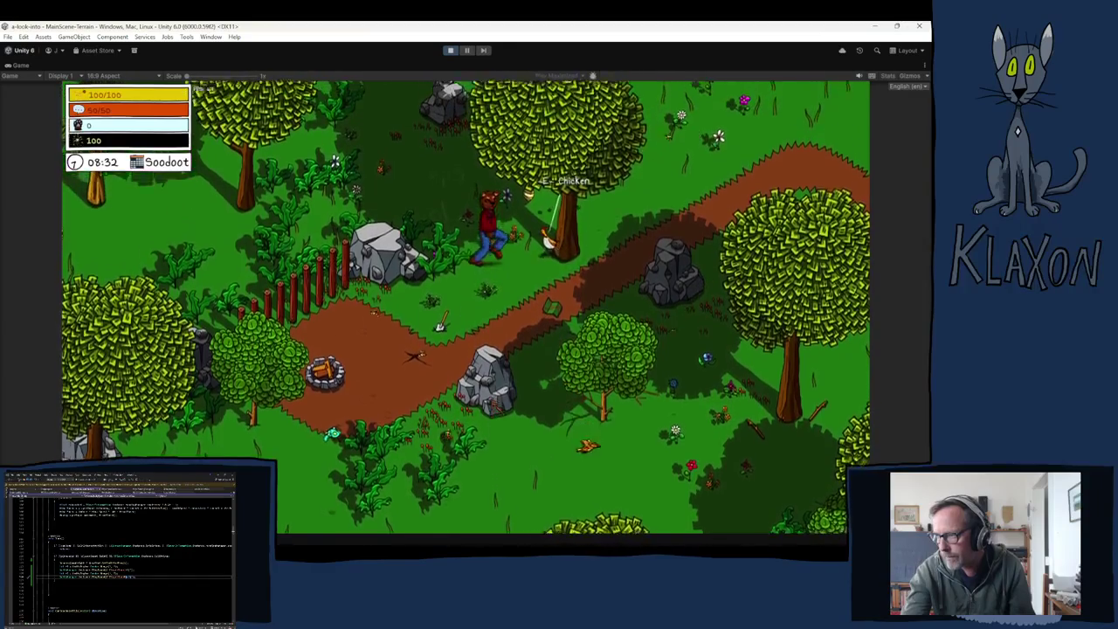
key(w)
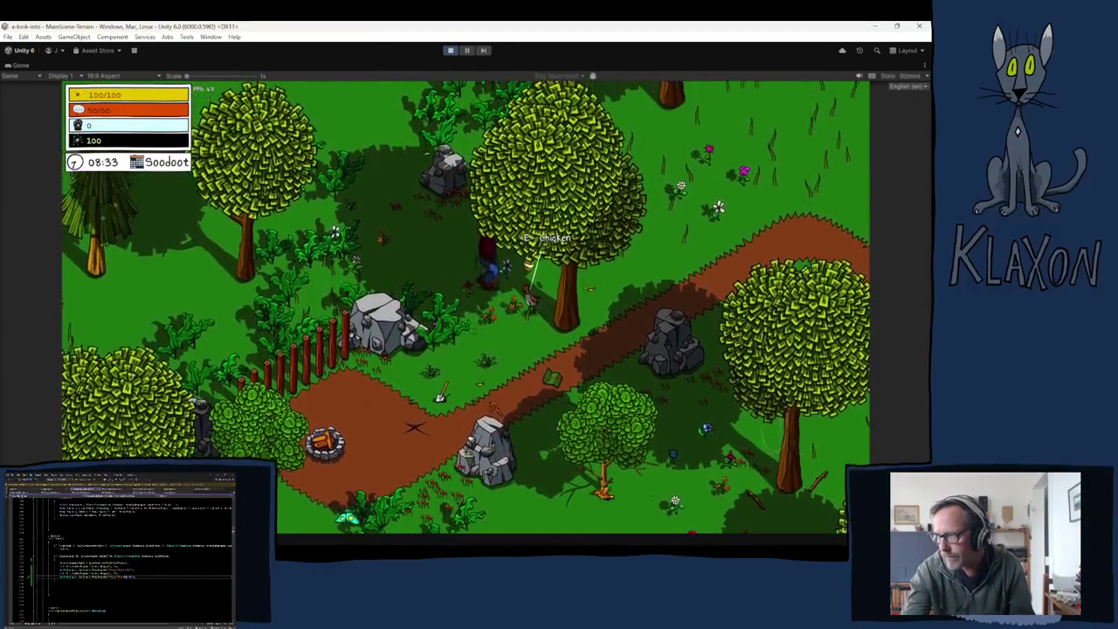
key(space)
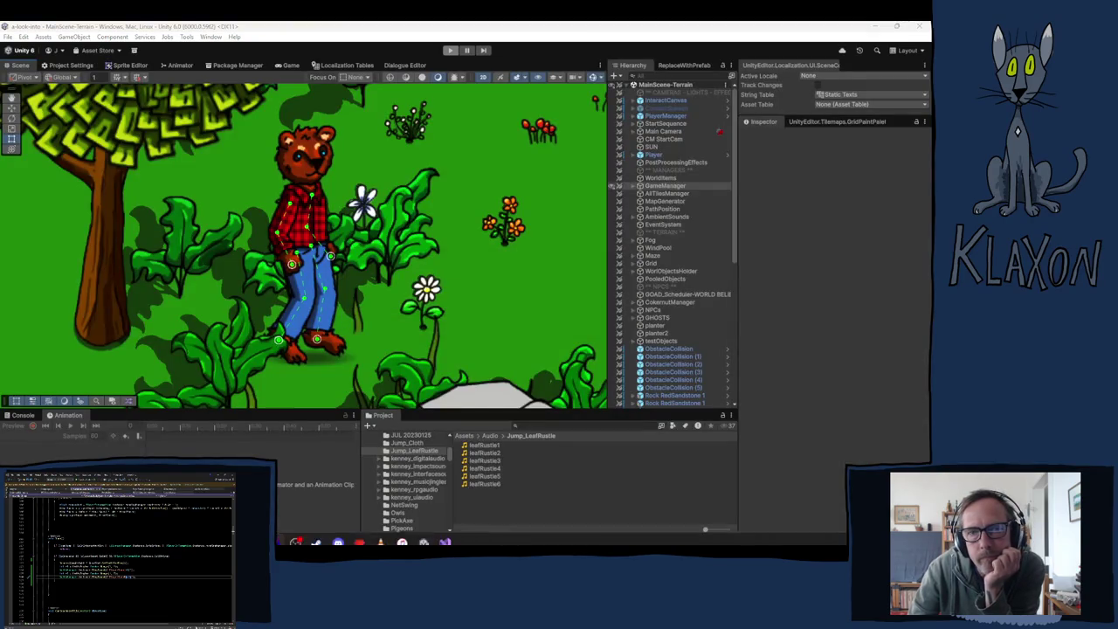
- Show the Console's error messages after leaving Play mode
mouse_move(424, 533)
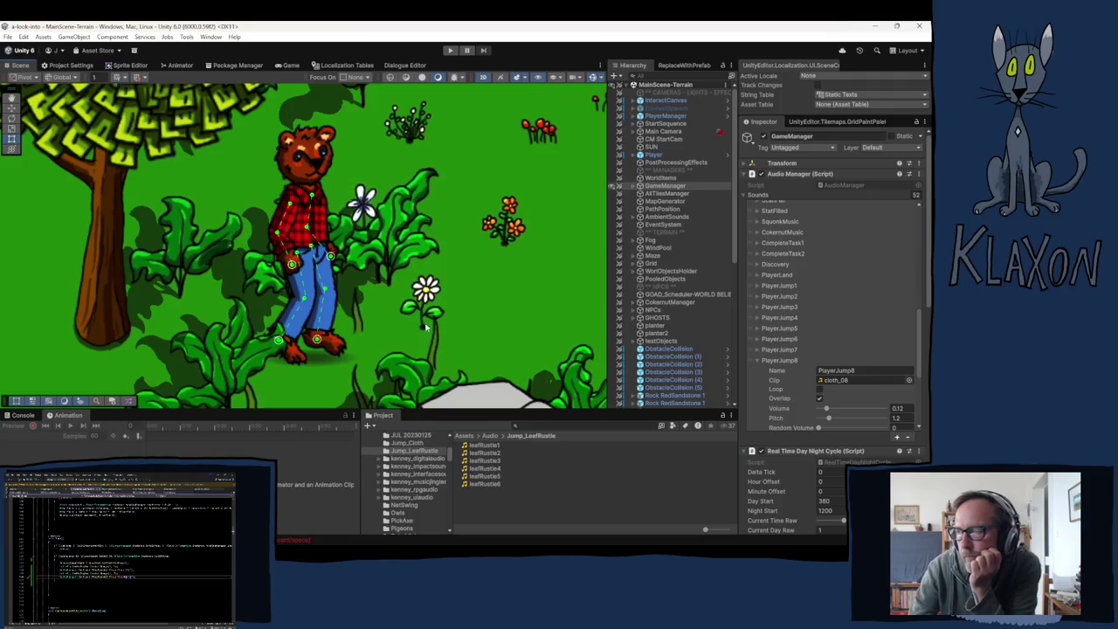
click(23, 415)
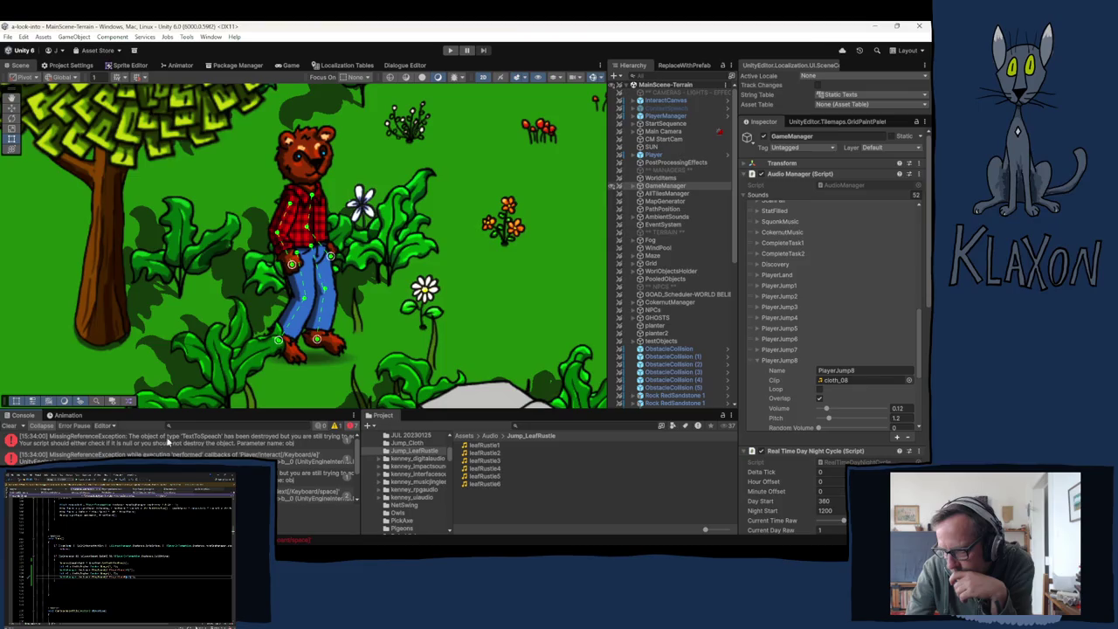
- Read the first MissingReferenceException, then expand ChickenAndWorms and cove and select ChickenNew
click(204, 441)
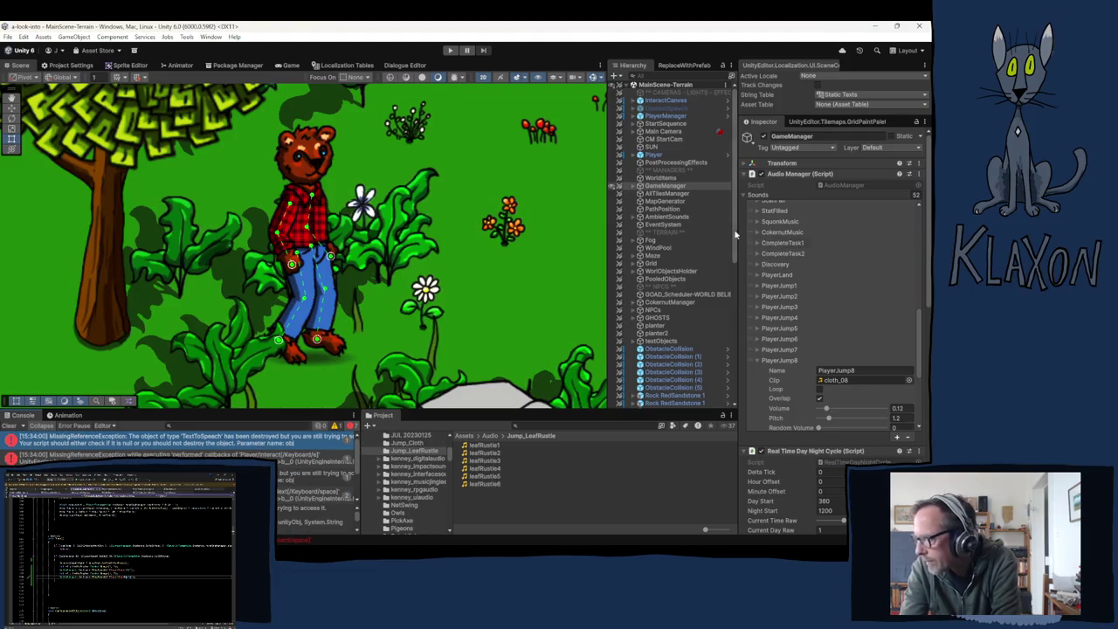
scroll(724, 274, down, 3)
scroll(725, 323, down, 4)
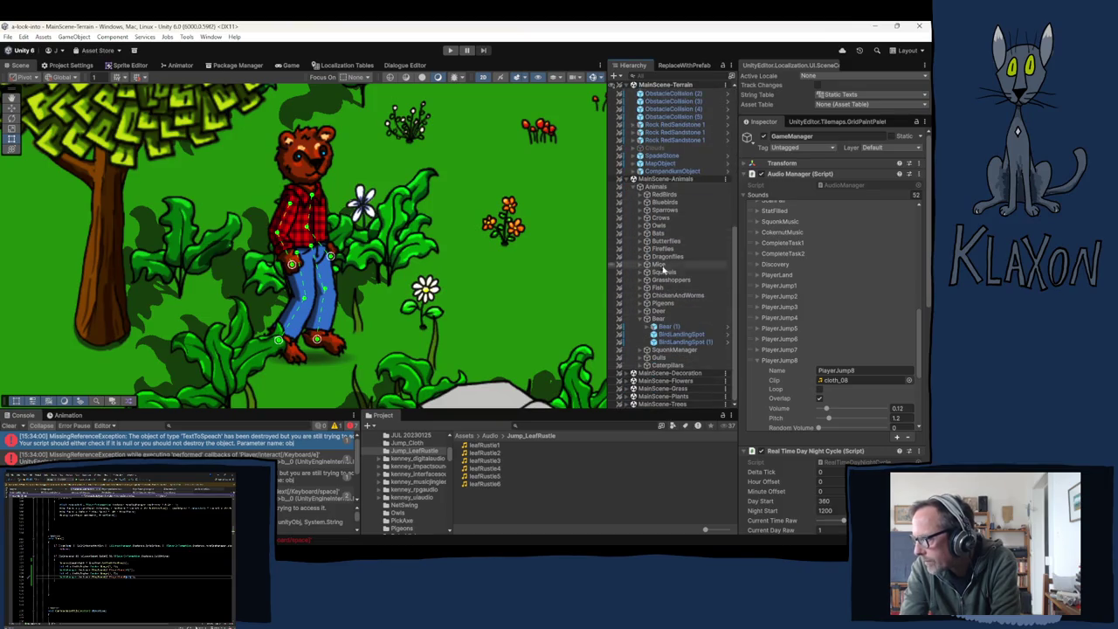
click(647, 295)
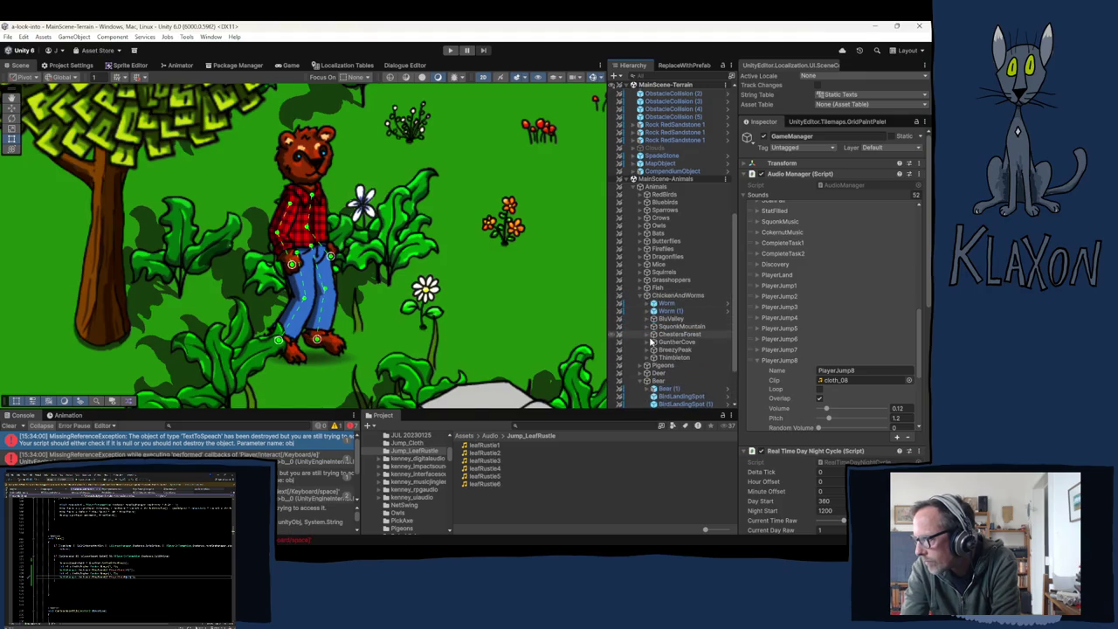
click(649, 342)
click(682, 349)
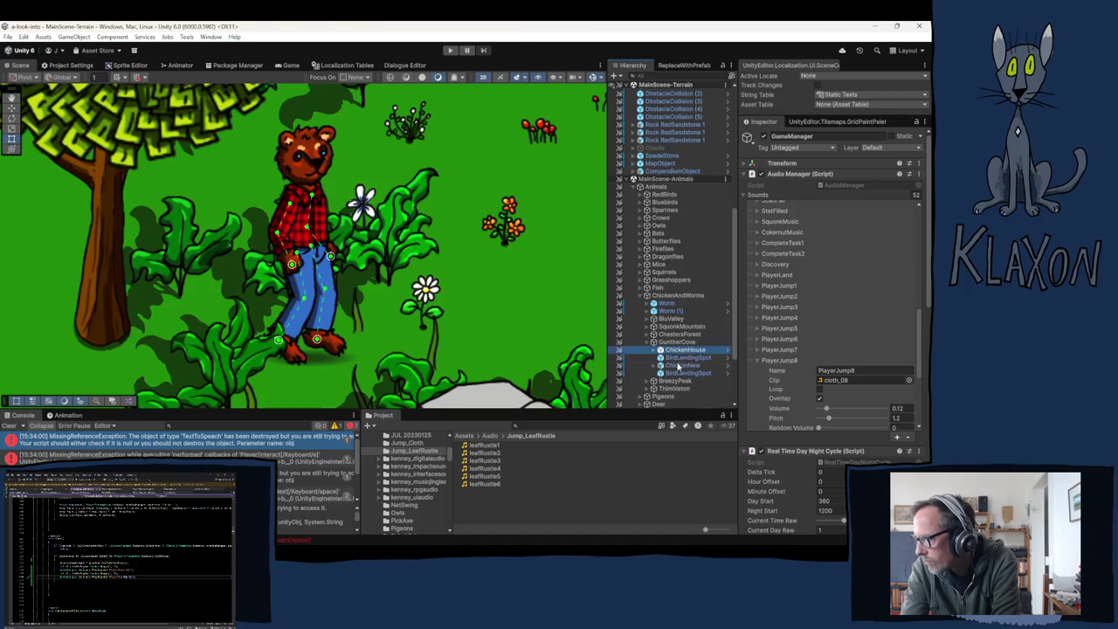
click(678, 366)
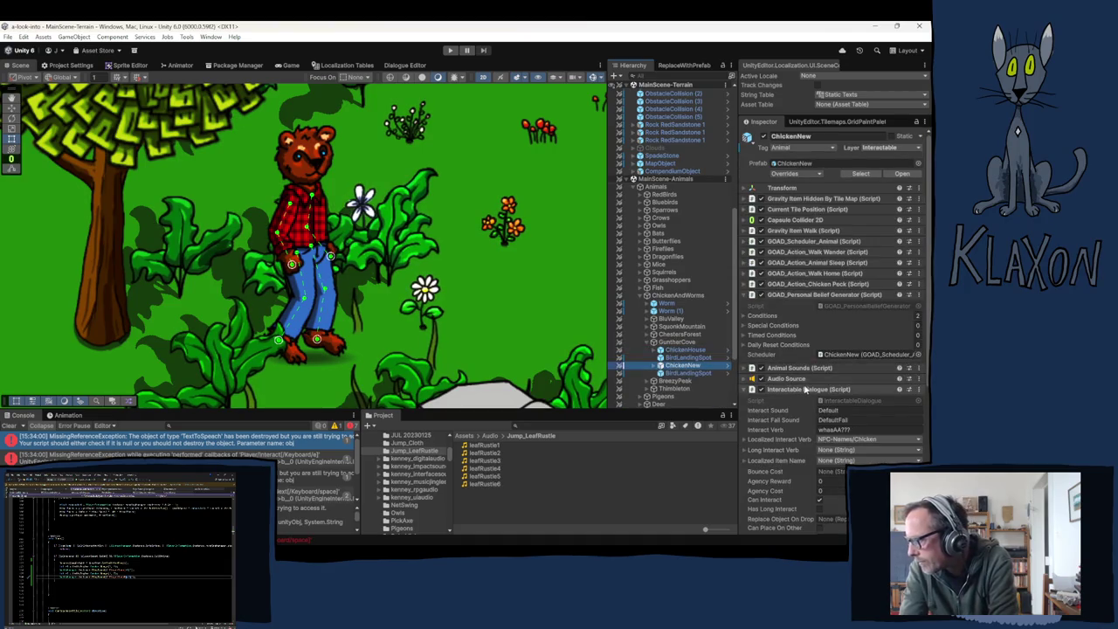
- Review ChickenNew's Animal Sounds, save system and NPC_Dialogue System components, then switch to Bear (1)
click(798, 369)
click(797, 369)
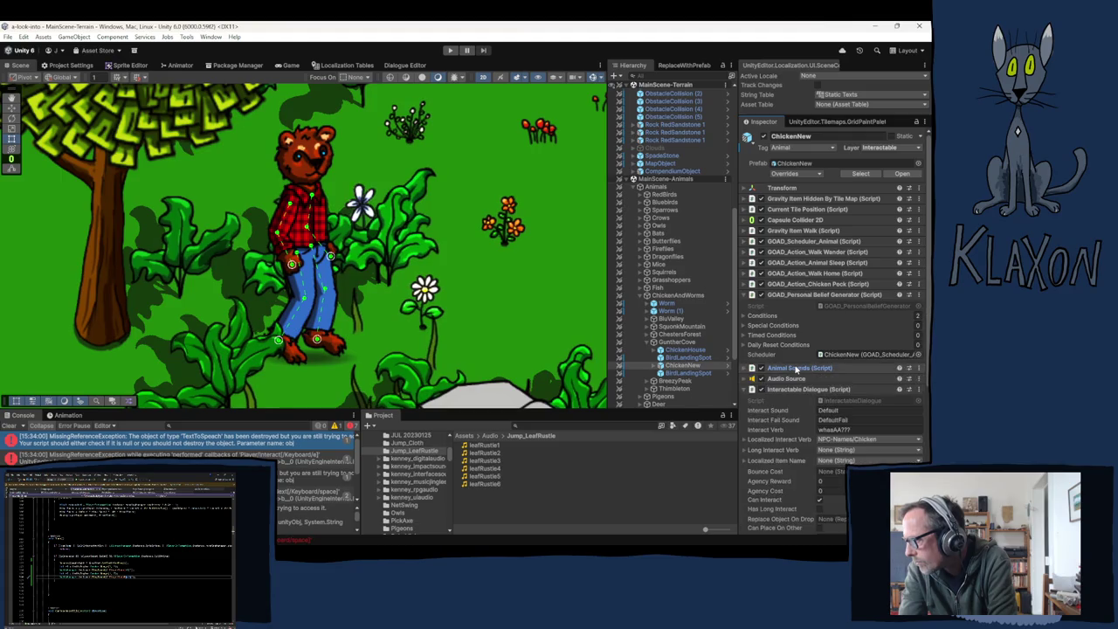
click(793, 398)
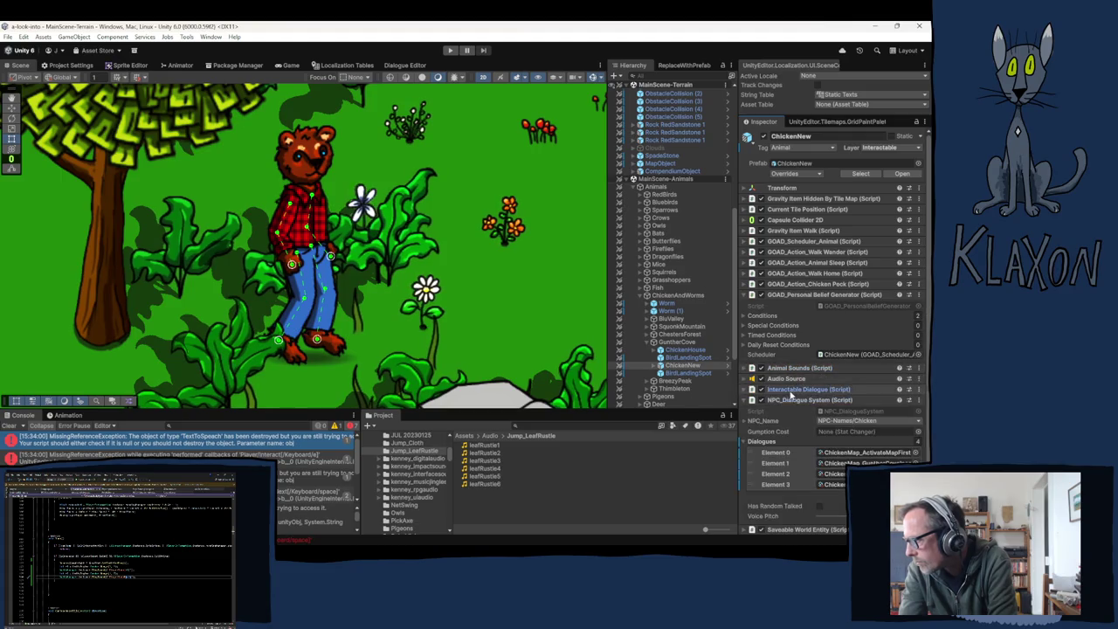
click(782, 296)
click(789, 337)
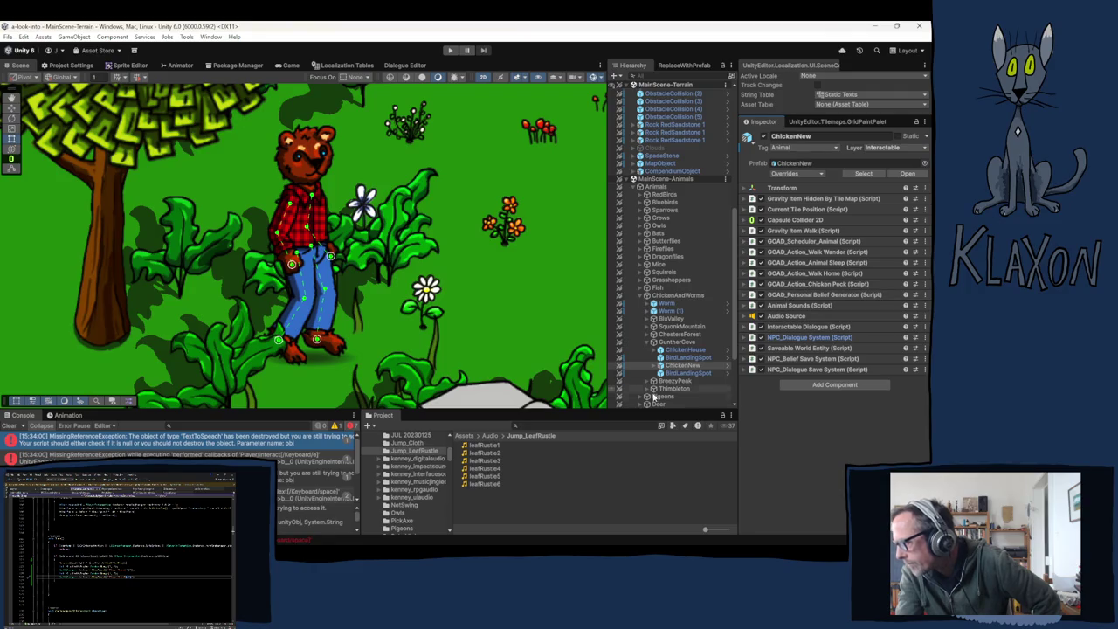
click(655, 366)
click(654, 368)
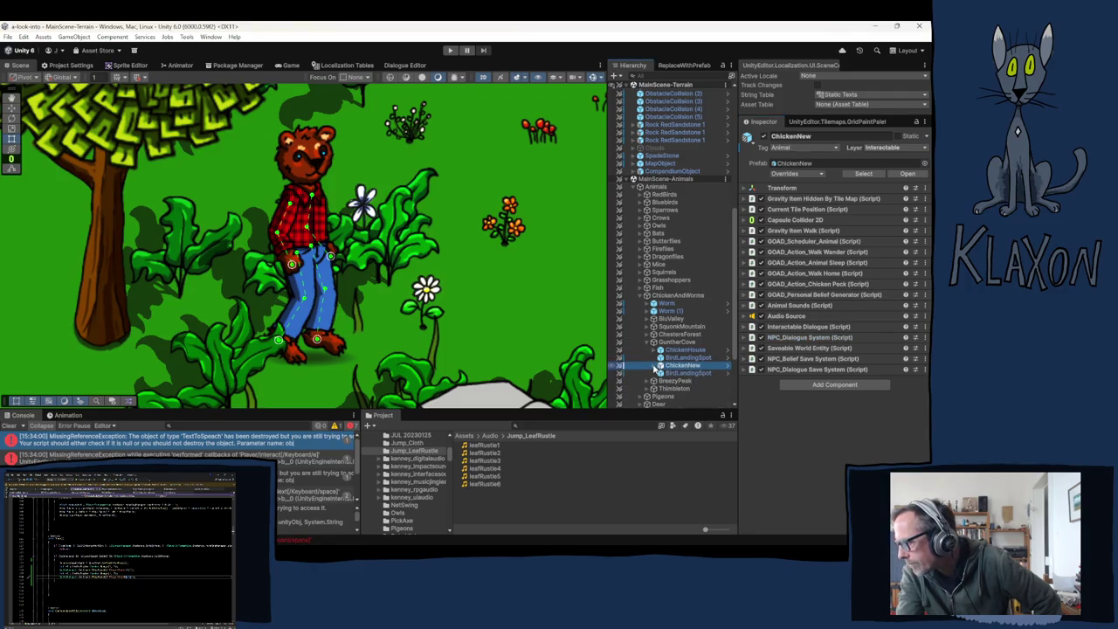
click(812, 369)
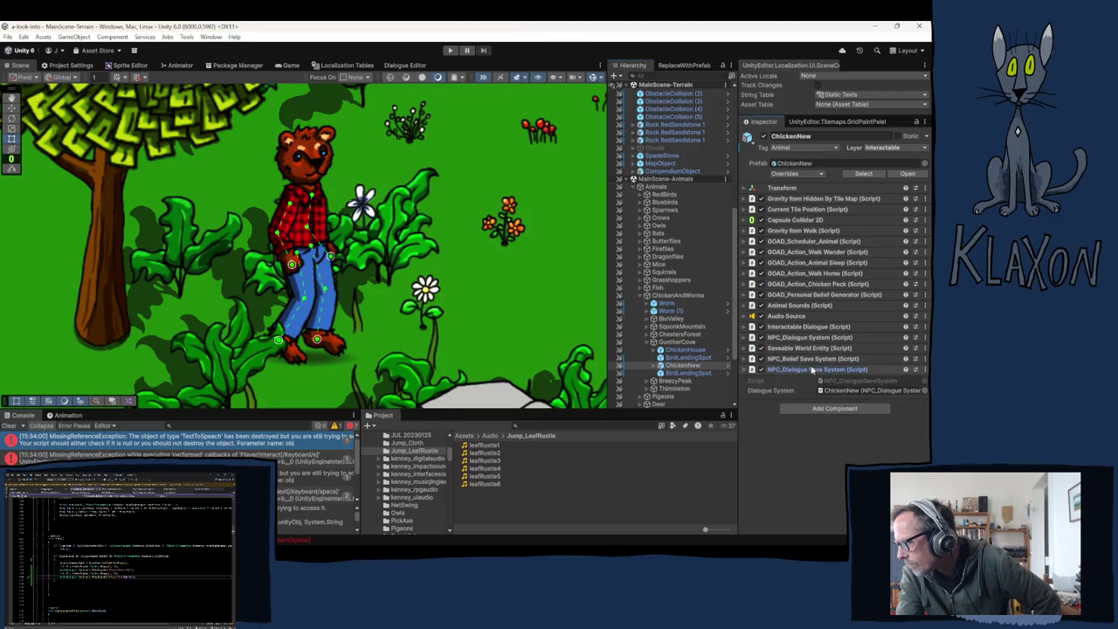
click(783, 359)
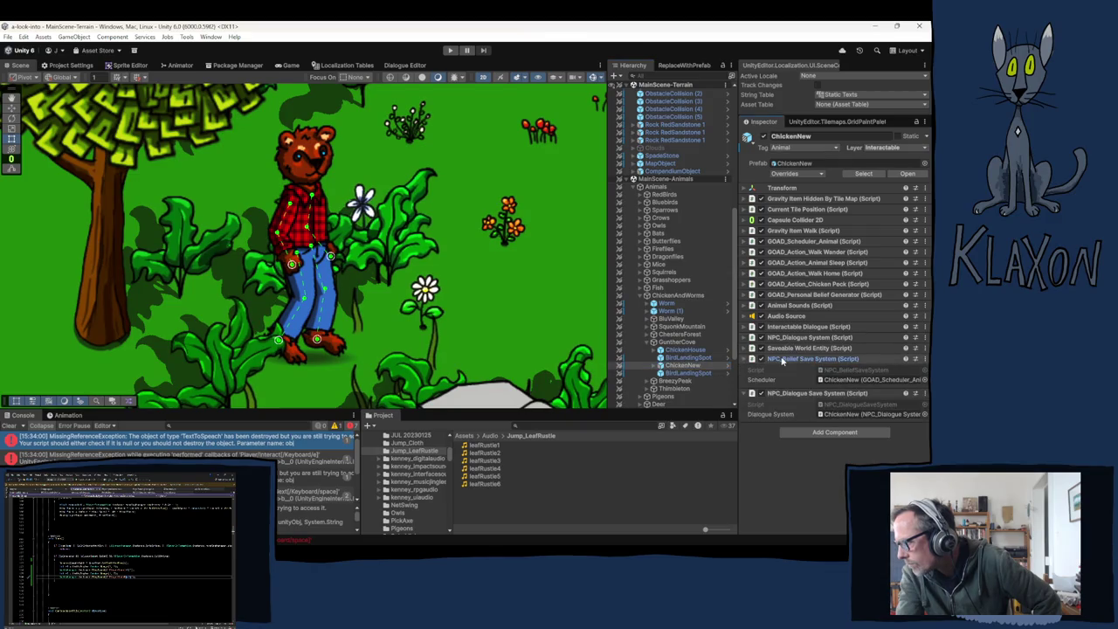
click(783, 360)
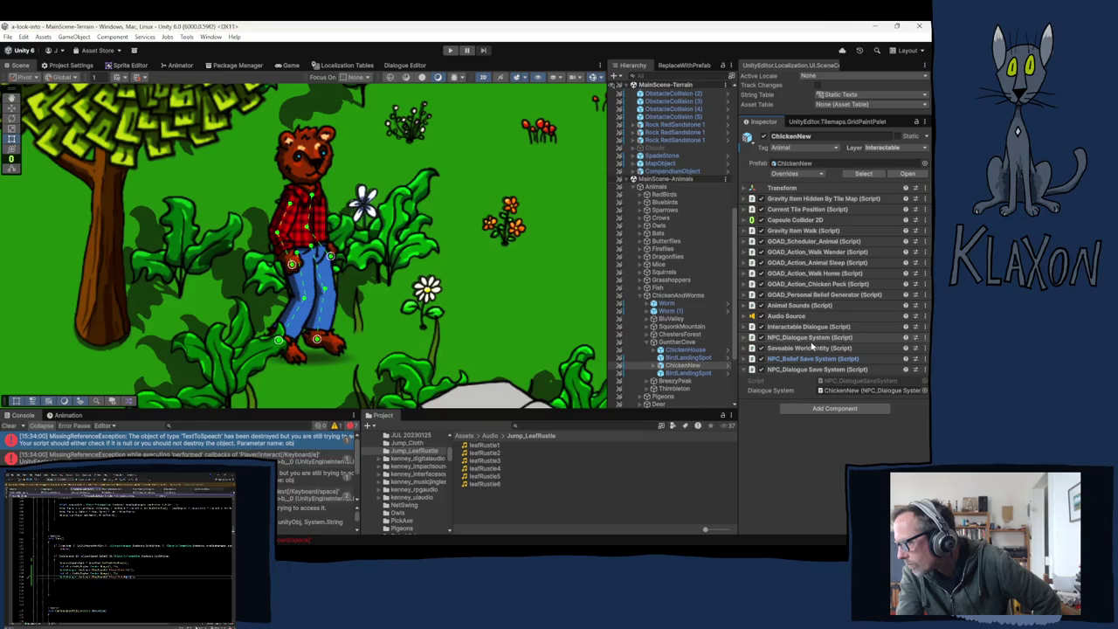
click(795, 338)
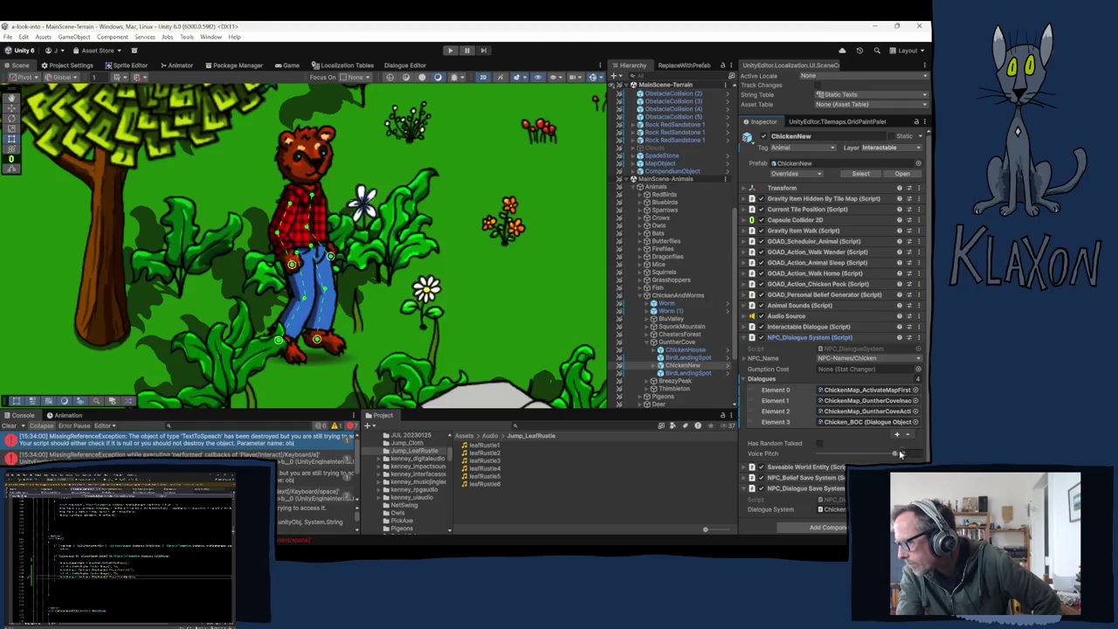
key(ctrl+z)
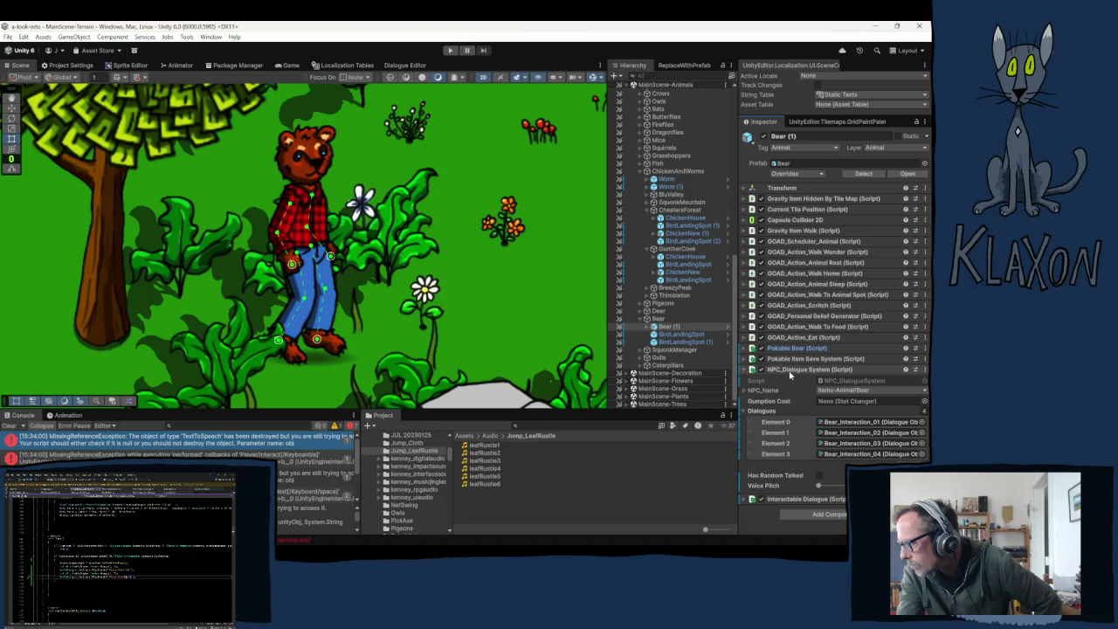
- Expand Bear (1), CorrectionZ and SlopeZ in the Hierarchy and inspect the Crowidle0000 sprite
click(789, 371)
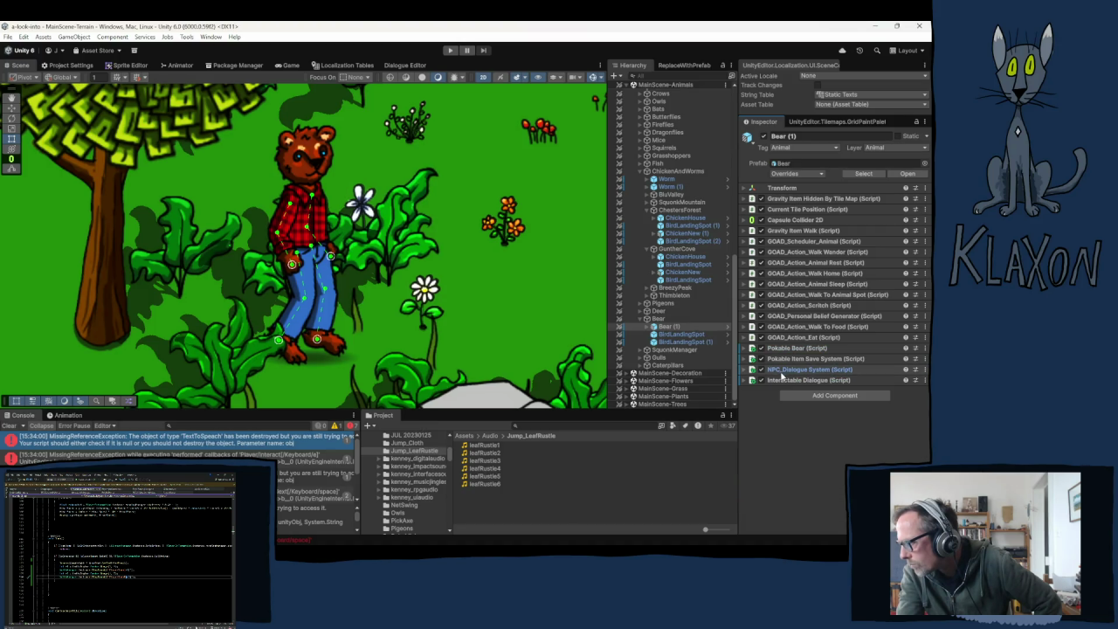
click(649, 326)
click(657, 335)
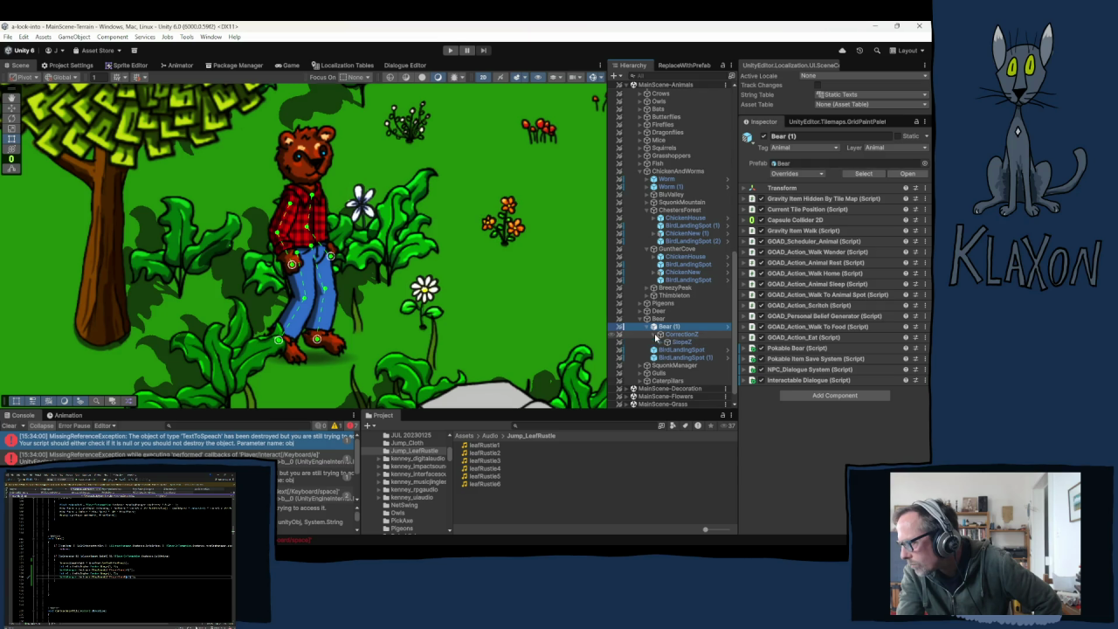
click(661, 343)
click(696, 351)
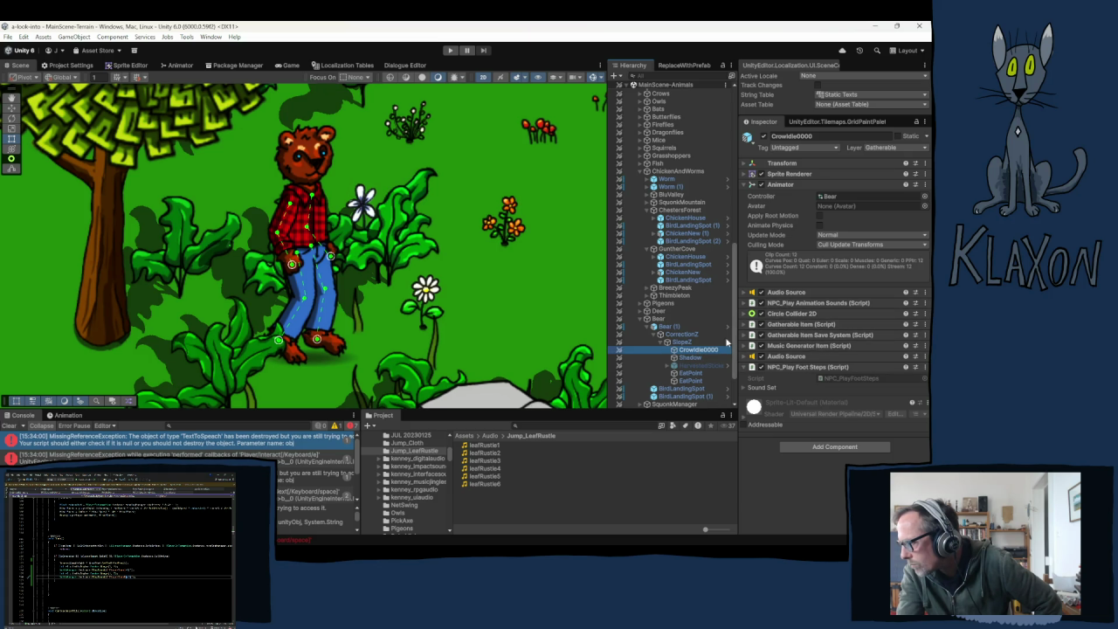
- Reselect Bear (1), show its dialogue settings, and jump to the TextToSpeach.cs line 81 error
click(665, 327)
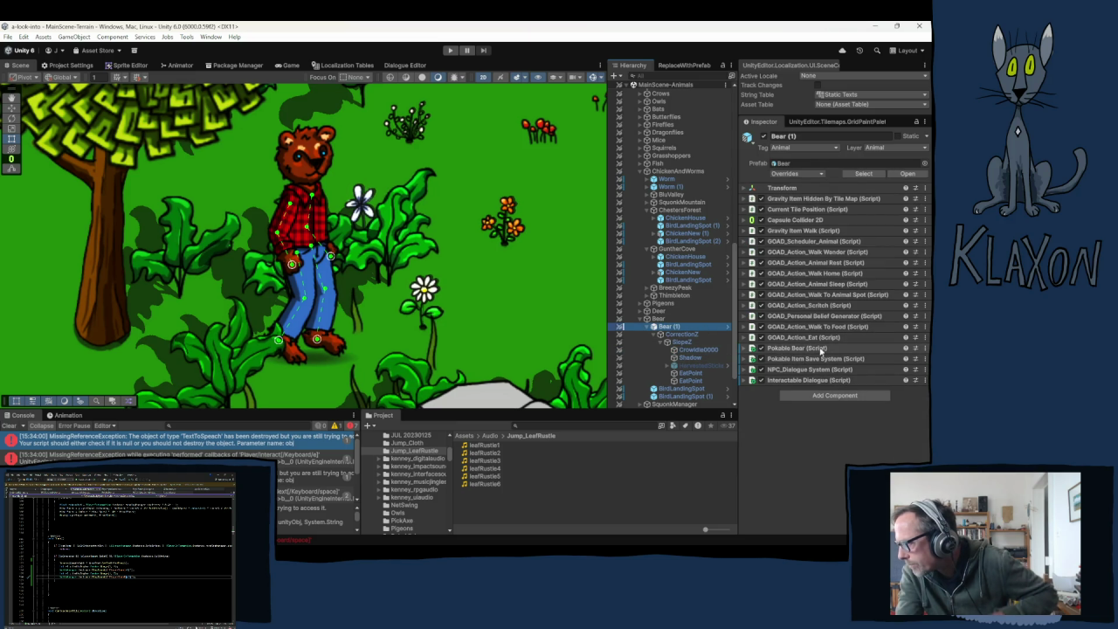
click(806, 369)
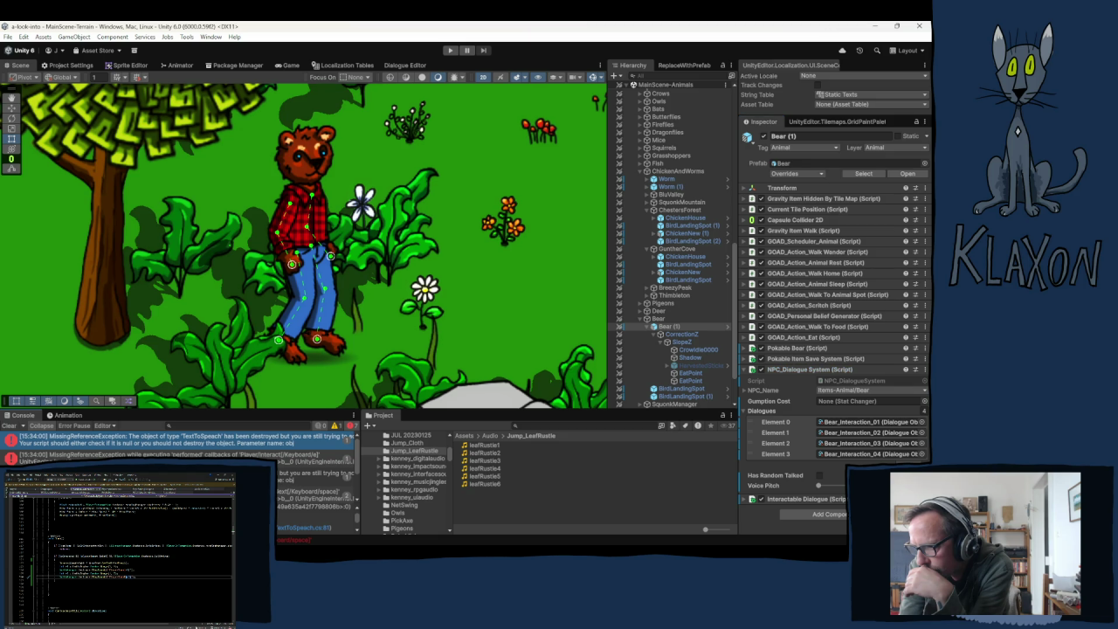
click(304, 527)
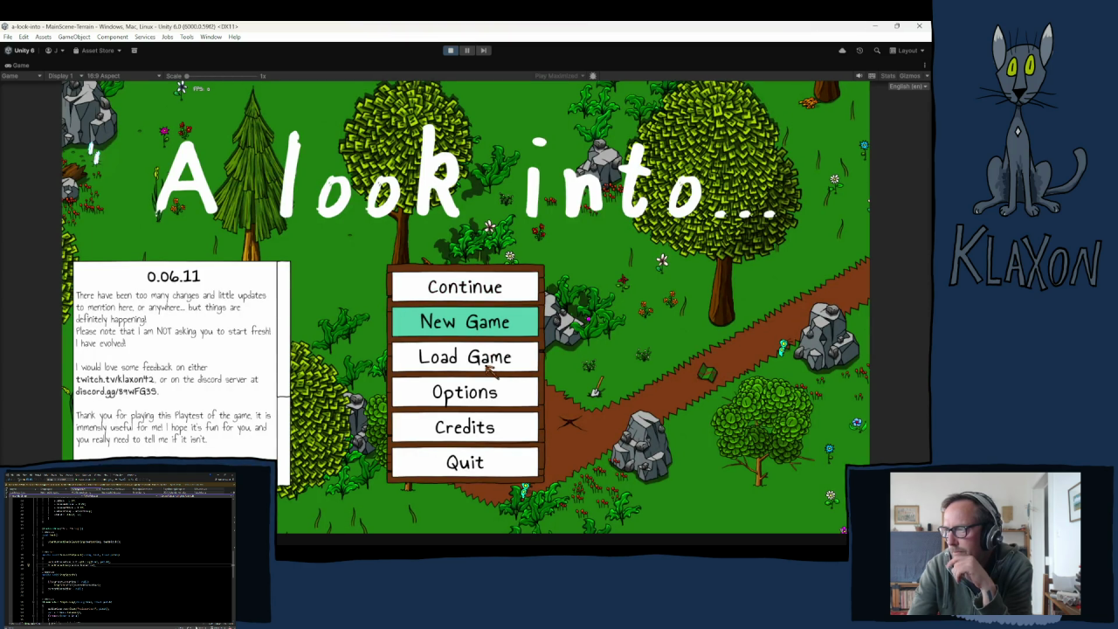
- Start a New Game, confirm it, and accept the character to enter the world
click(488, 359)
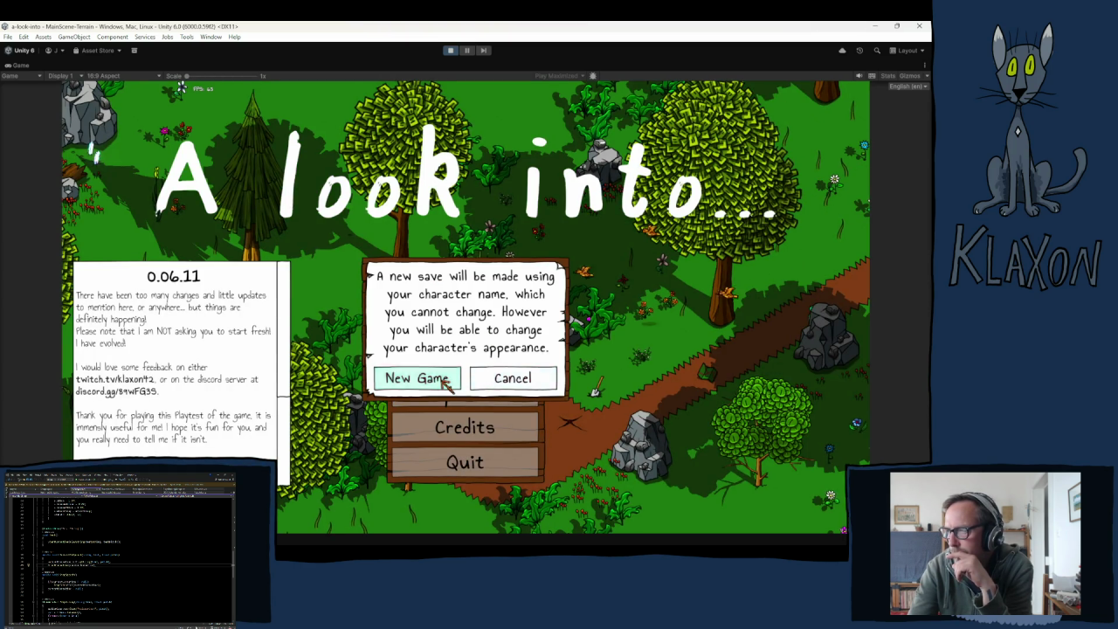
click(449, 378)
click(490, 392)
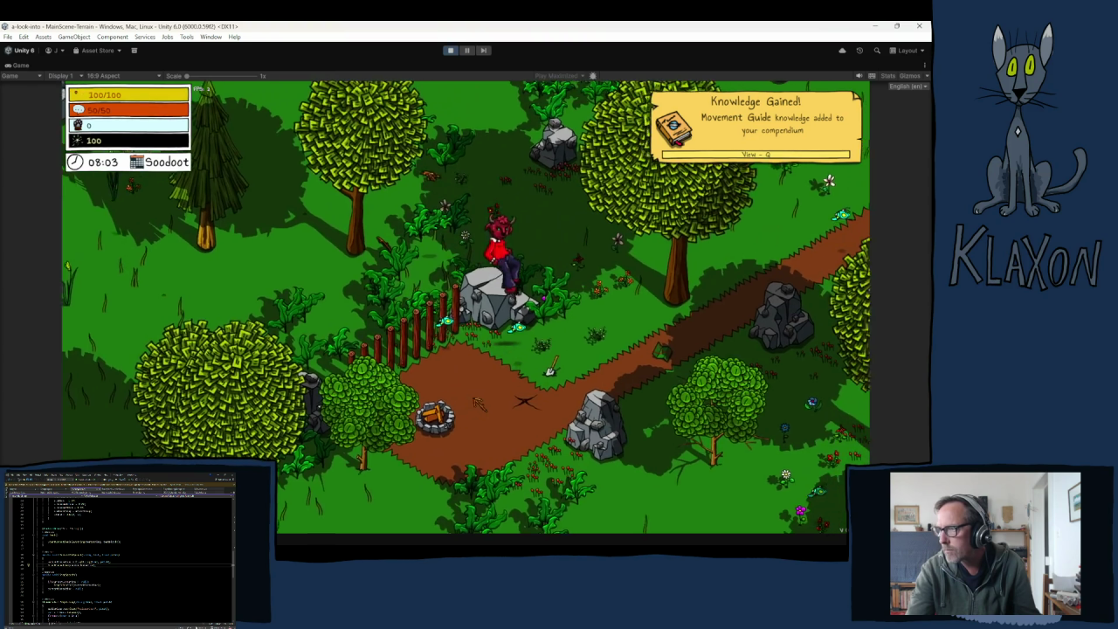
- Walk the character over to the chicken and talk to it
key(w)
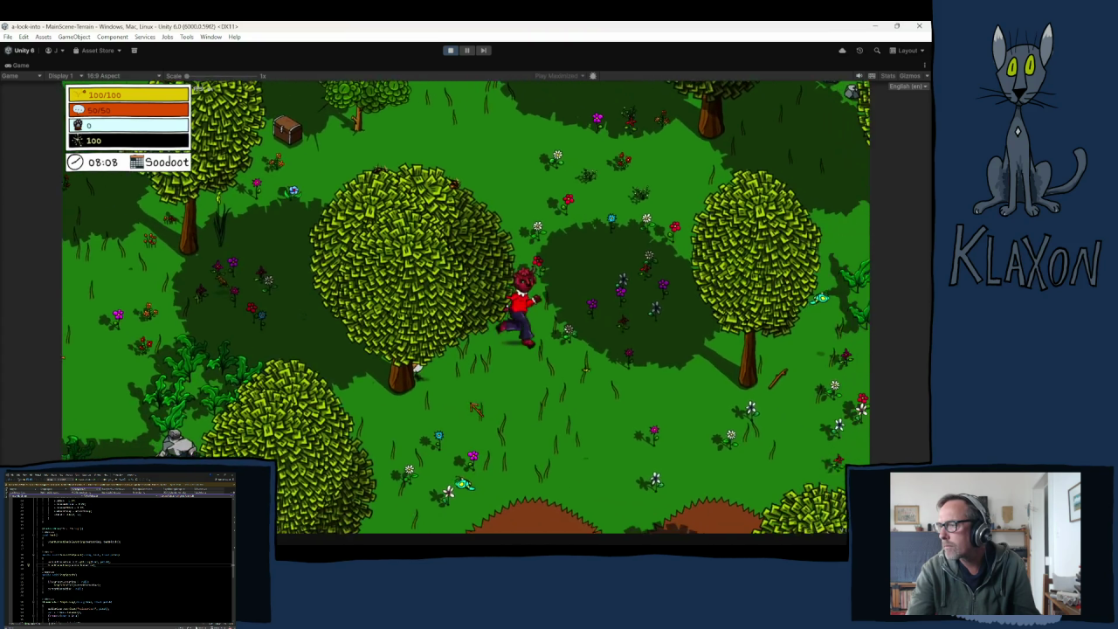
key(s)
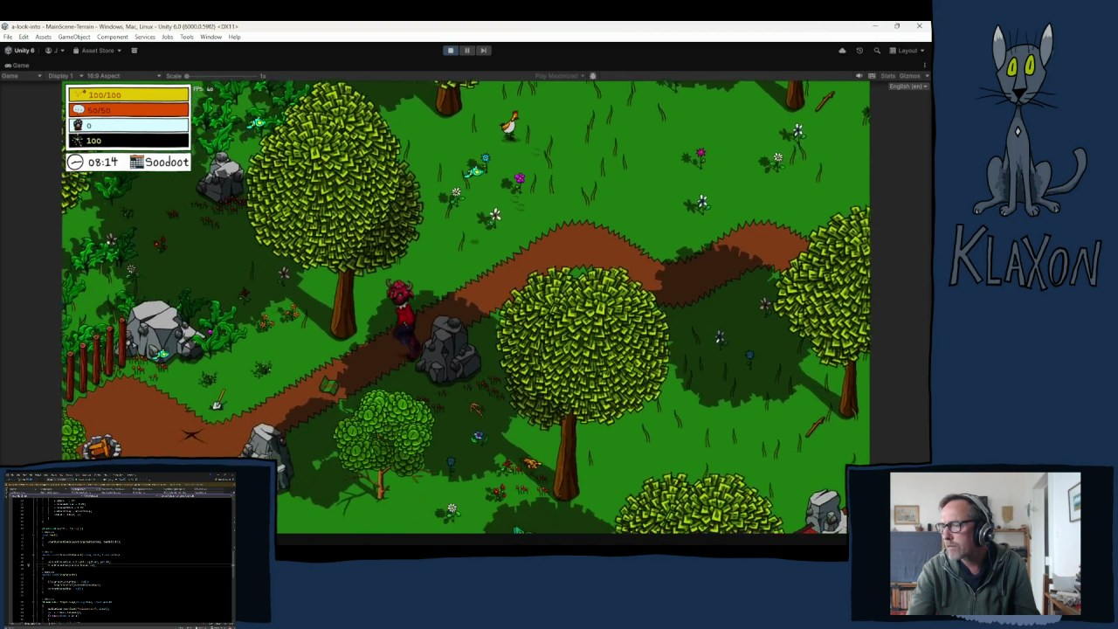
key(e)
key(a)
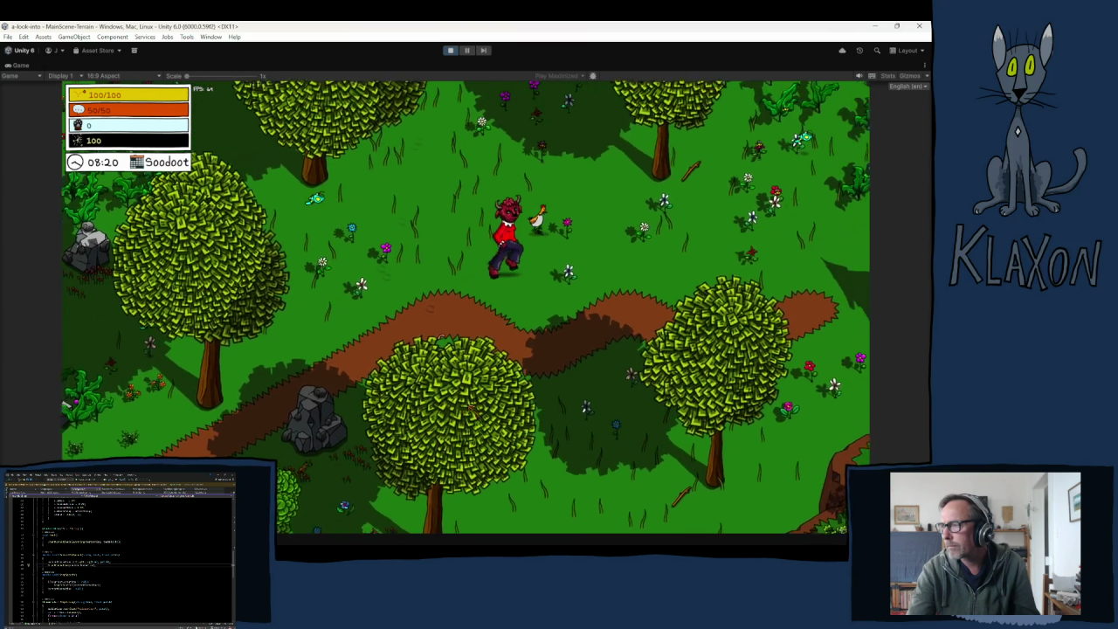
key(e)
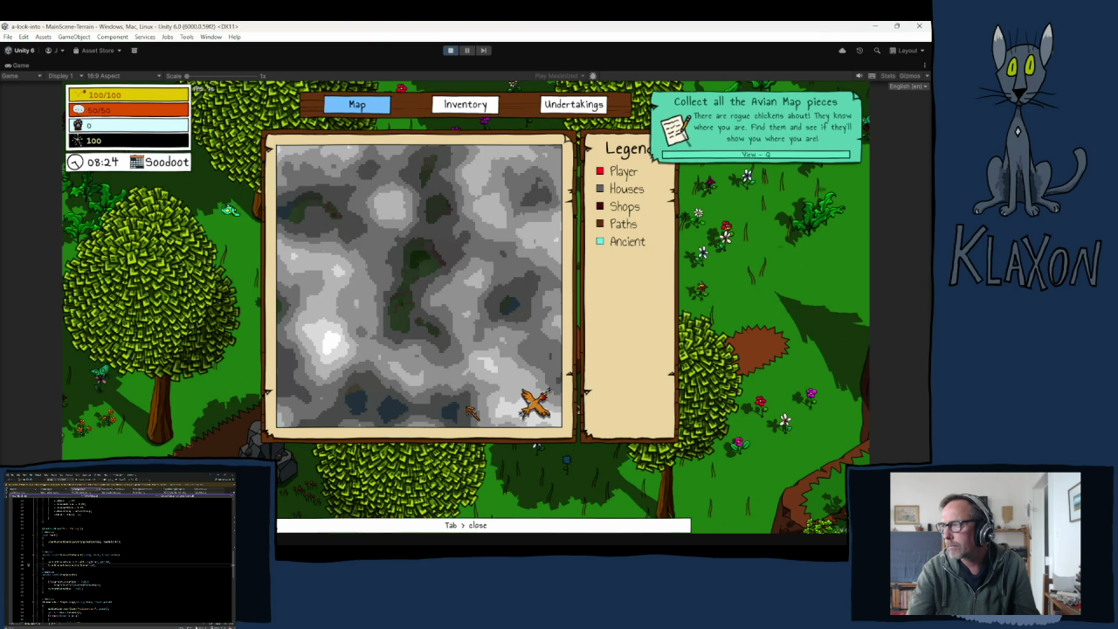
key(a)
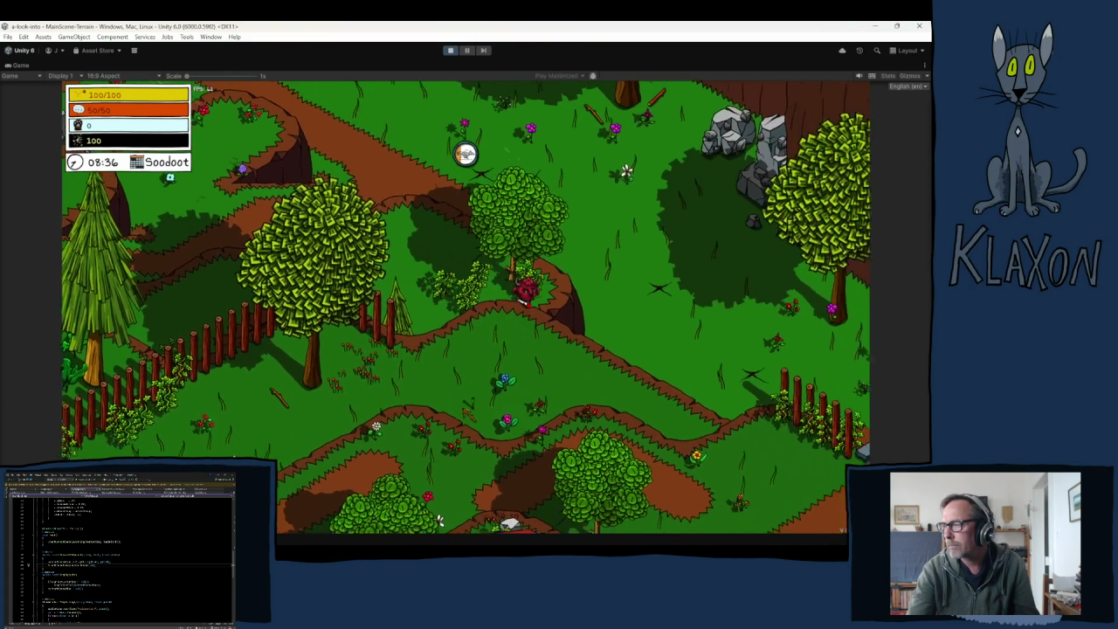
- Run the character southeast and down the path into the fenced area
key(d)
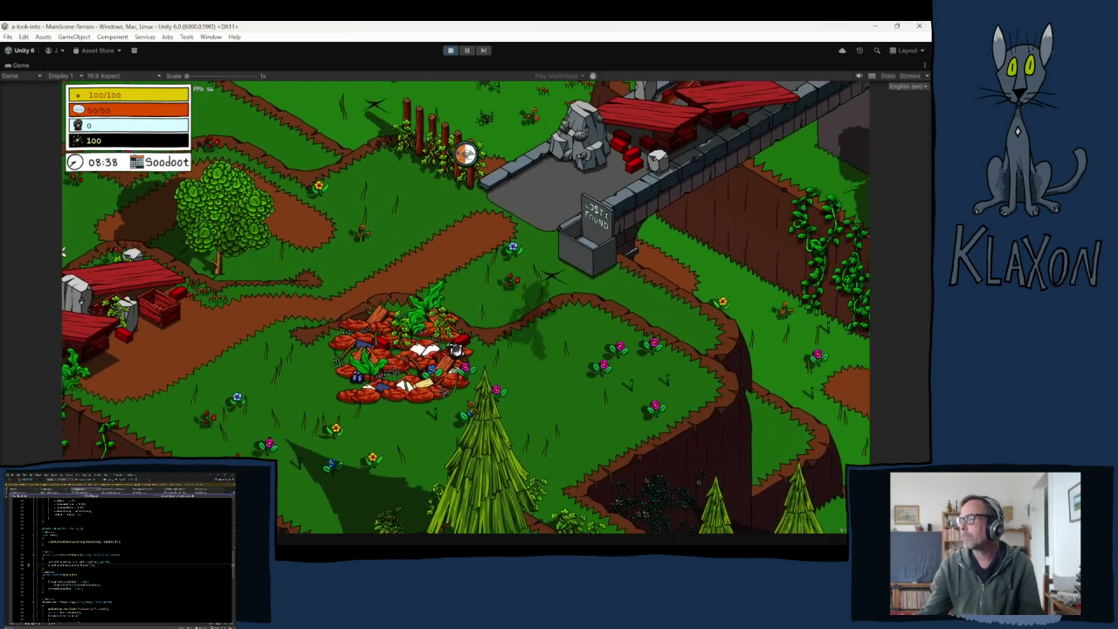
key(d)
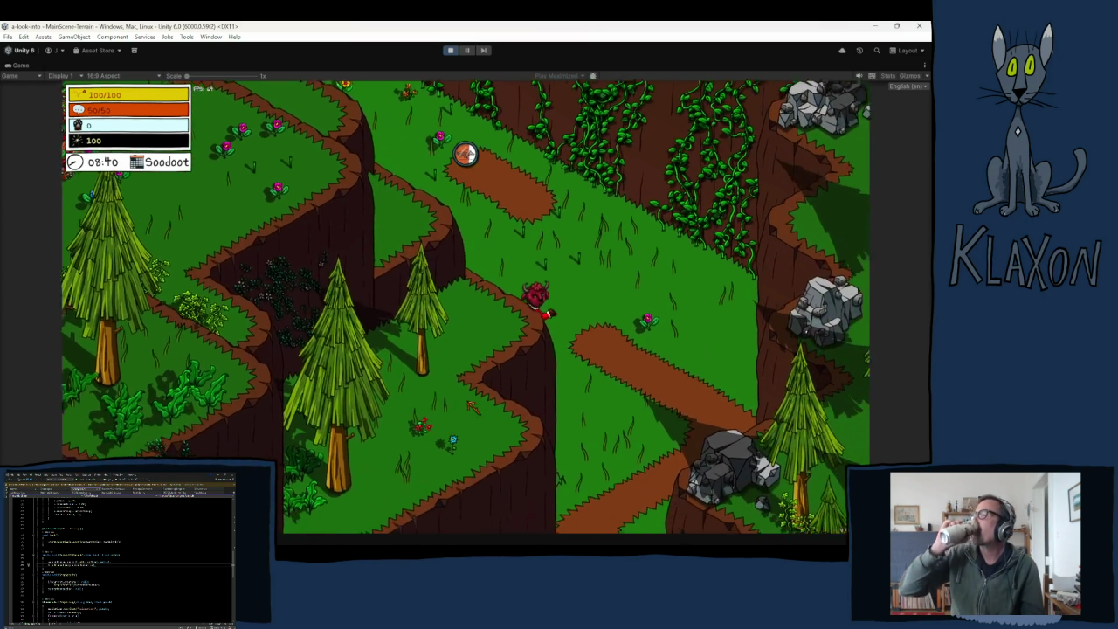
key(s)
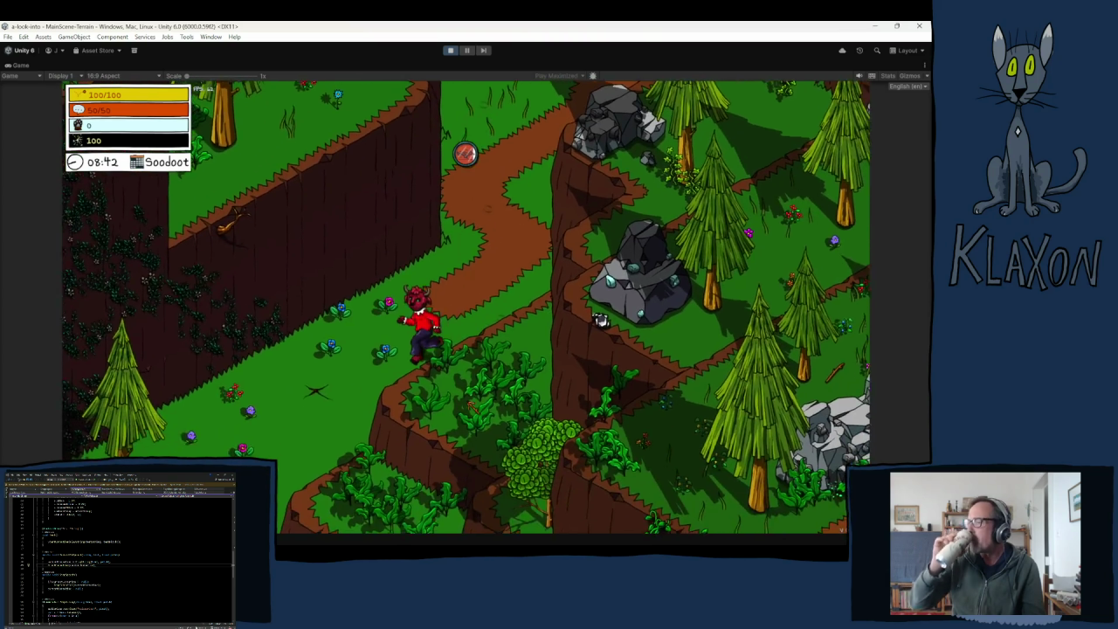
key(s)
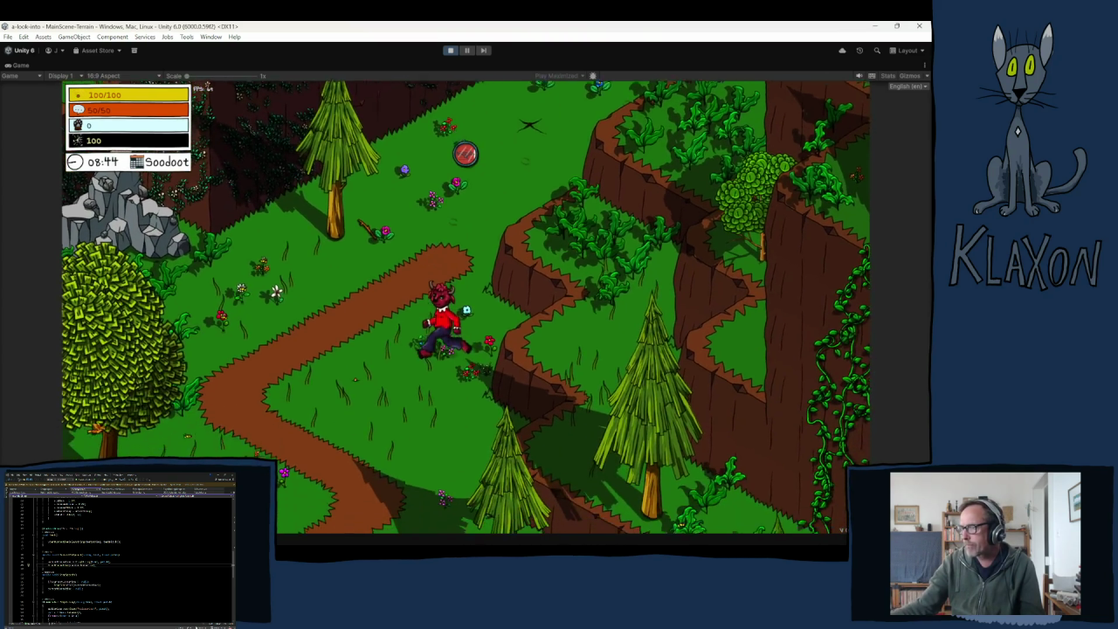
key(s)
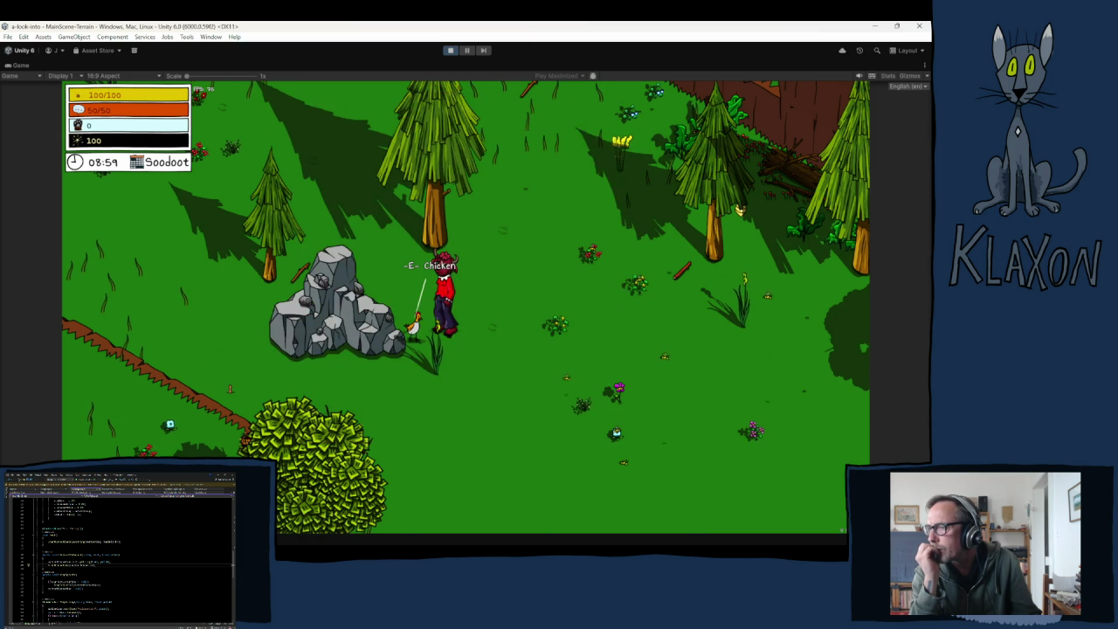
- Run the character up-left through the forest toward the cliffside dirt path
key(w)
key(a)
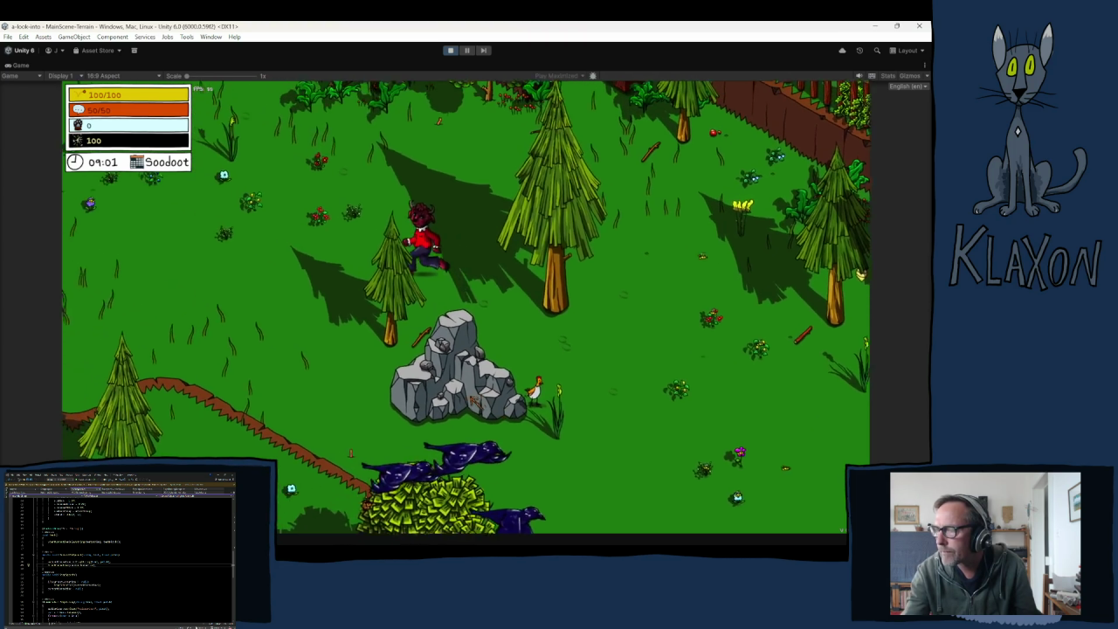
key(w)
key(a)
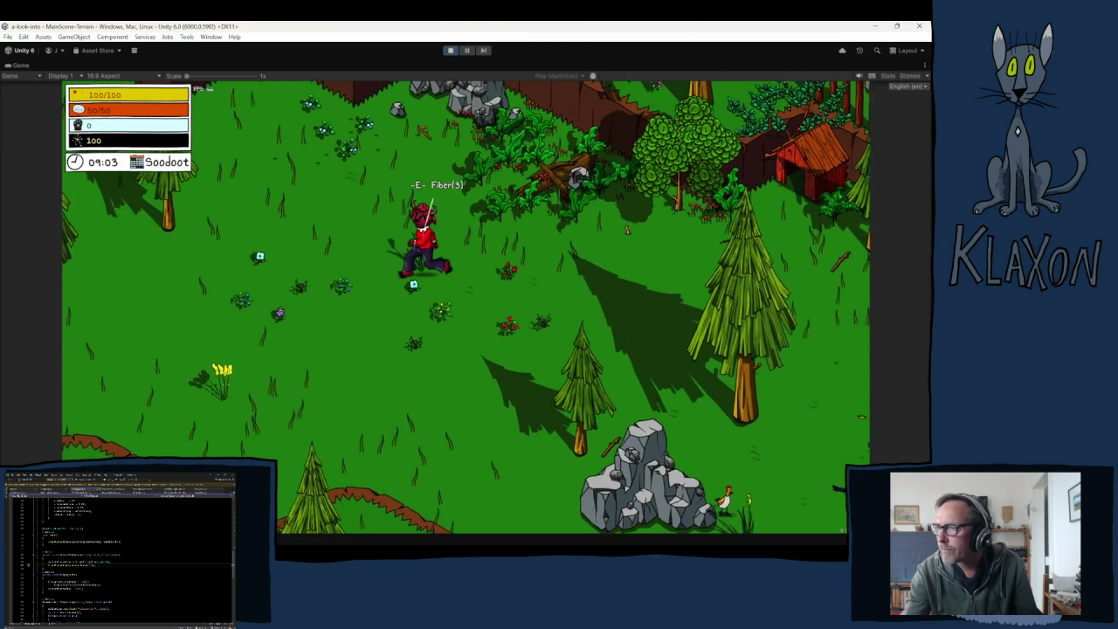
key(w)
key(a)
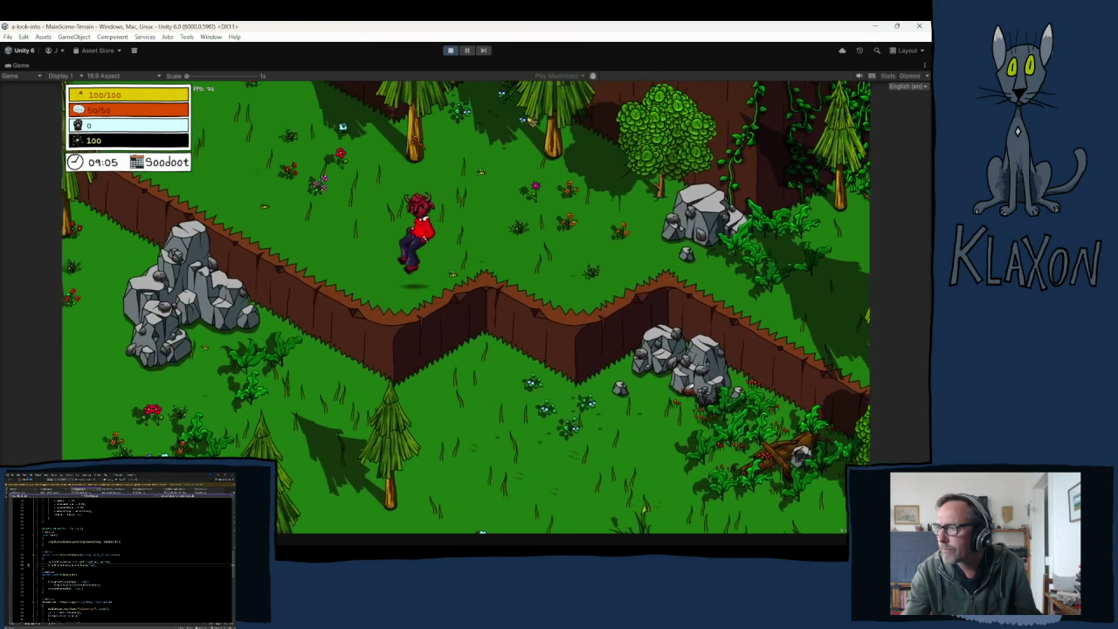
key(w)
key(a)
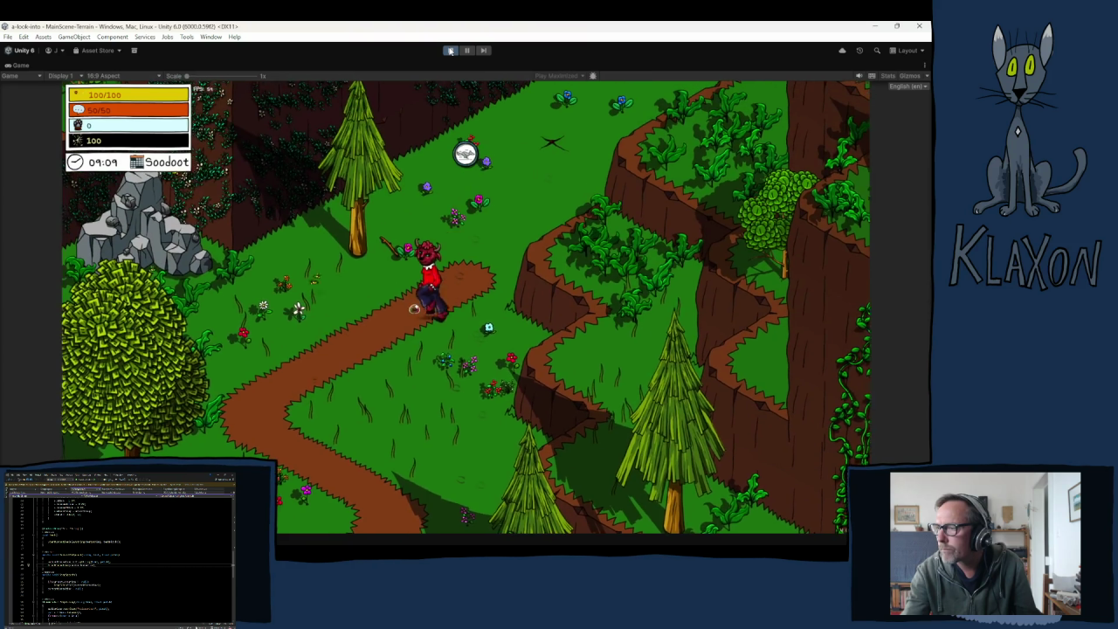
- Run the character right and up to collect the Dynamiblob, then close the inventory
key(d)
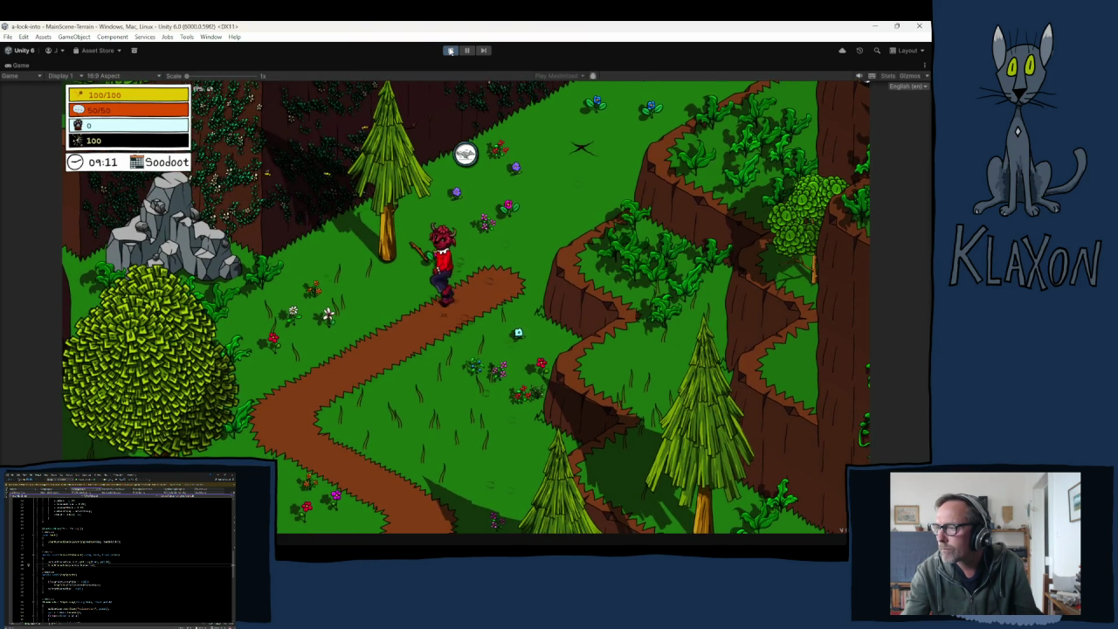
key(w)
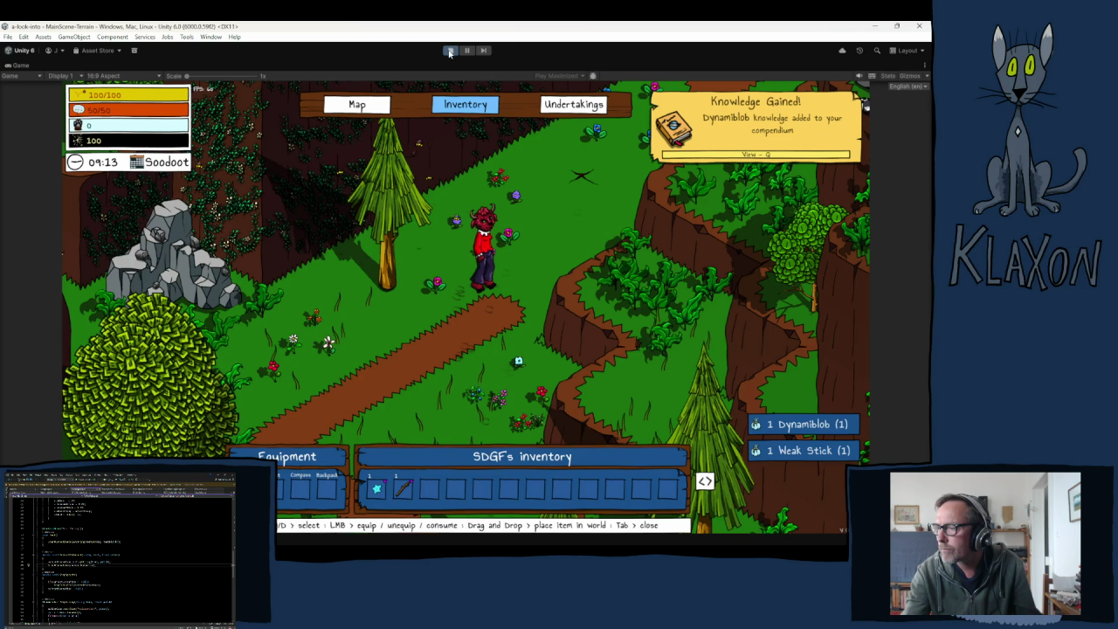
key(Tab)
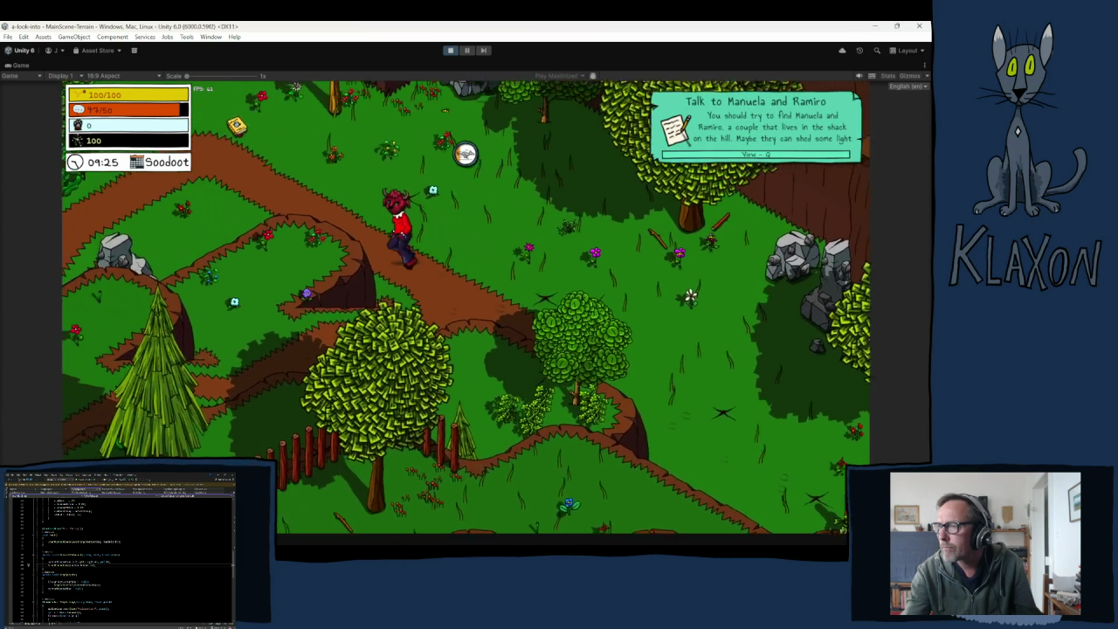
- Walk past the book and bench to the chicken, interact with it, dismiss its dialog, and stop the game
key(w)
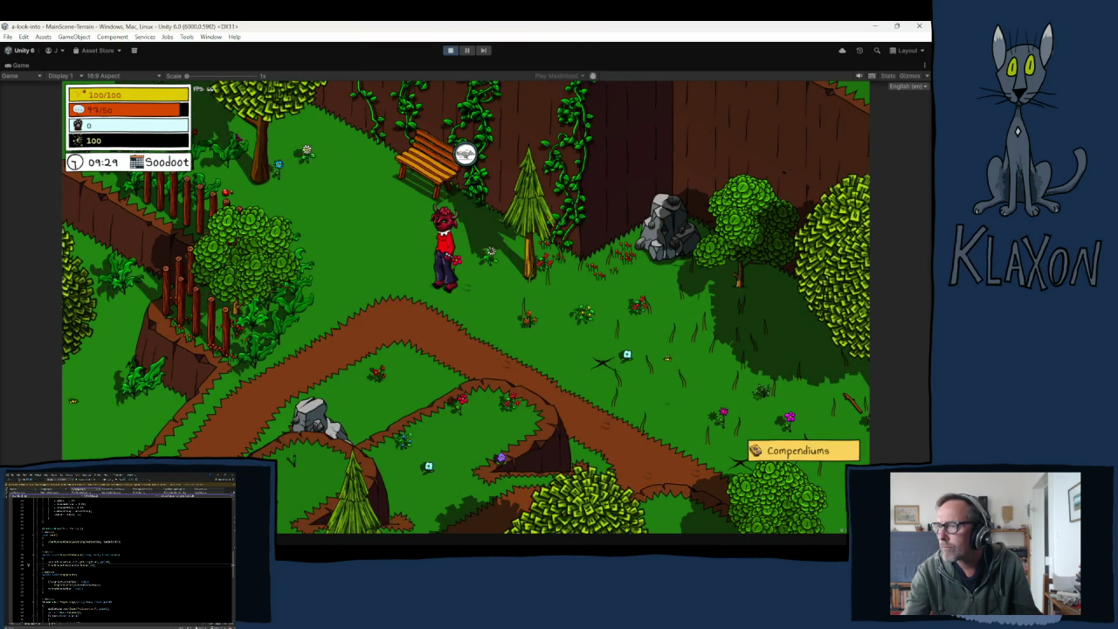
key(a)
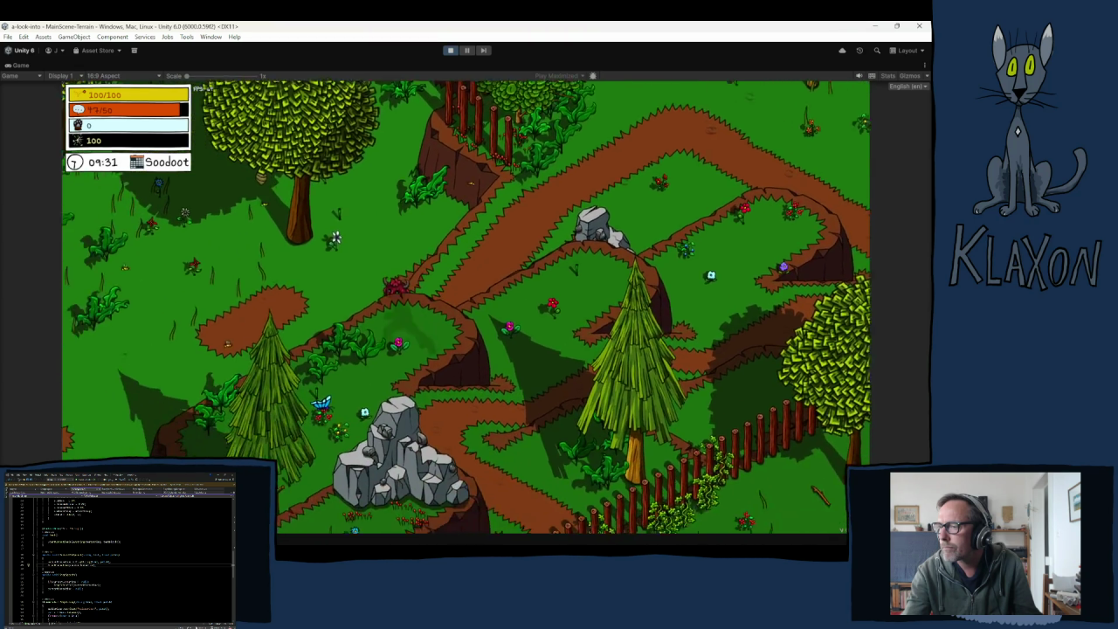
key(w)
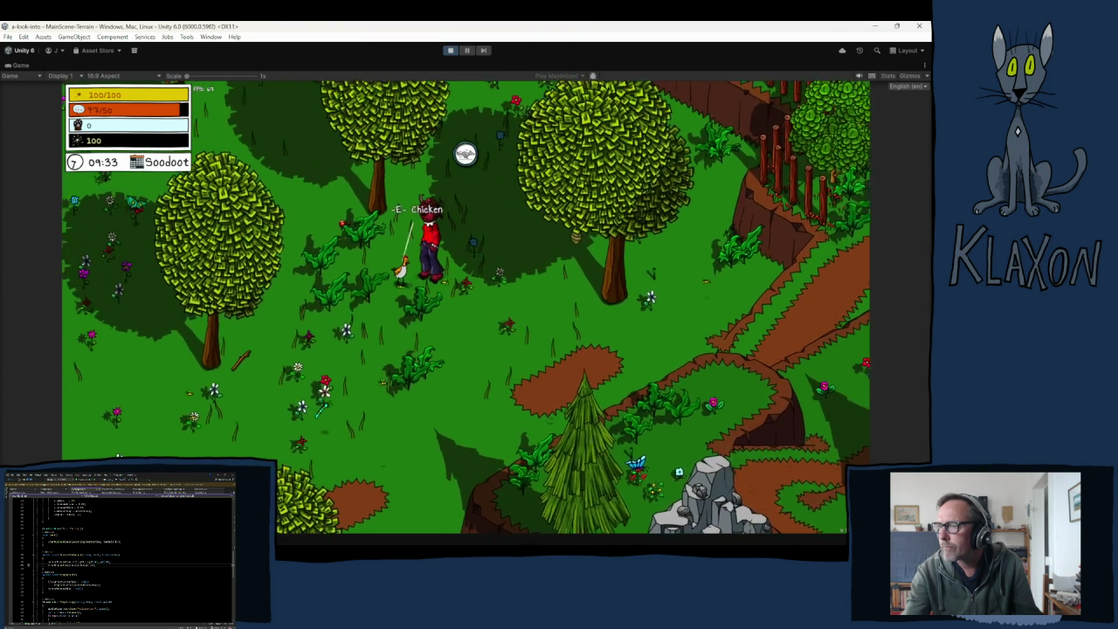
key(e)
key(space)
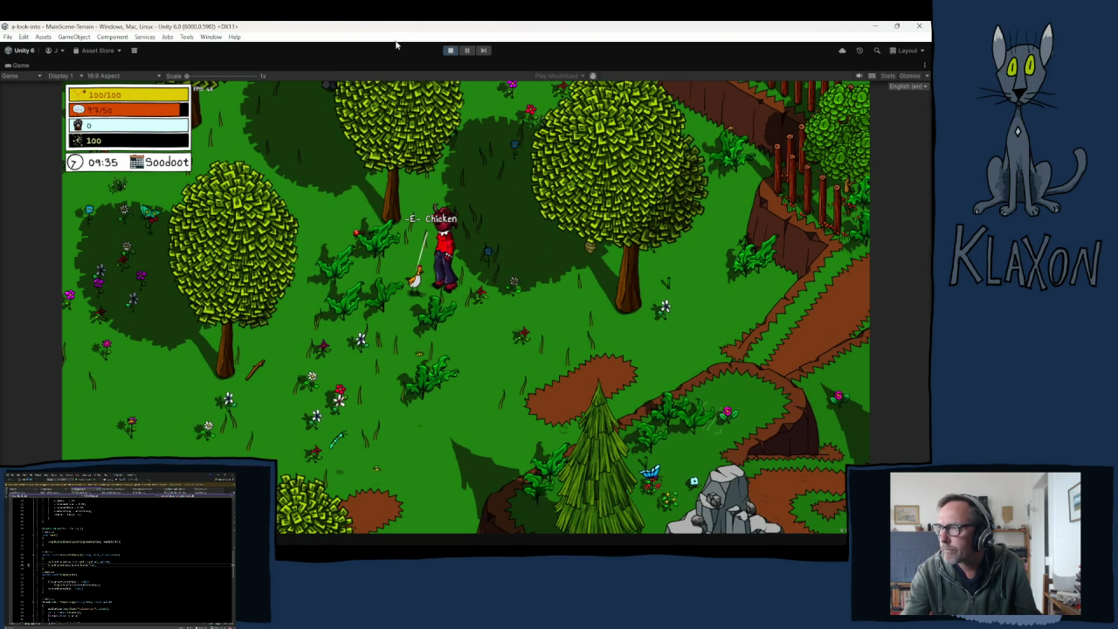
click(450, 51)
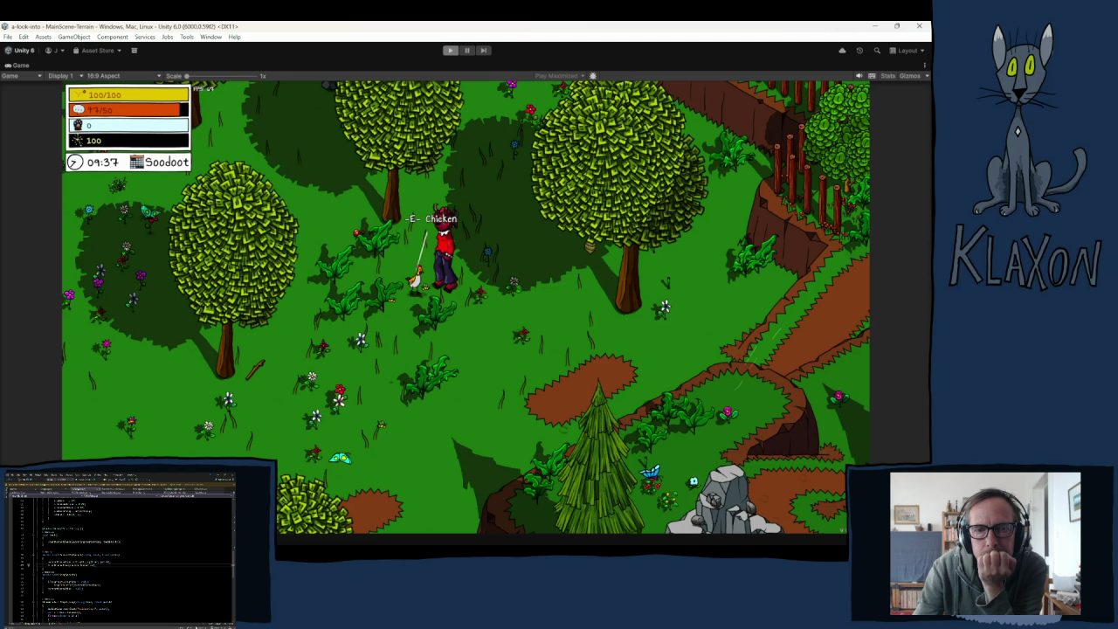
- Switch from Unity over to Visual Studio
key(alt+Tab)
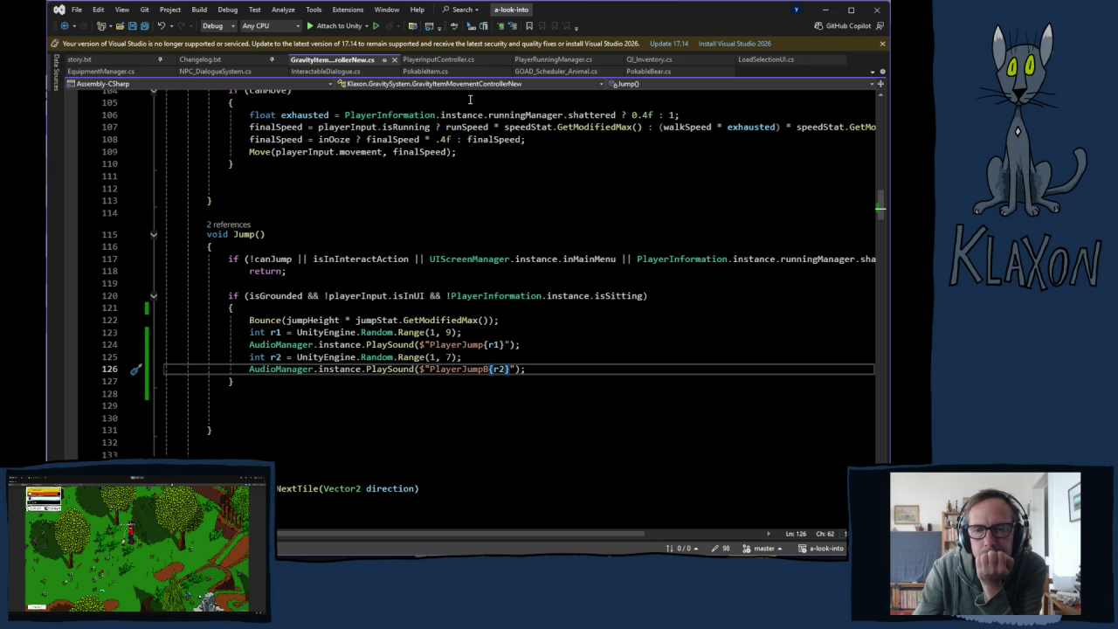
- Close the GravityItemMovementControllerNew, PlayerInputController, PlayerRunningManager and QI_Inventory script tabs
click(394, 59)
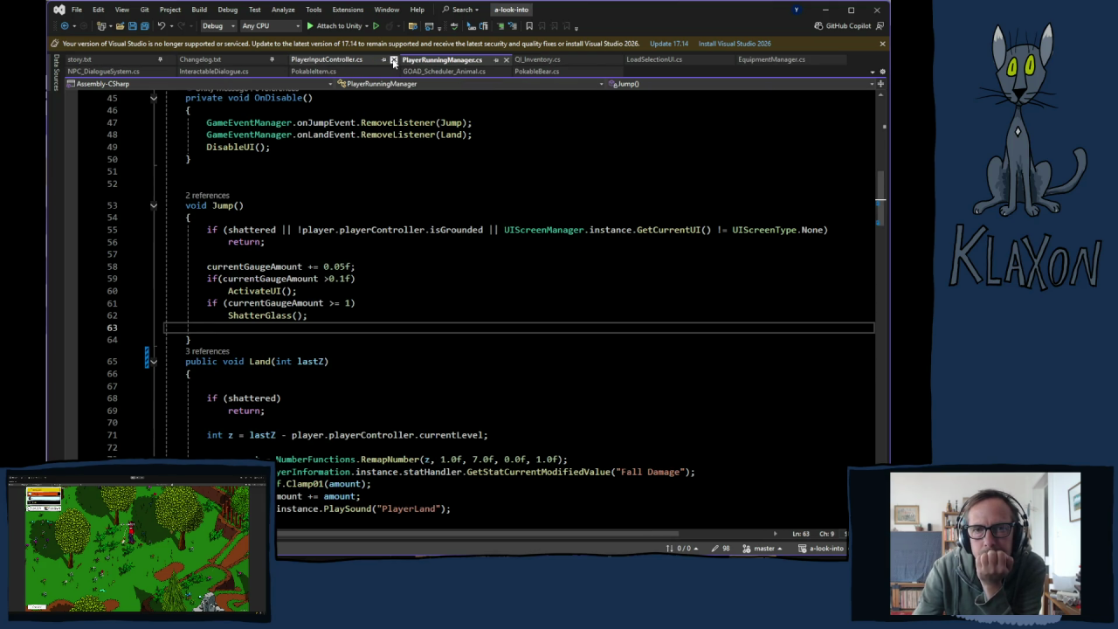
click(394, 59)
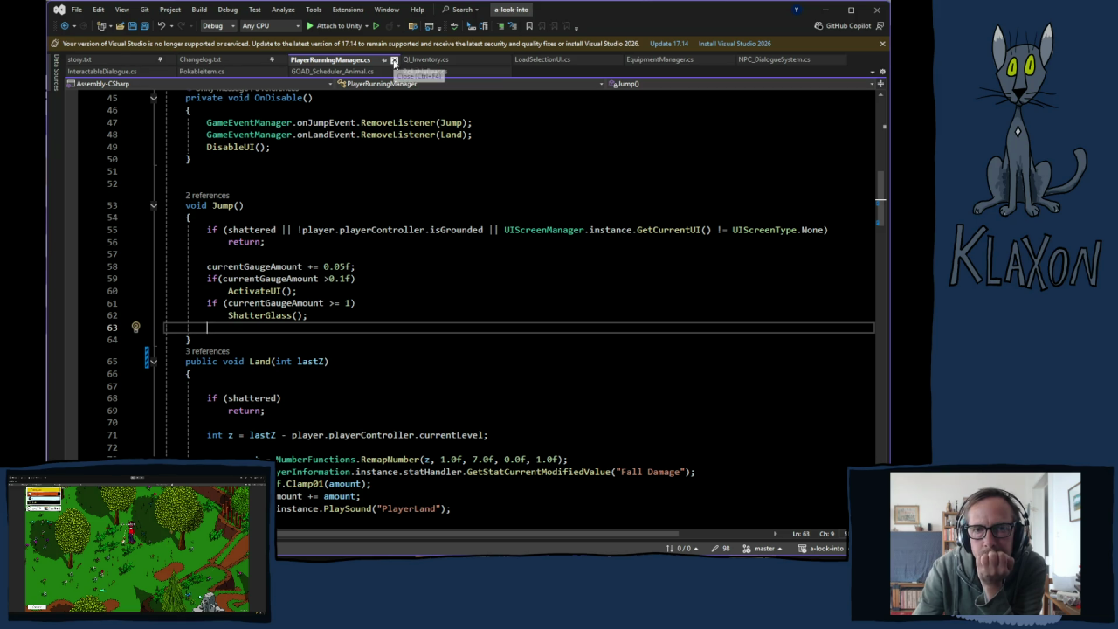
click(394, 59)
click(394, 60)
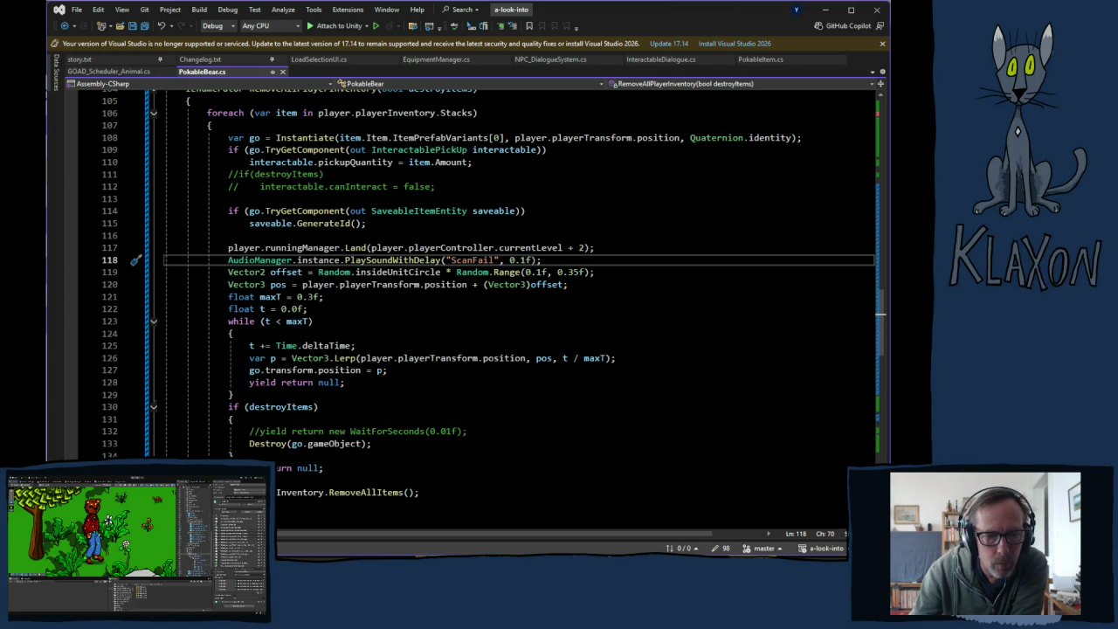
- Replace the leaf rustle query with a Pixabay sound-effects search for 'epic fail'
key(alt+Tab)
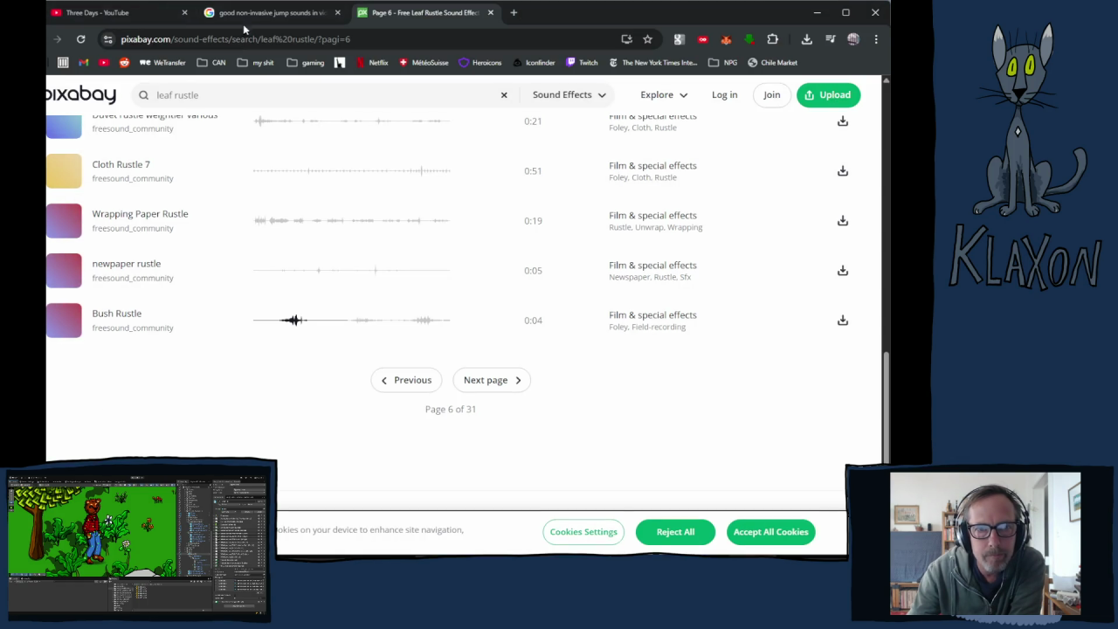
scroll(241, 88, up, 5)
click(240, 88)
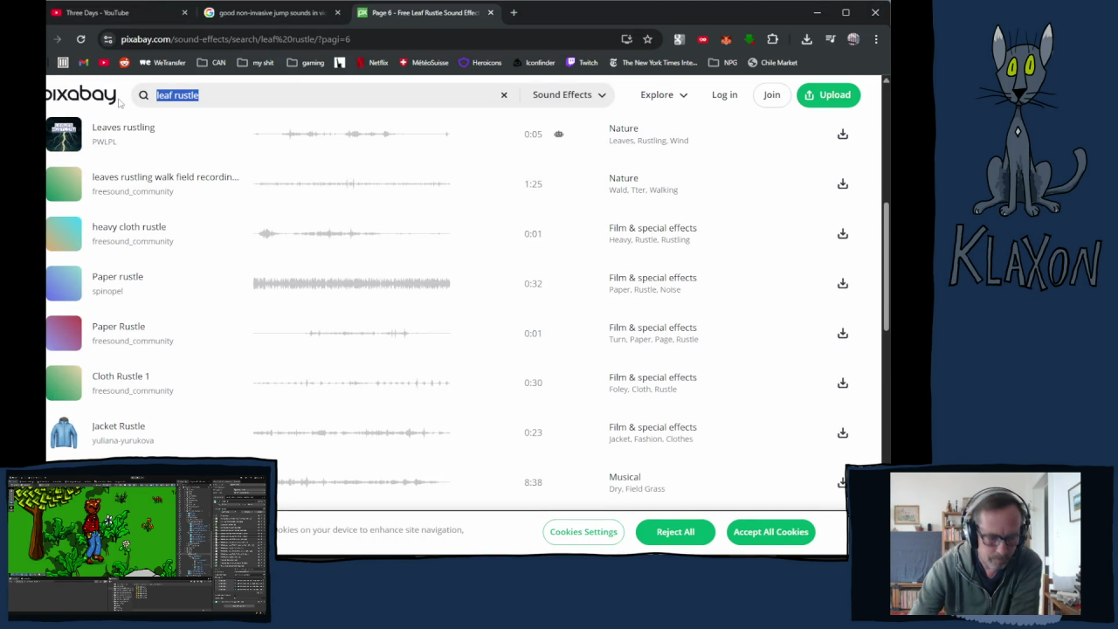
text(epic)
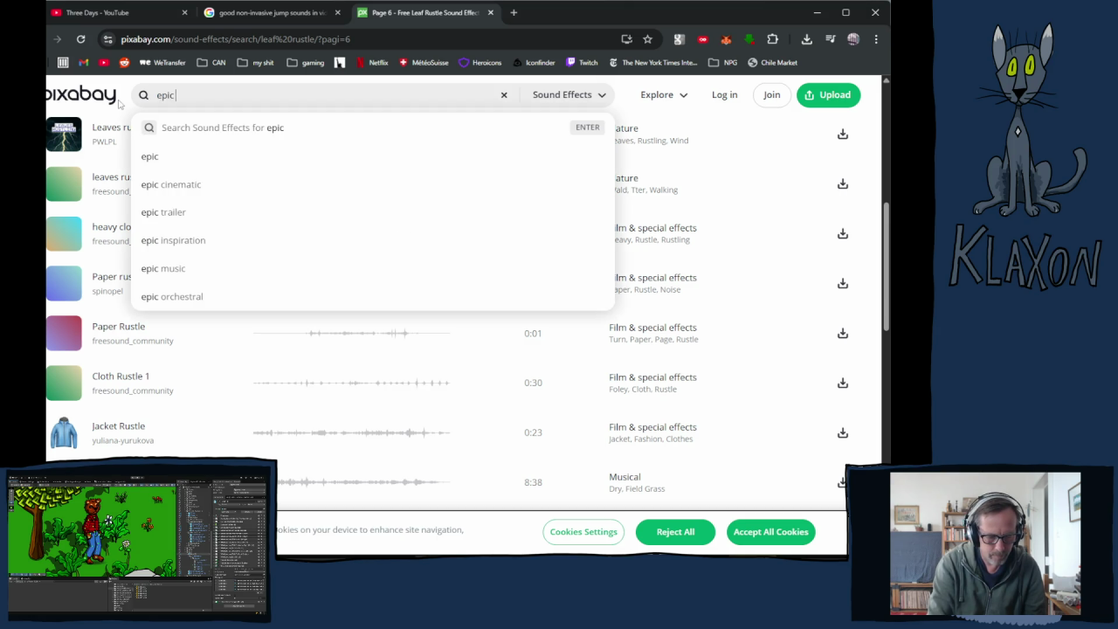
text( fail)
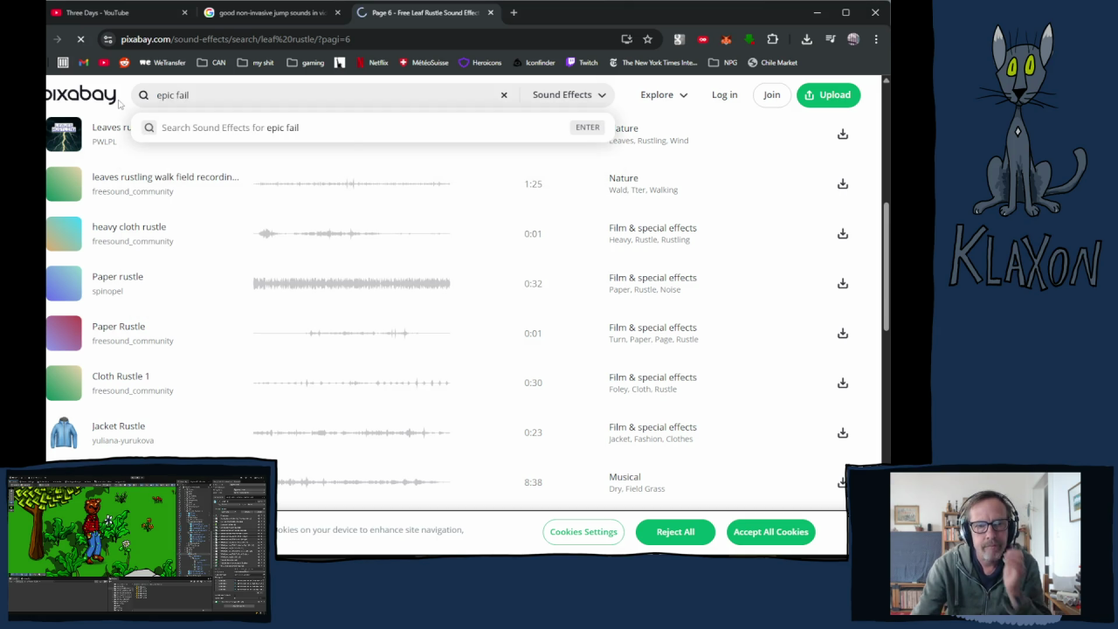
key(Return)
- Preview results like Fail Trumpet 02, Failure 4 With Gong, Epic fail!, Spin Fail and Car Engine Ignition Fail
scroll(247, 376, down, 1)
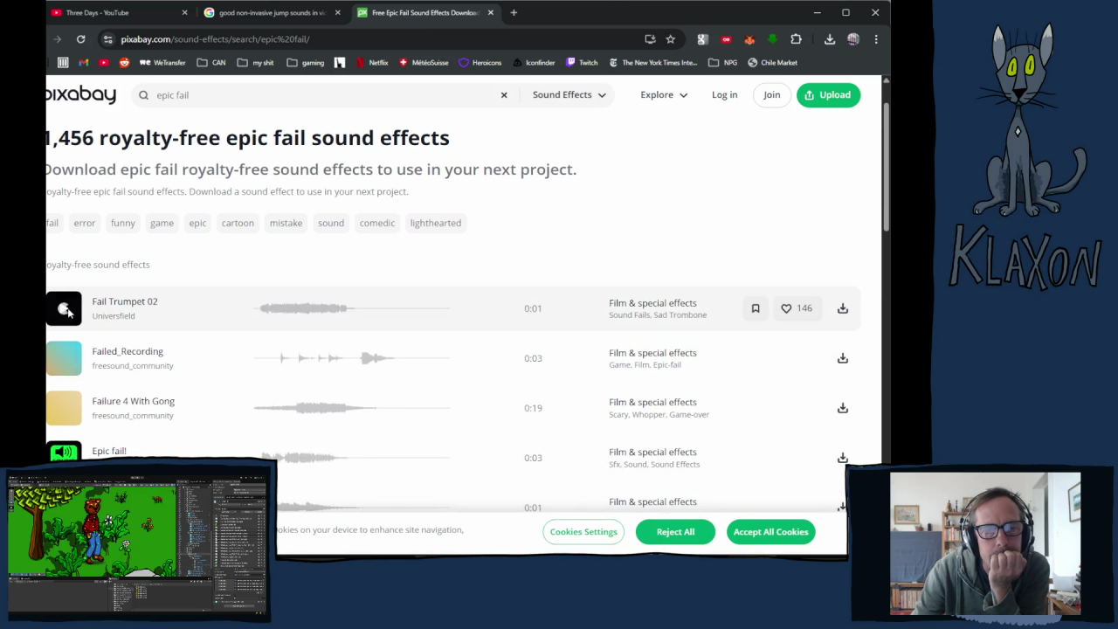
click(63, 310)
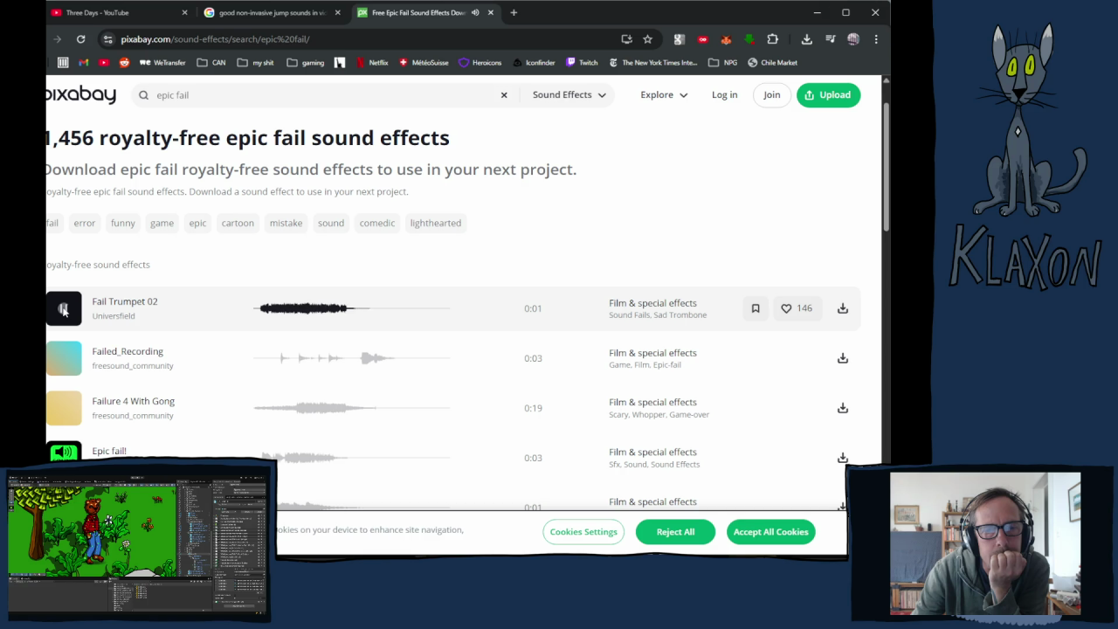
click(67, 409)
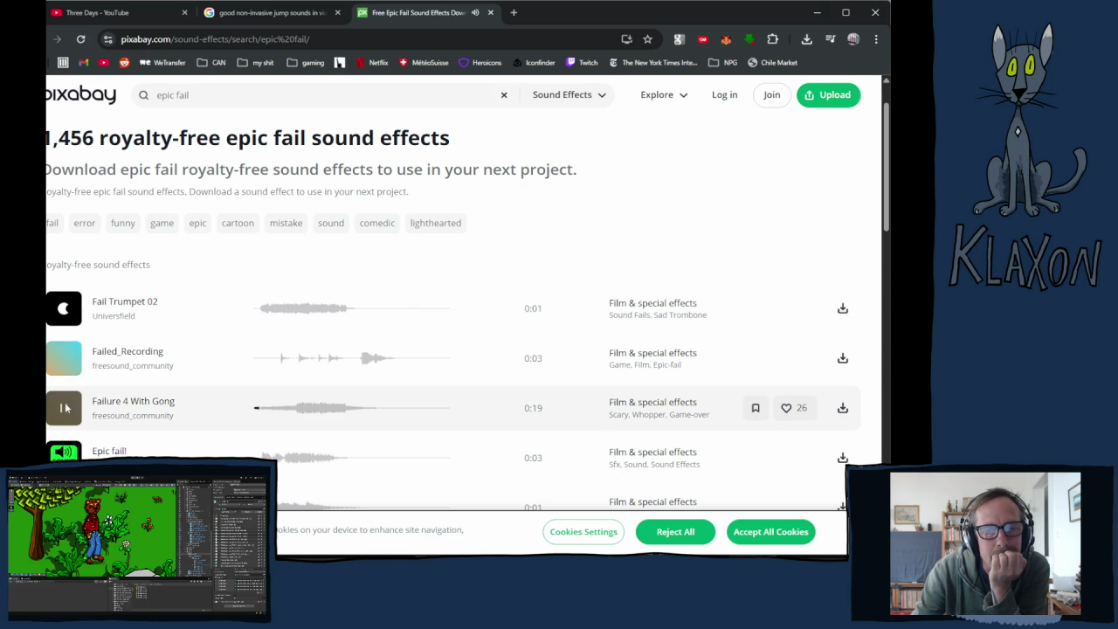
click(68, 411)
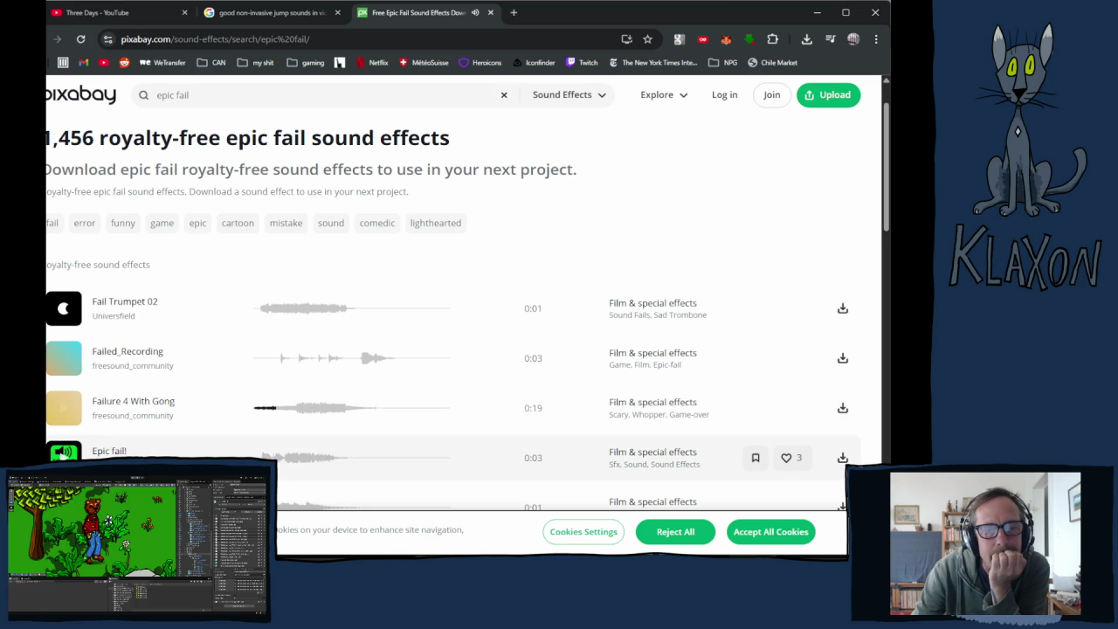
click(63, 455)
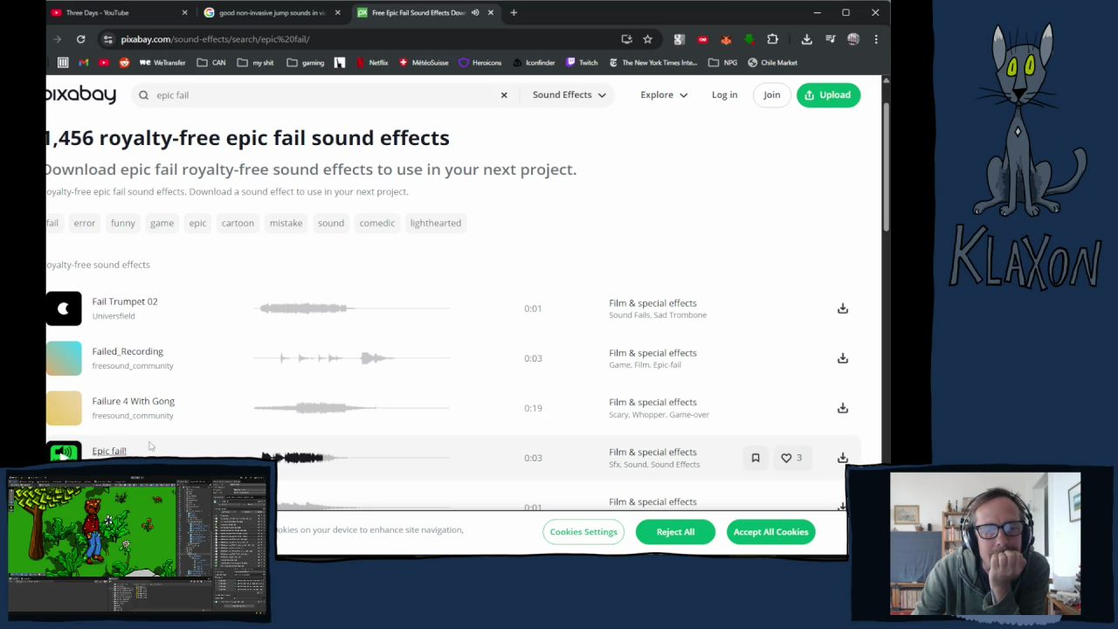
scroll(157, 443, down, 2)
click(64, 324)
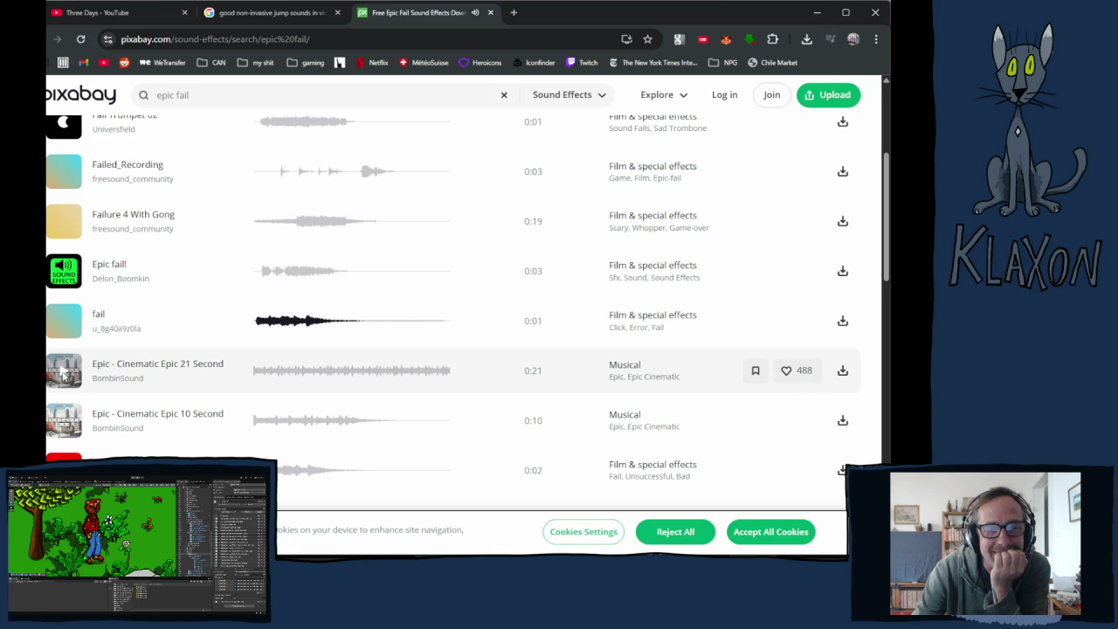
click(64, 372)
click(64, 423)
click(64, 456)
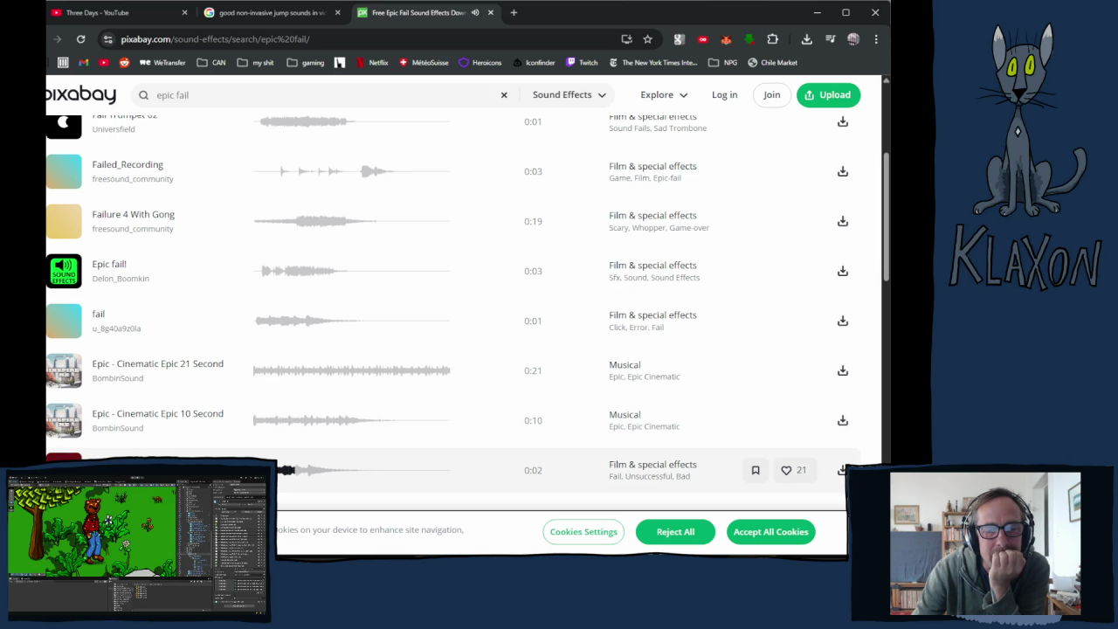
scroll(172, 443, down, 3)
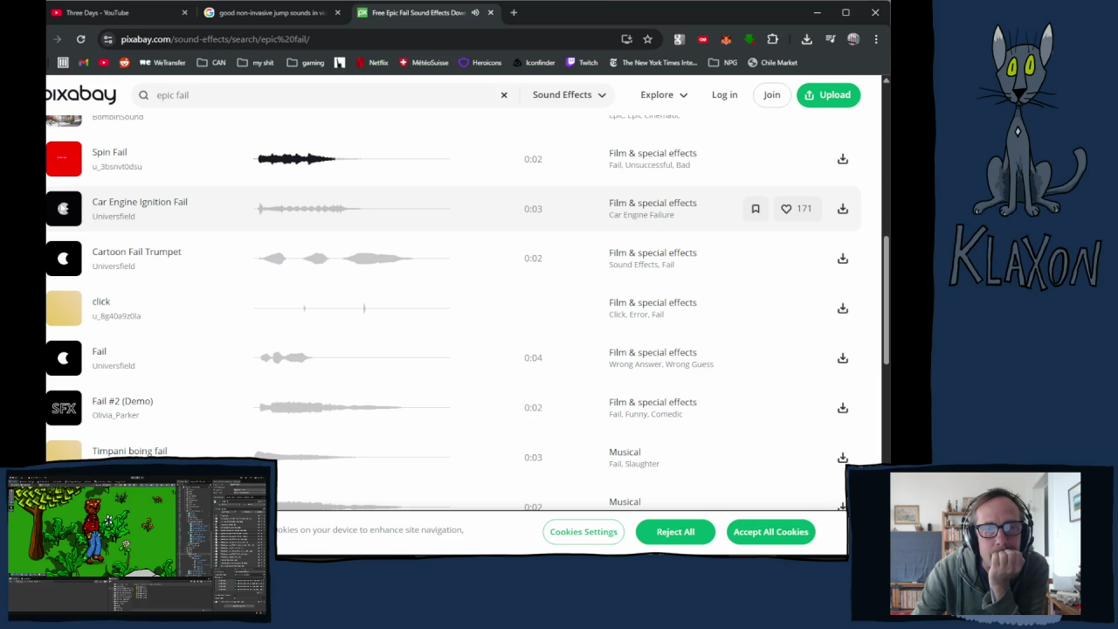
click(63, 208)
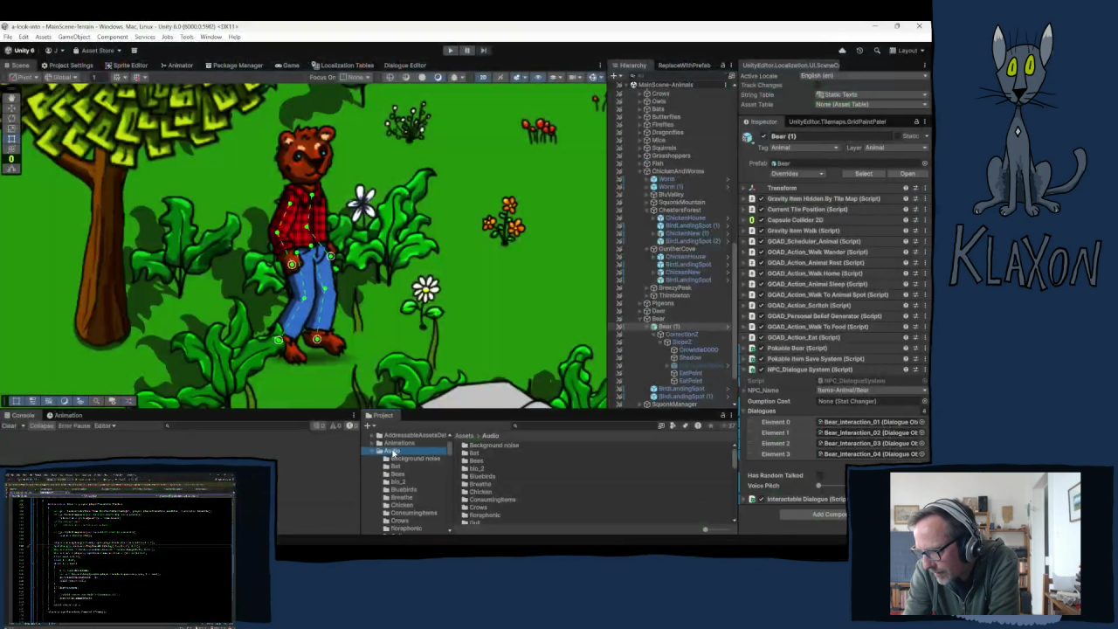
- Scroll through the Audio folder clips, then select the Maze object in the Hierarchy
scroll(526, 492, down, 3)
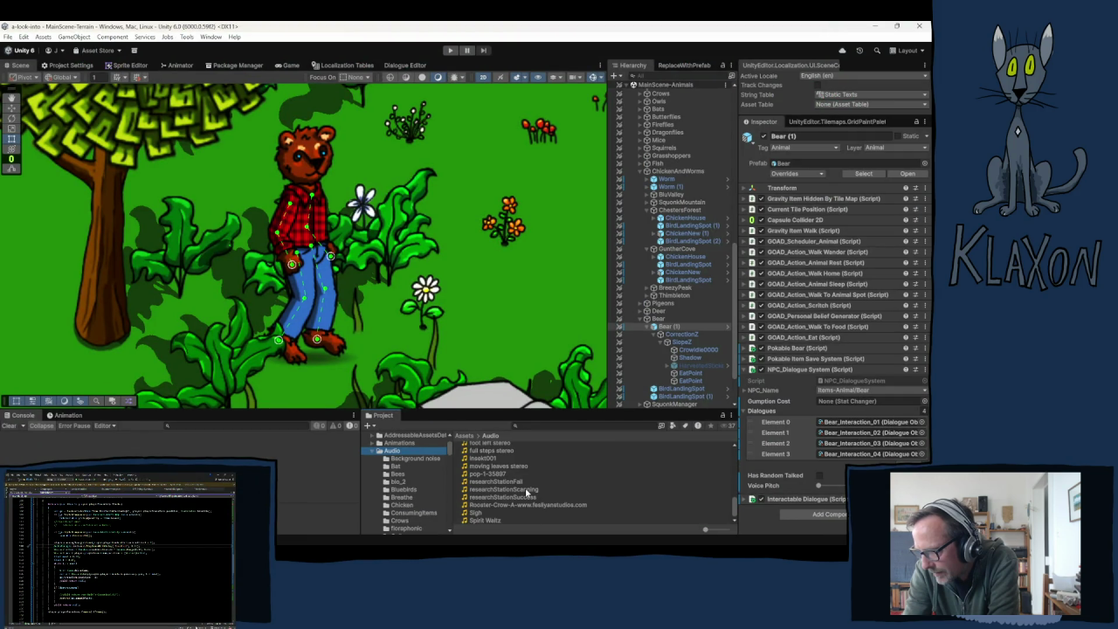
scroll(637, 482, up, 2)
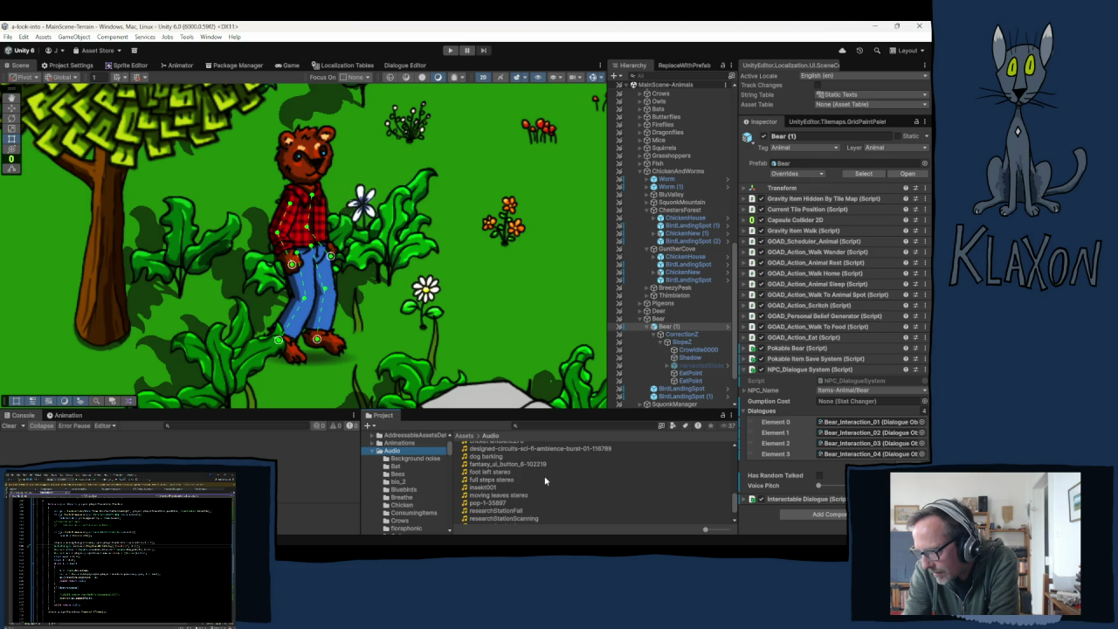
scroll(545, 480, up, 4)
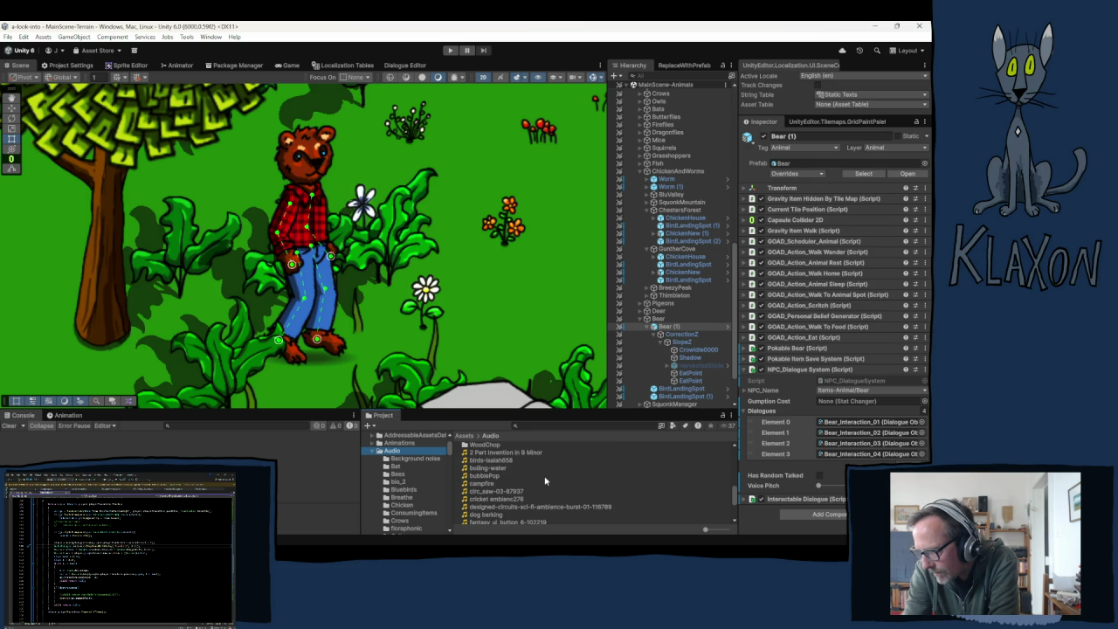
scroll(545, 480, up, 2)
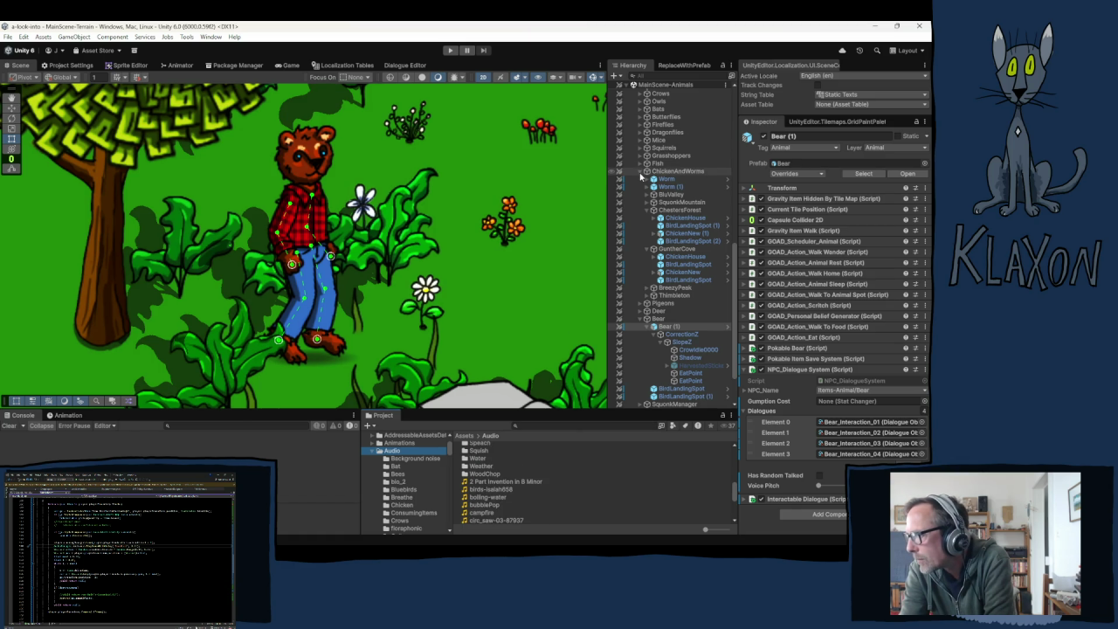
scroll(643, 201, up, 10)
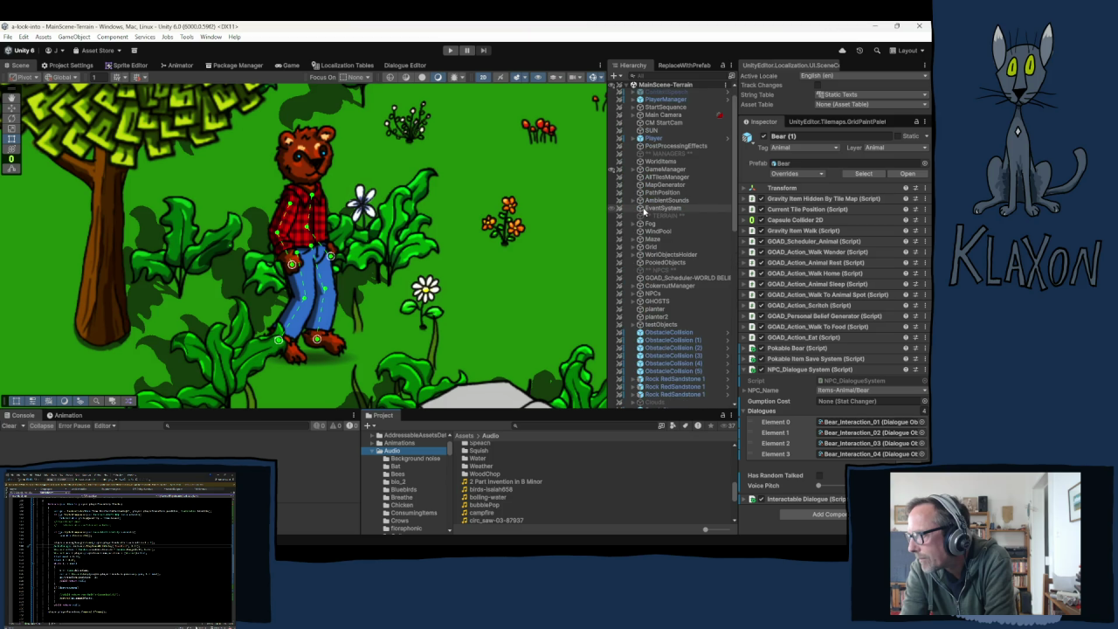
click(644, 240)
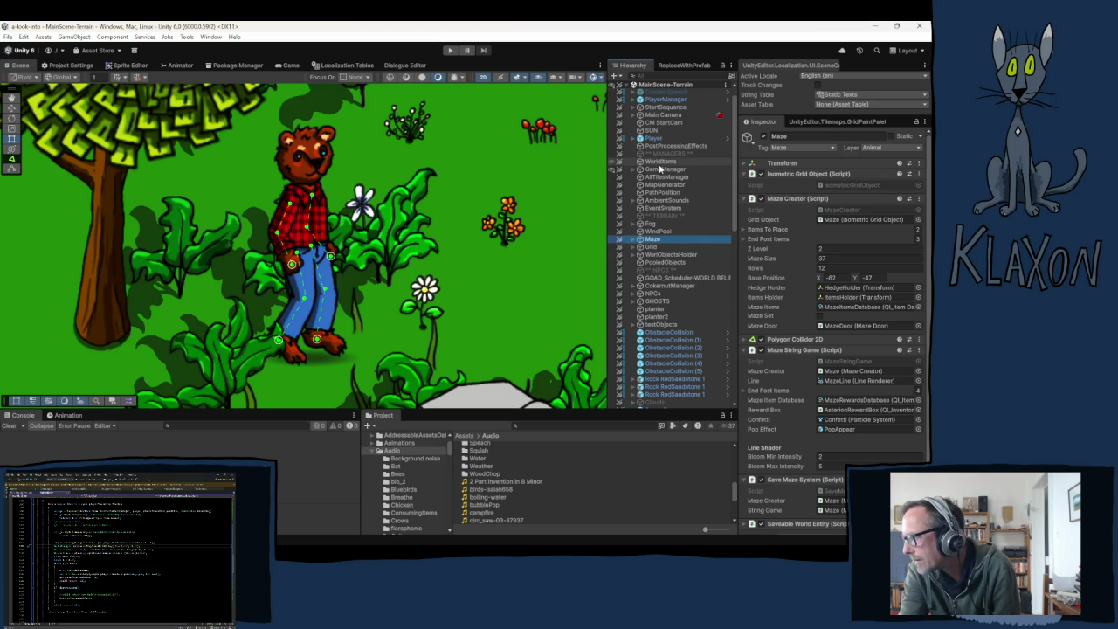
- Select GameManager, expand the MazeComplete sound and preview its silly-trumpet-3-187810 clip
click(661, 169)
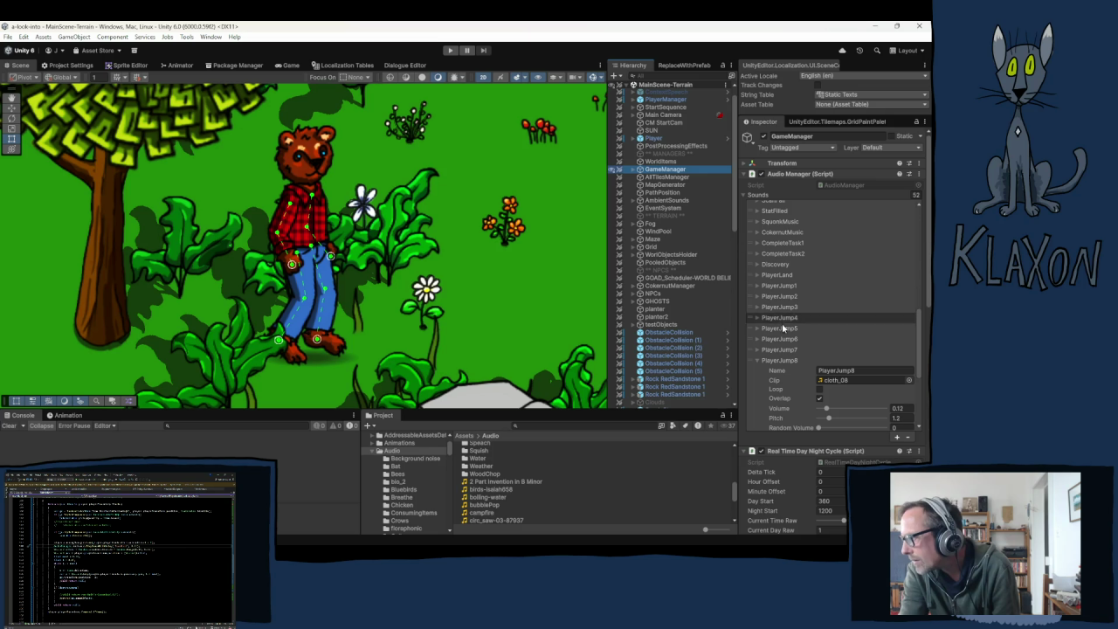
scroll(782, 324, up, 4)
scroll(784, 300, up, 5)
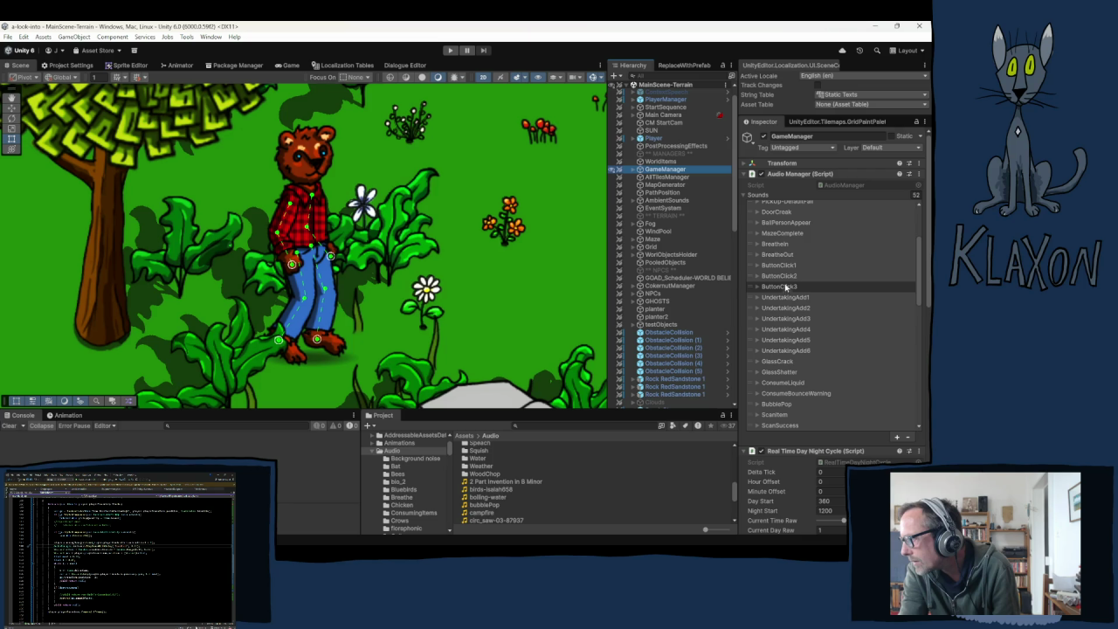
click(780, 232)
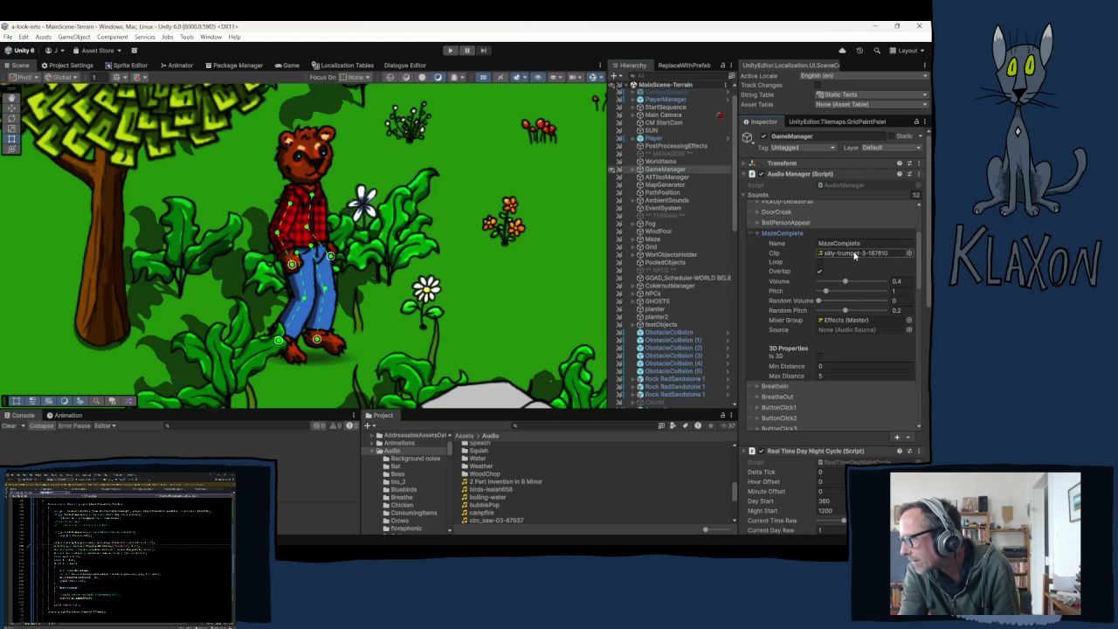
click(824, 255)
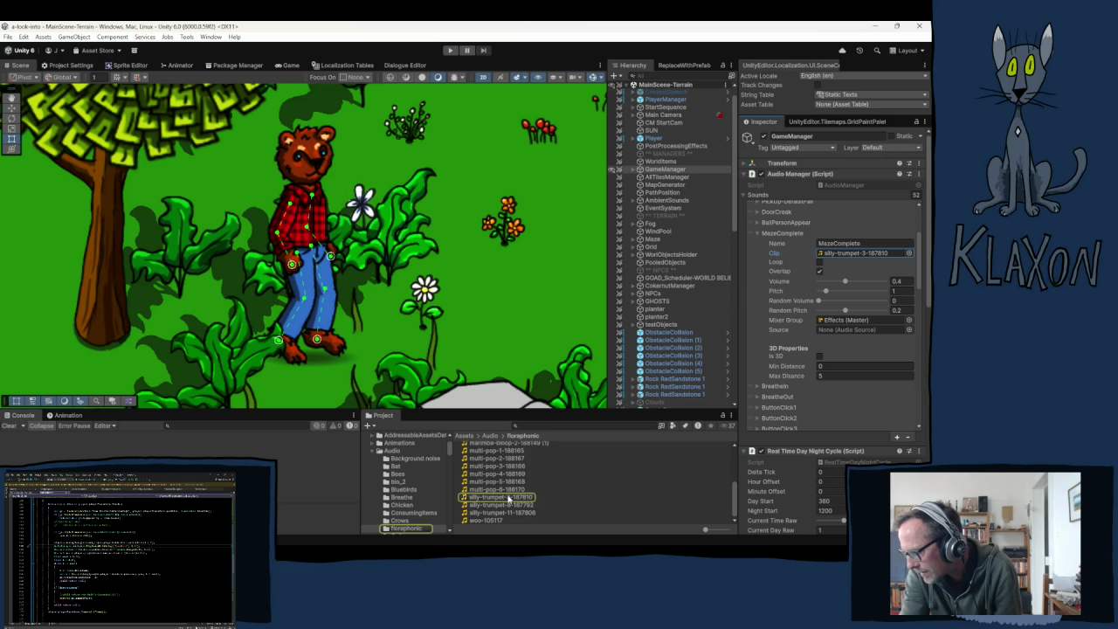
click(531, 497)
click(892, 455)
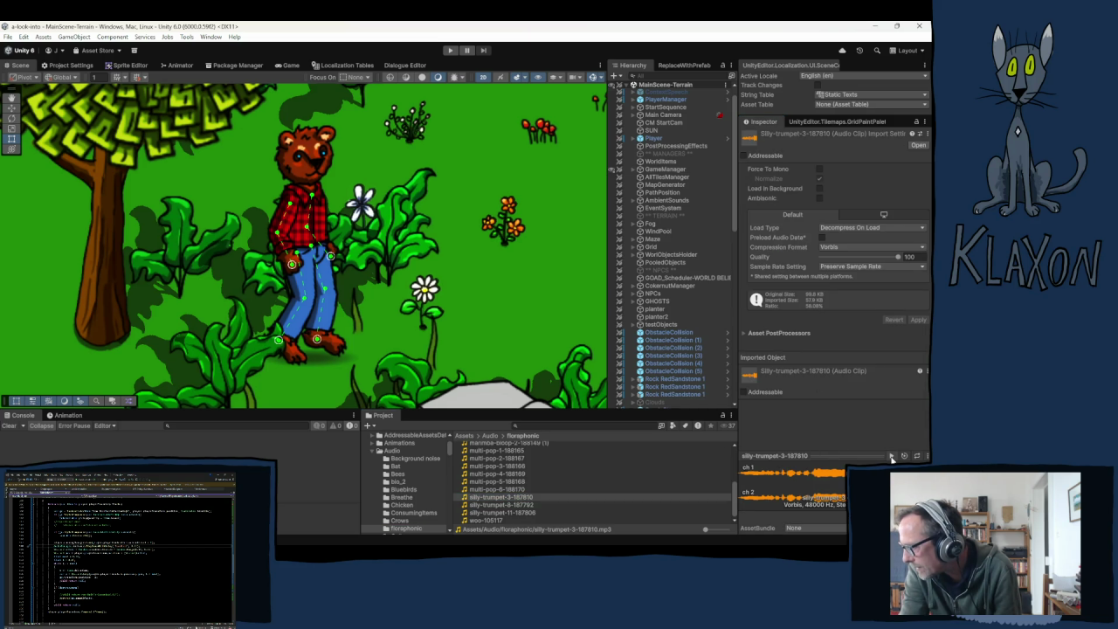
- Preview silly-trumpet-8-187792 and silly-trumpet-11-187806, then reselect GameManager
click(495, 505)
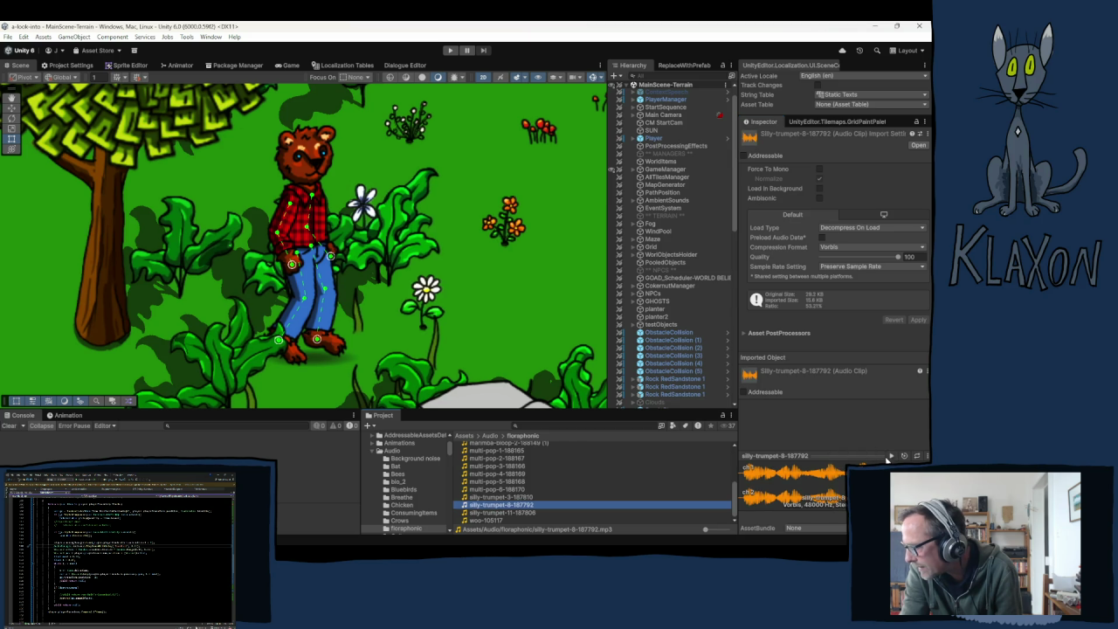
click(891, 456)
click(517, 513)
click(891, 456)
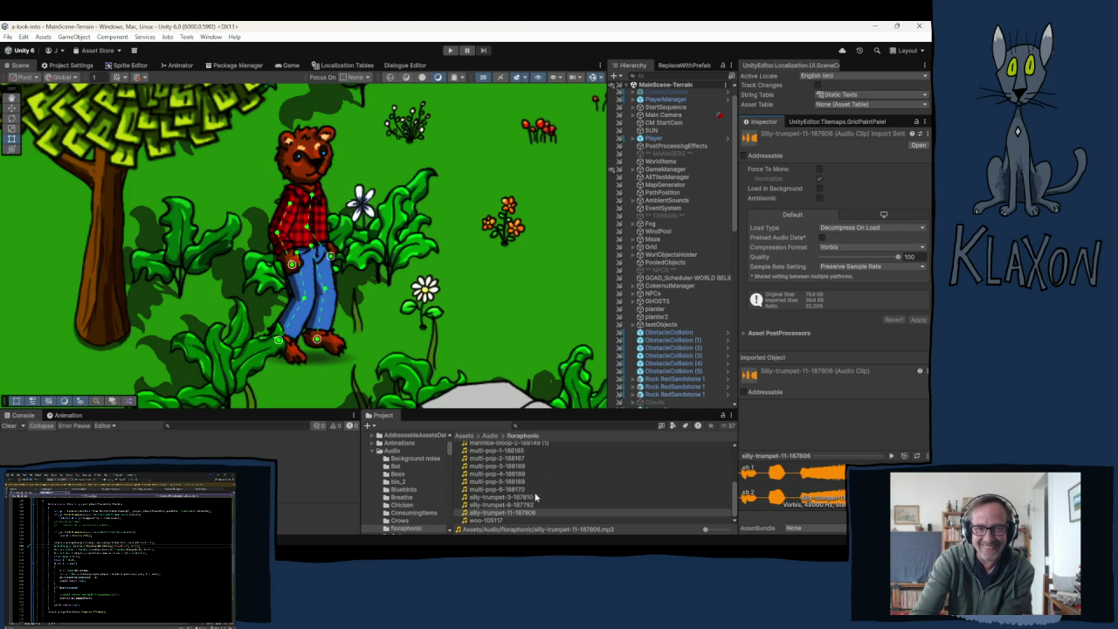
click(892, 455)
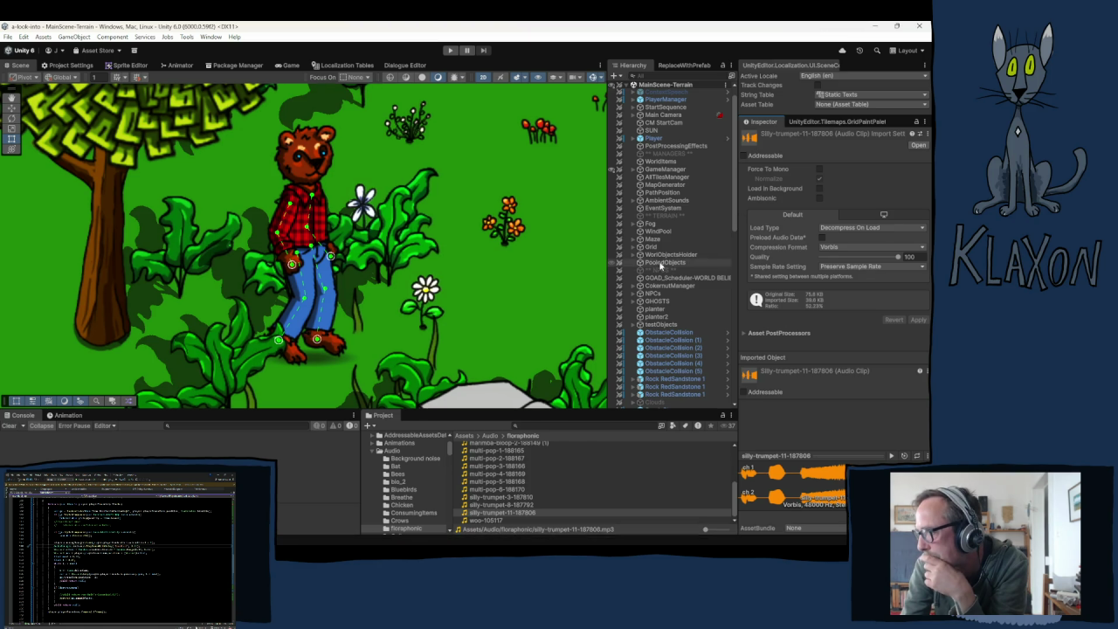
click(662, 170)
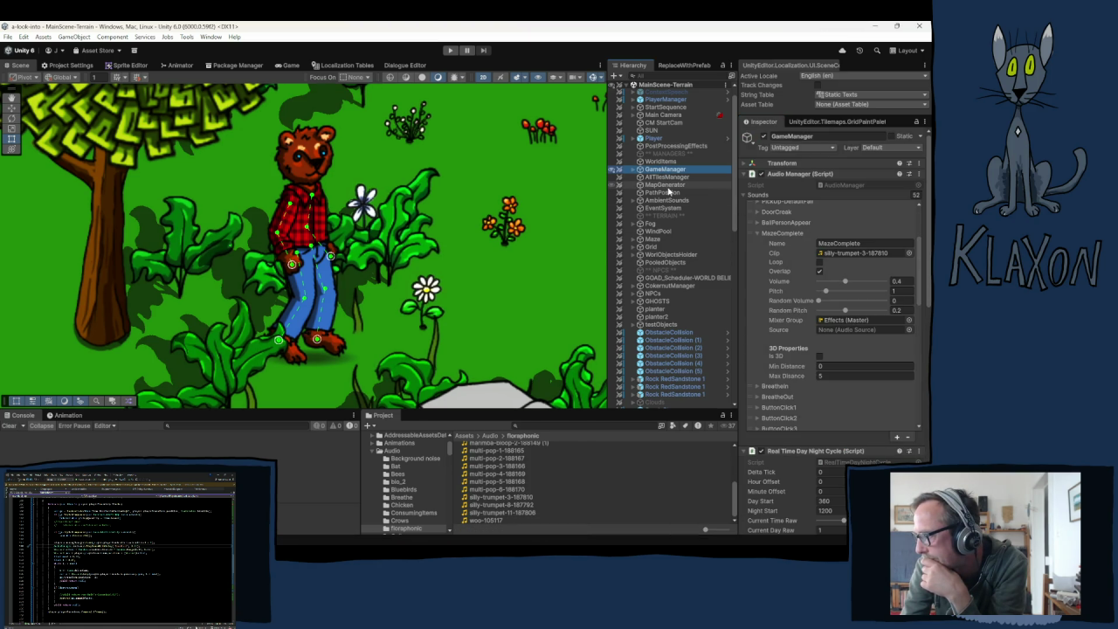
- Collapse the MazeComplete and PlayerJump8 entries and add a new sound to the Audio Manager list
click(758, 234)
scroll(832, 397, down, 10)
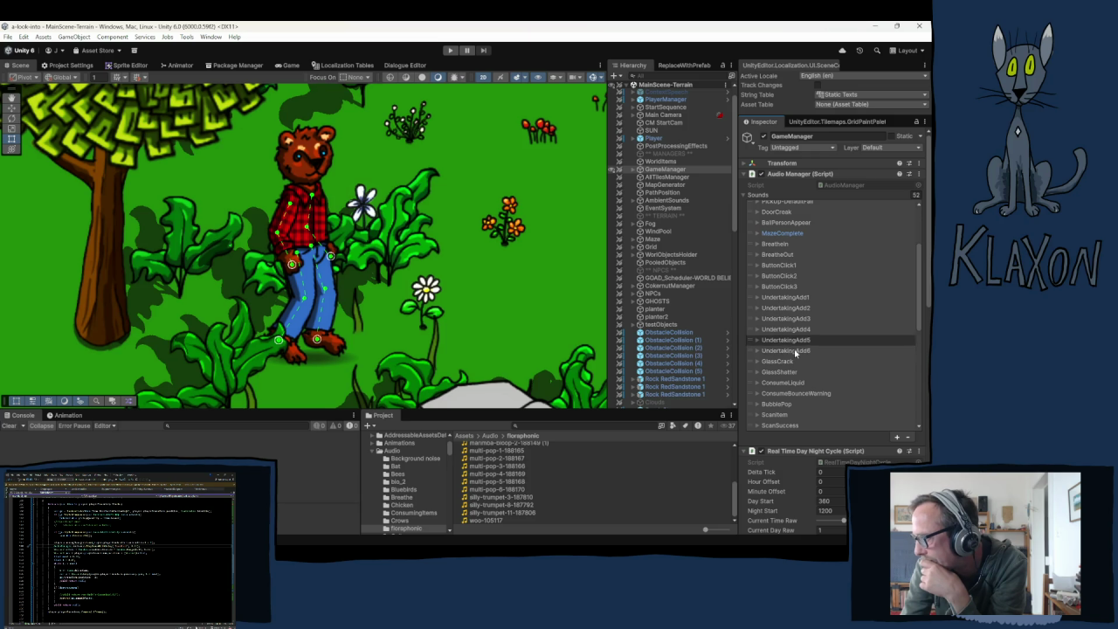
click(758, 282)
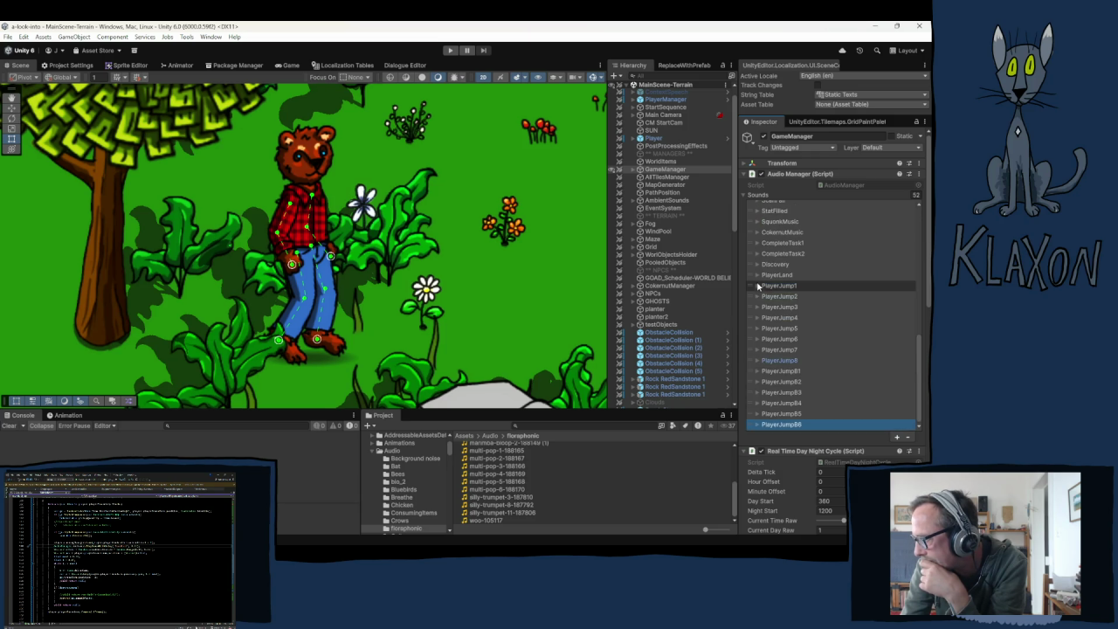
click(786, 345)
scroll(838, 341, down, 2)
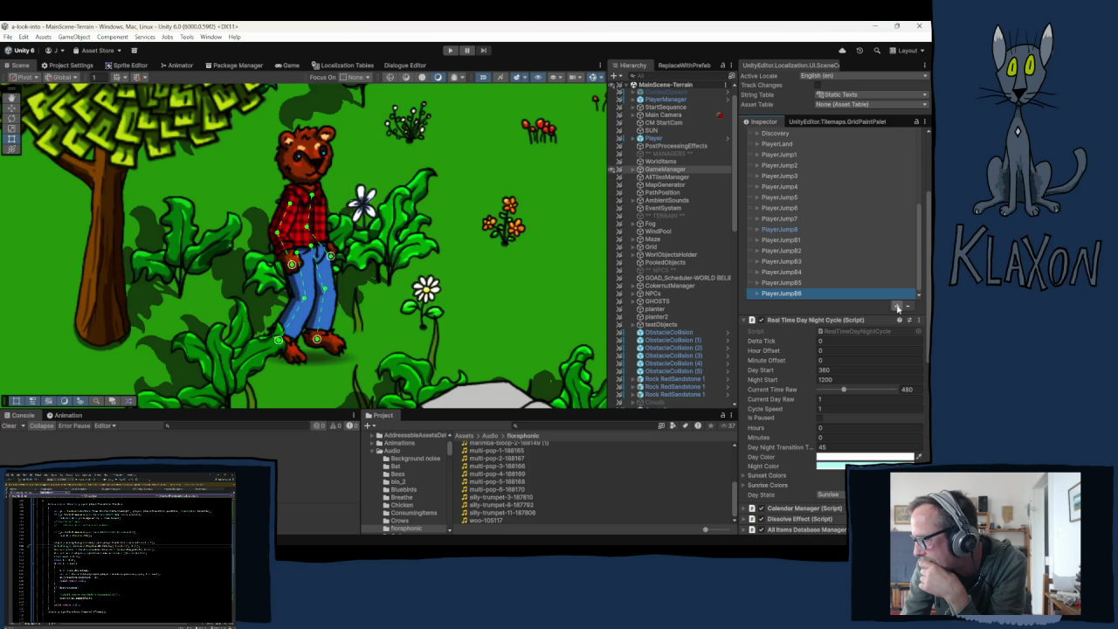
click(898, 307)
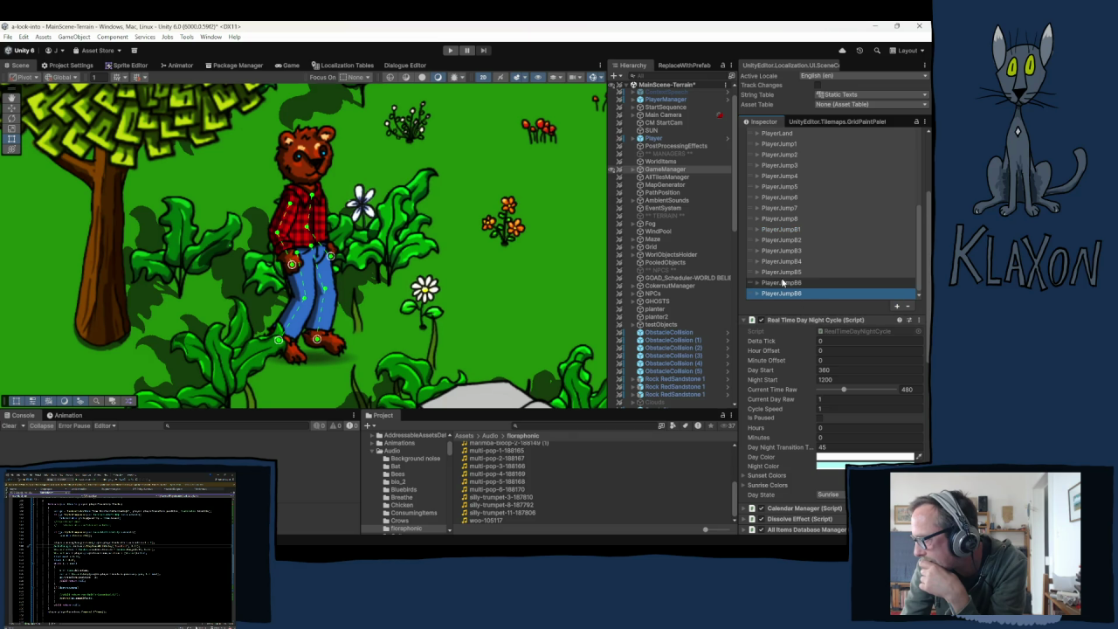
- Name the new sound BearFail and assign it the silly-trumpet-11-187806 clip
scroll(830, 262, down, 2)
click(788, 243)
scroll(803, 232, down, 3)
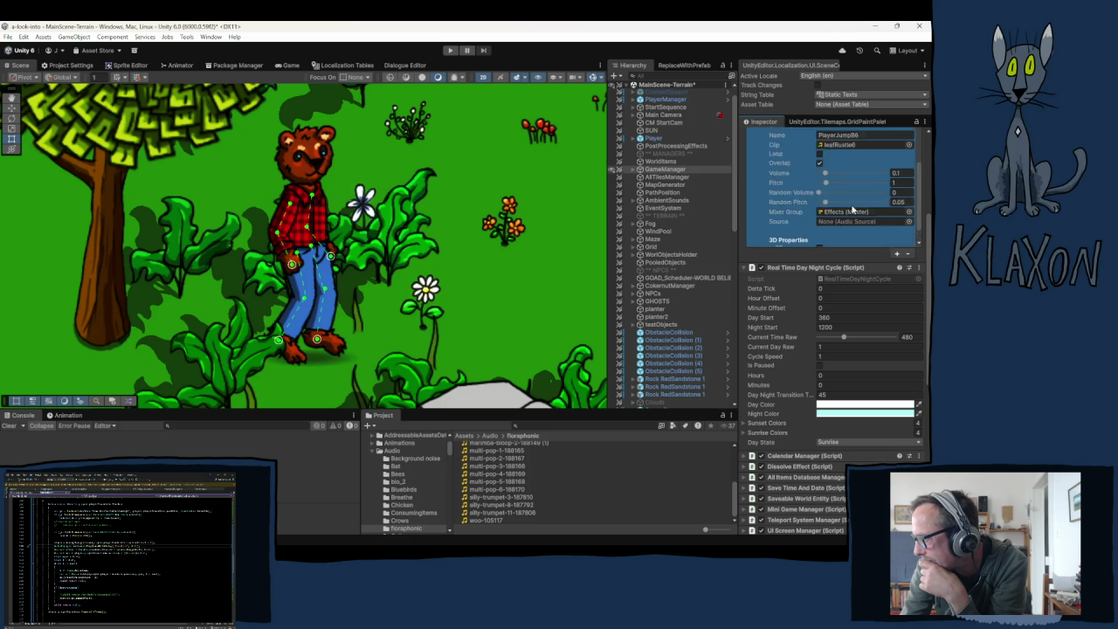
drag(819, 162, 865, 163)
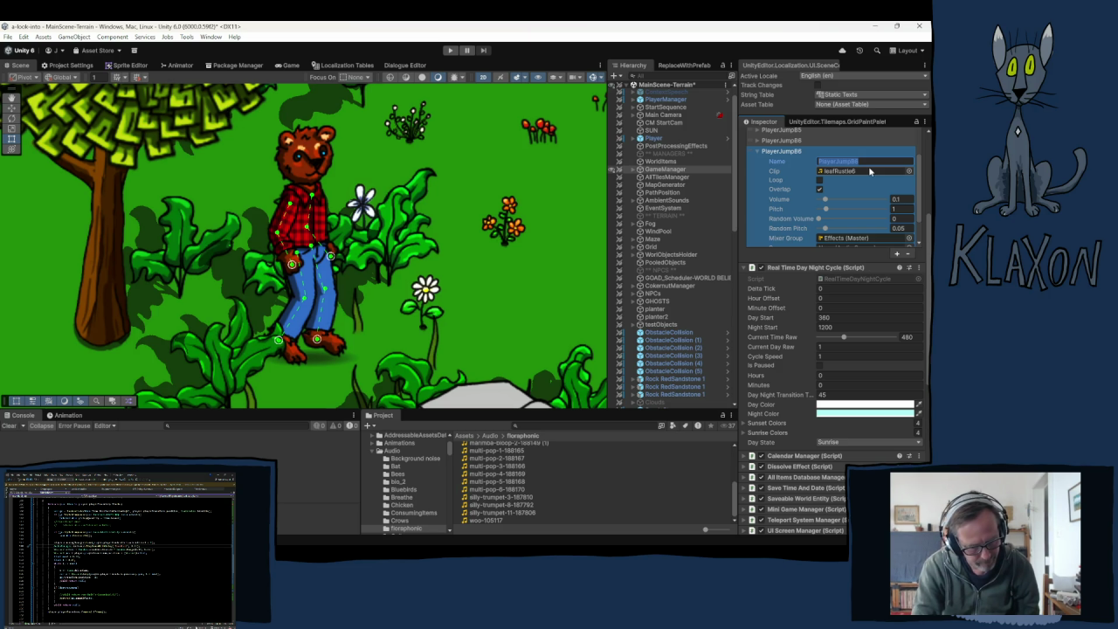
text(BearFall)
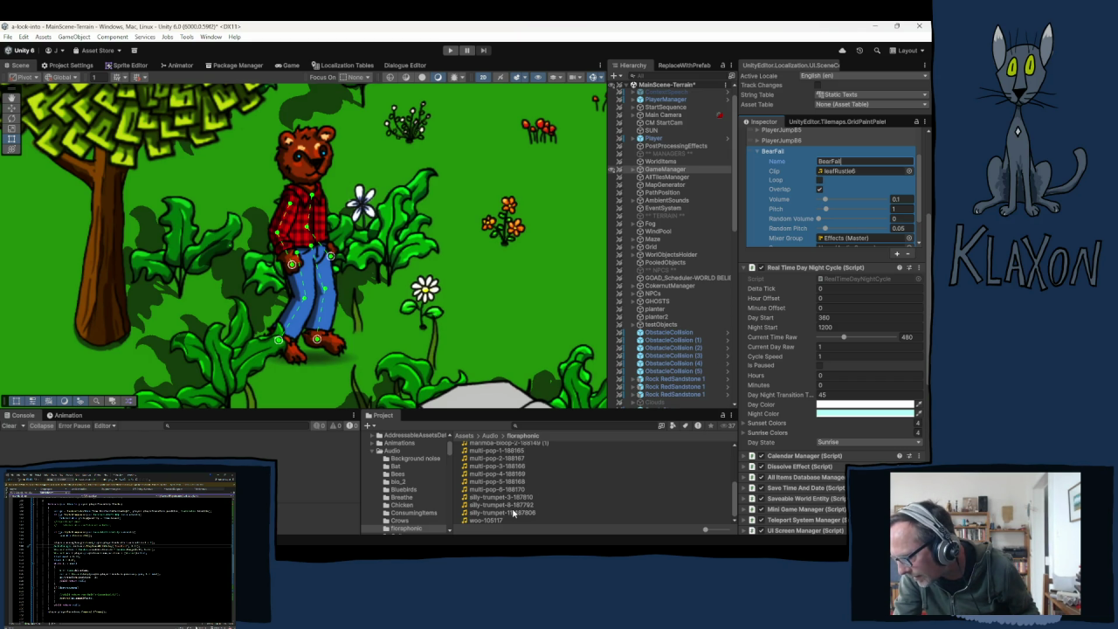
mouse_move(513, 514)
mouse_down()
mouse_move(869, 233)
mouse_move(846, 172)
mouse_up()
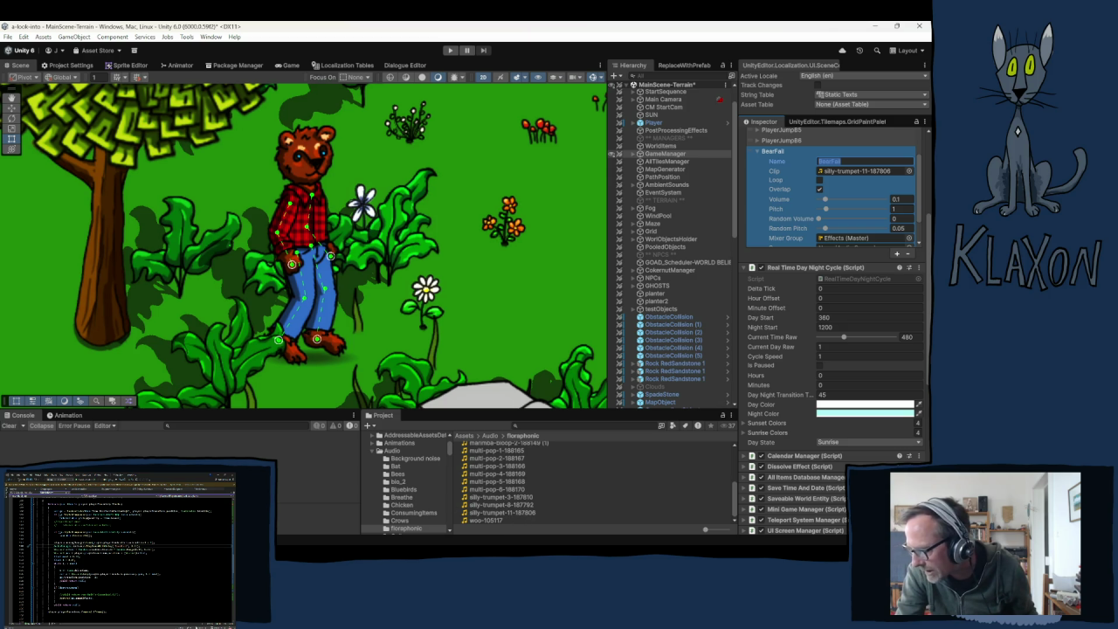
key(Return)
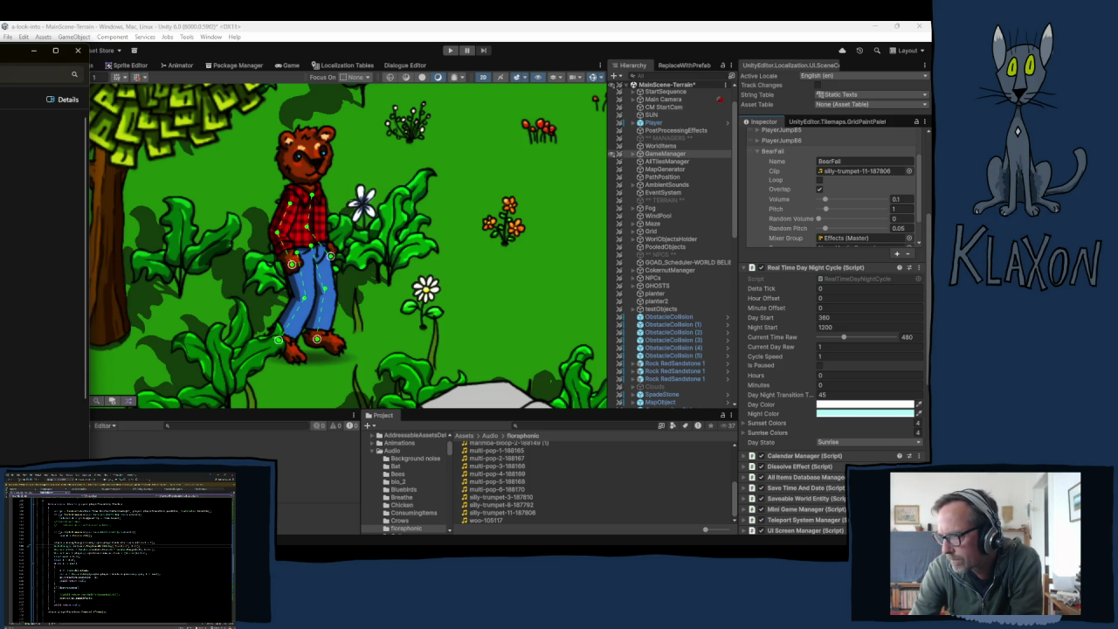
- Drag the downloaded trumpet mp3 into the floraphonic folder in the Project window
mouse_move(8, 324)
mouse_down()
mouse_move(317, 475)
mouse_move(399, 531)
mouse_up()
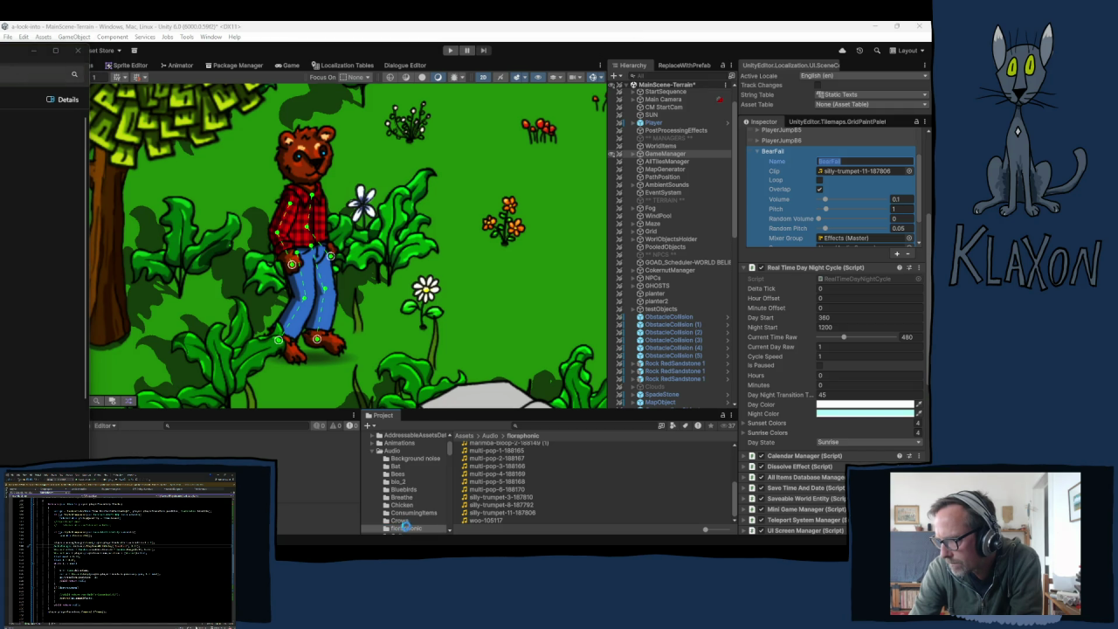
scroll(567, 514, up, 1)
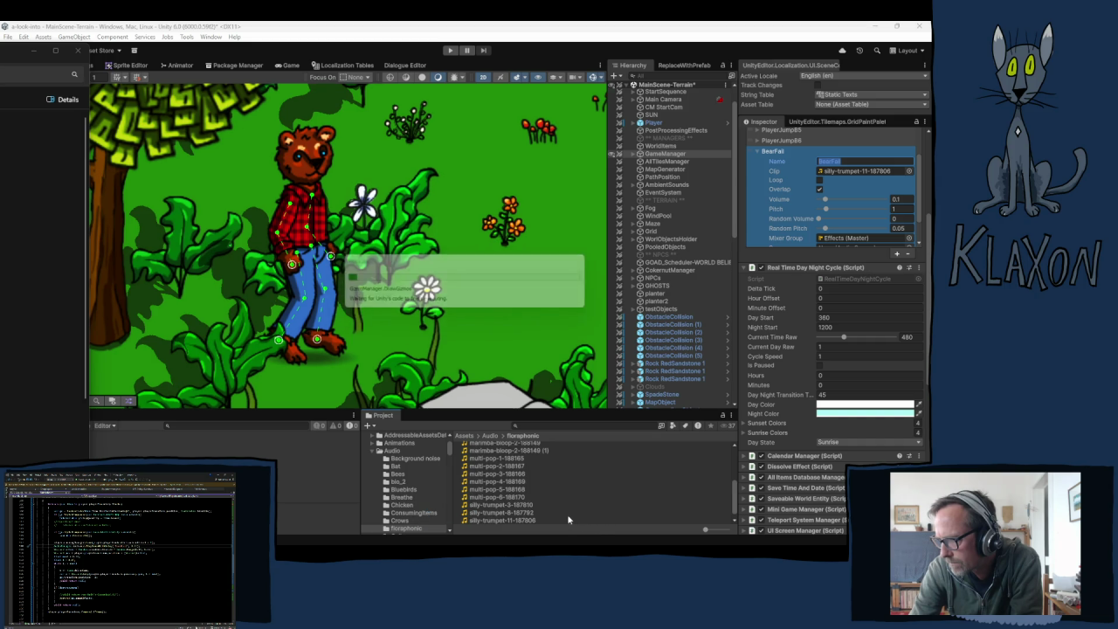
- Scroll the Project window to find and open the Audio folder
scroll(540, 511, down, 1)
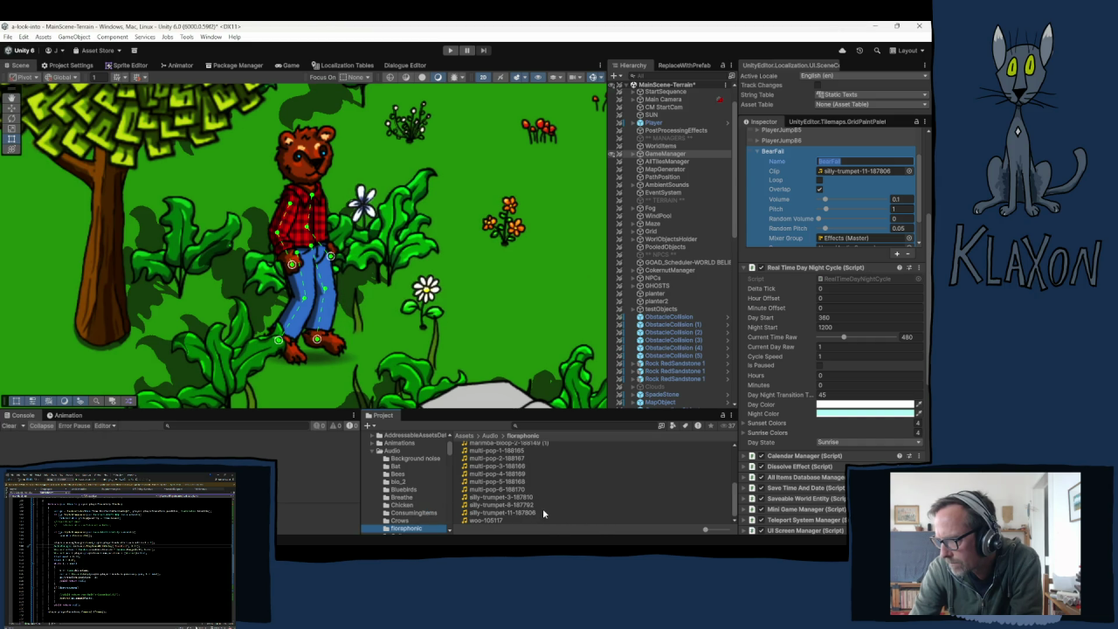
scroll(423, 516, down, 3)
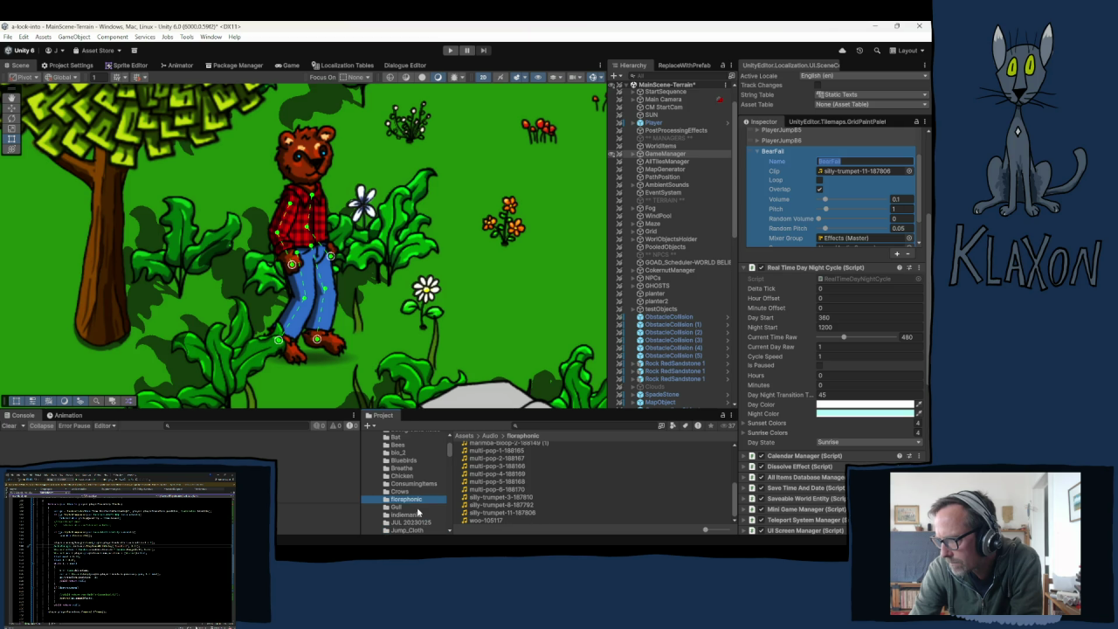
scroll(426, 517, down, 3)
scroll(423, 516, up, 6)
scroll(527, 499, up, 5)
scroll(526, 499, down, 5)
scroll(408, 478, up, 3)
click(392, 496)
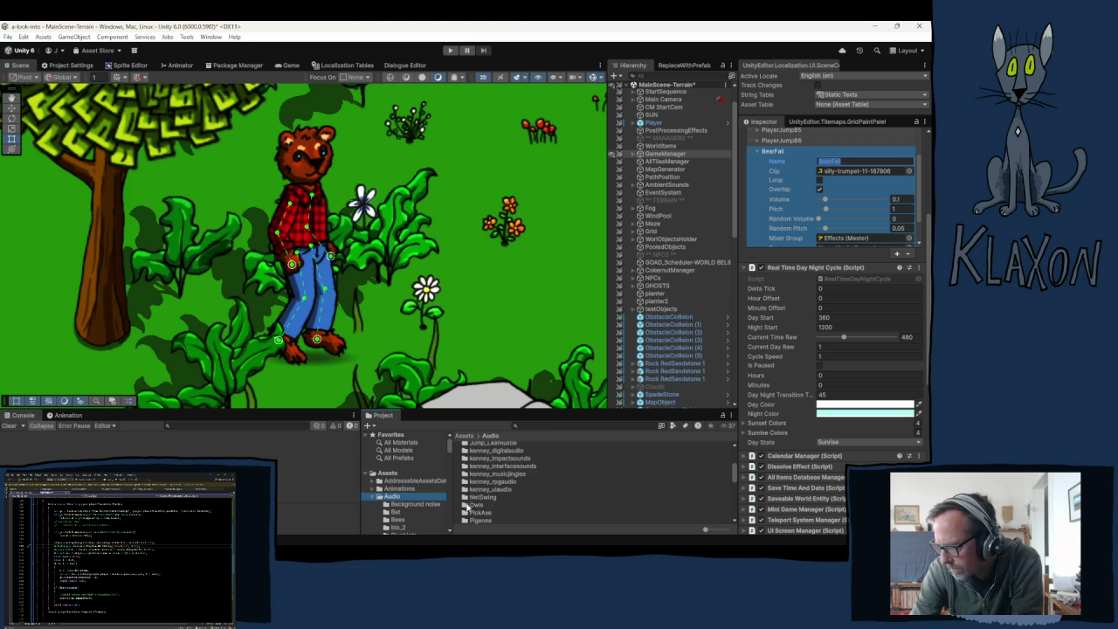
- Open the floraphonic folder and select floraphonic-silly-trumpet-5-187805 to begin renaming it
scroll(515, 503, down, 5)
scroll(515, 504, down, 2)
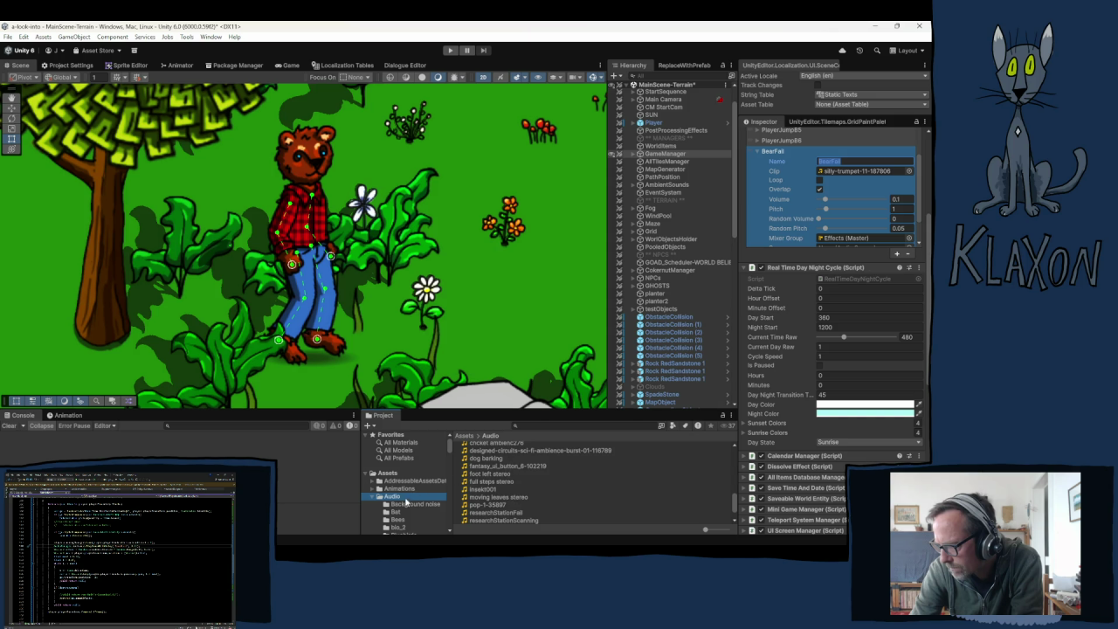
scroll(406, 504, down, 3)
scroll(406, 504, down, 2)
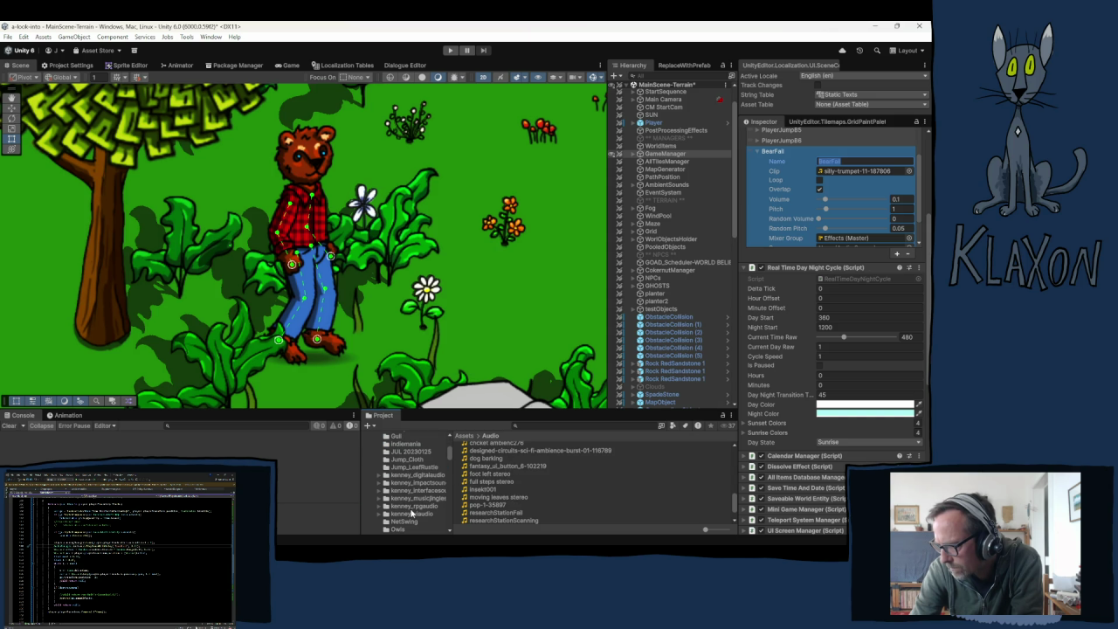
scroll(410, 458, up, 1)
click(418, 458)
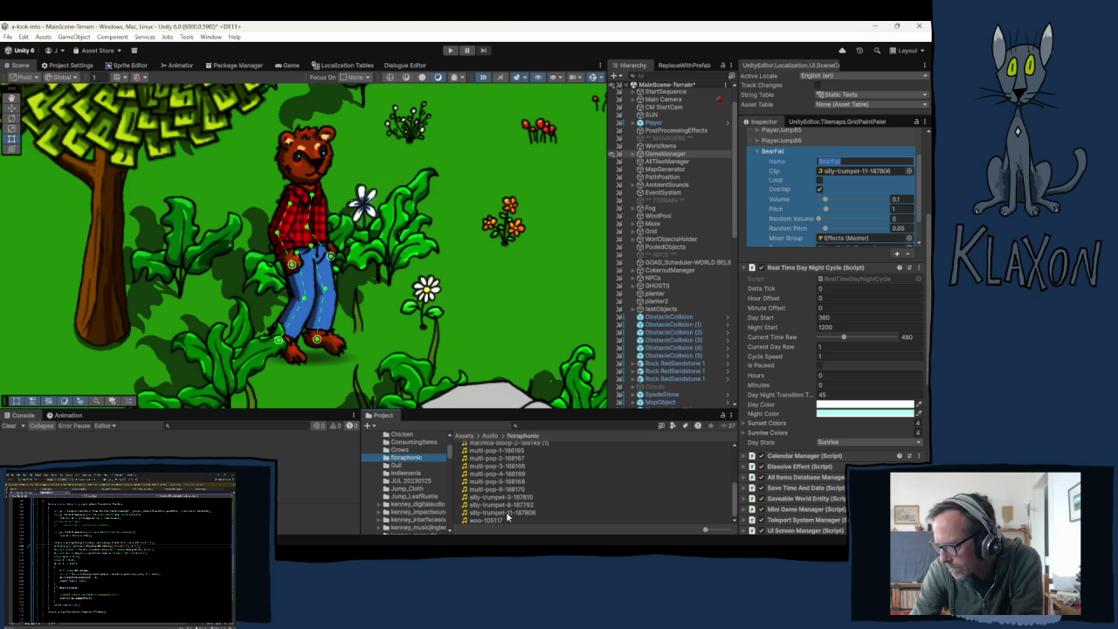
scroll(506, 517, up, 5)
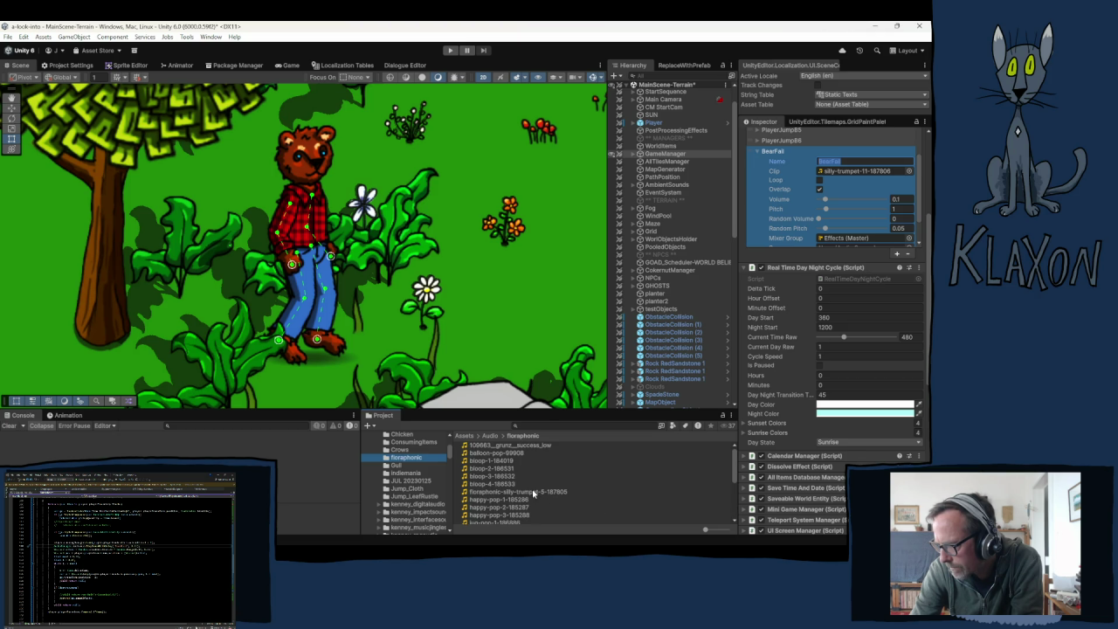
scroll(507, 498, down, 5)
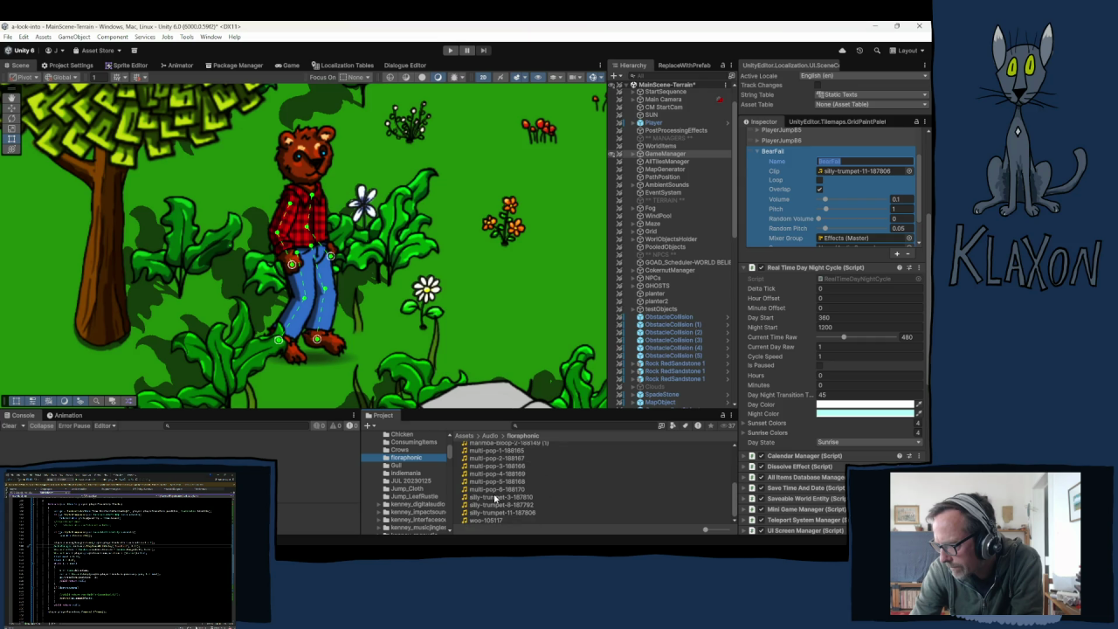
scroll(525, 515, up, 5)
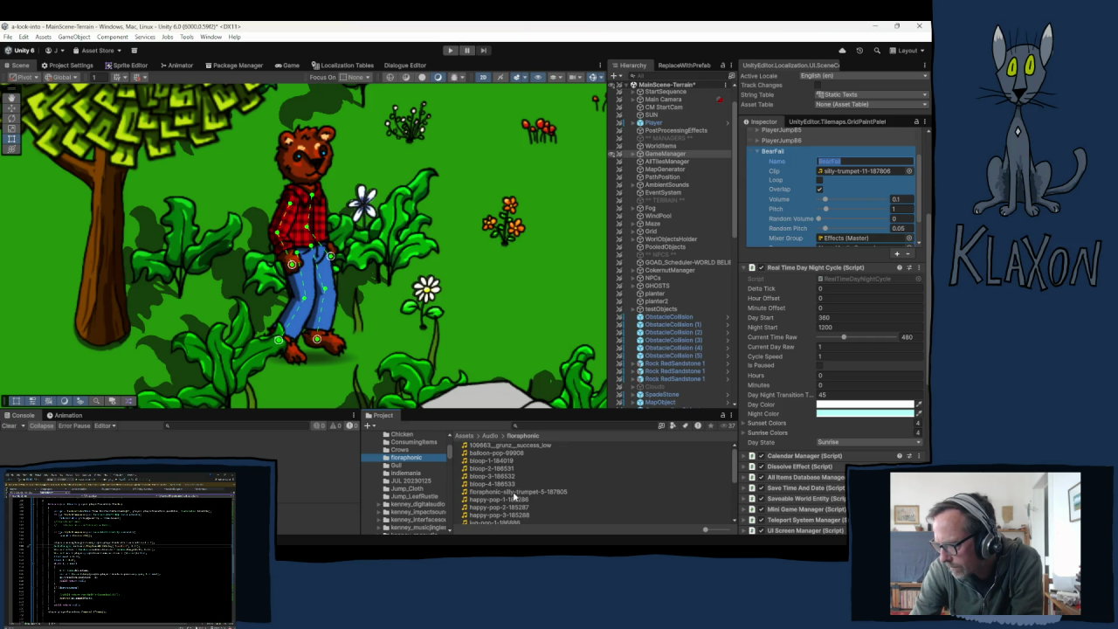
click(501, 492)
click(501, 492)
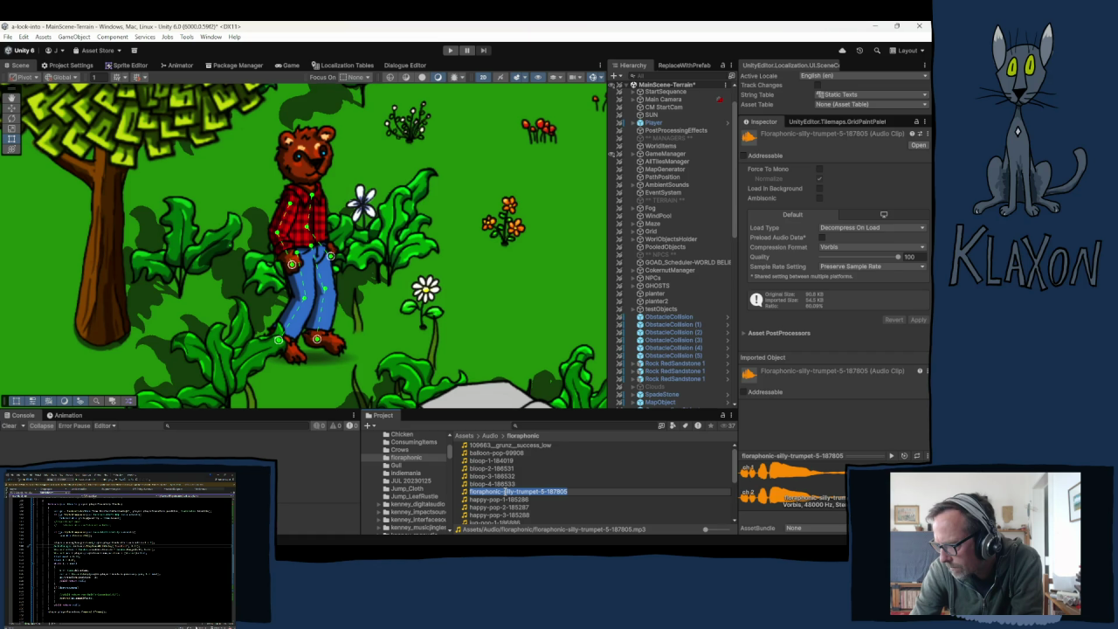
- Rename the clip to silly-trumpet-5-187805 by deleting the 'floraphonic-' prefix
double_click(486, 492)
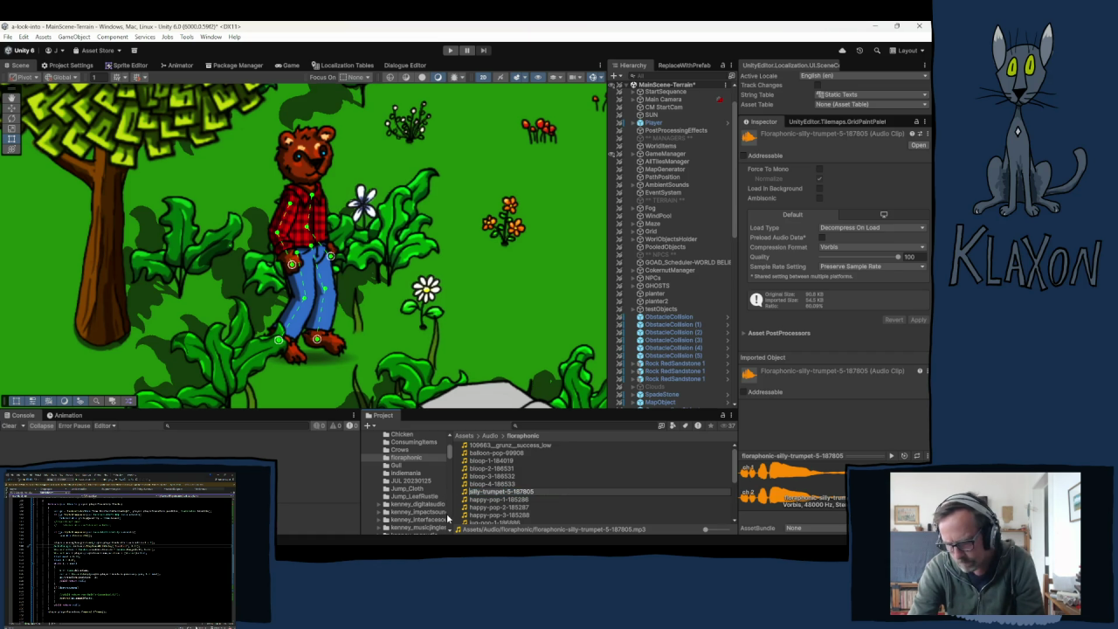
key(BackSpace)
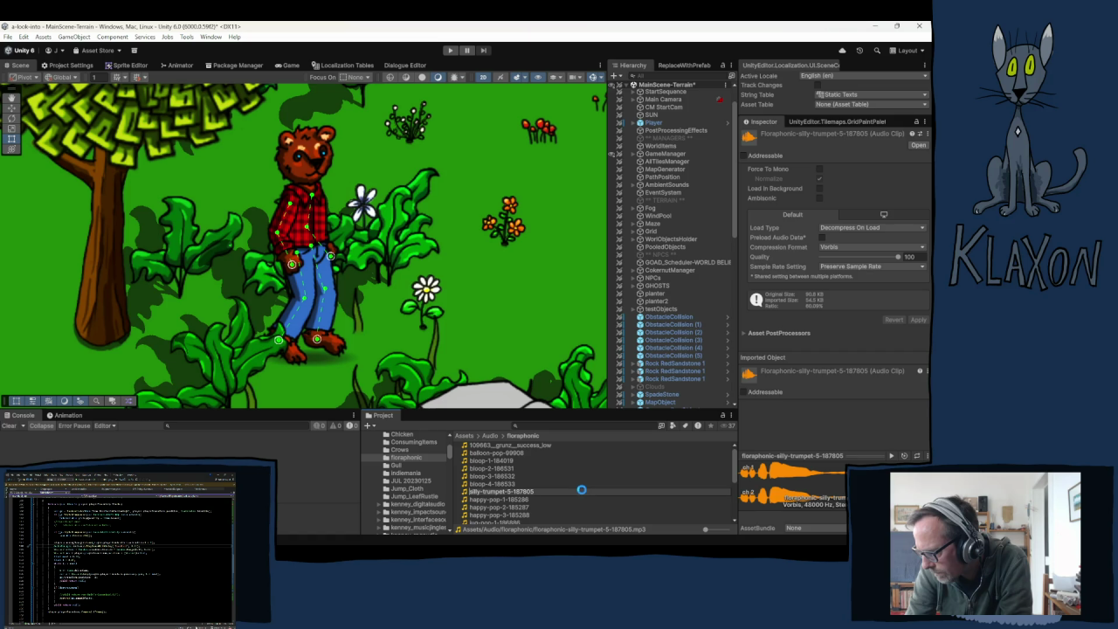
key(Return)
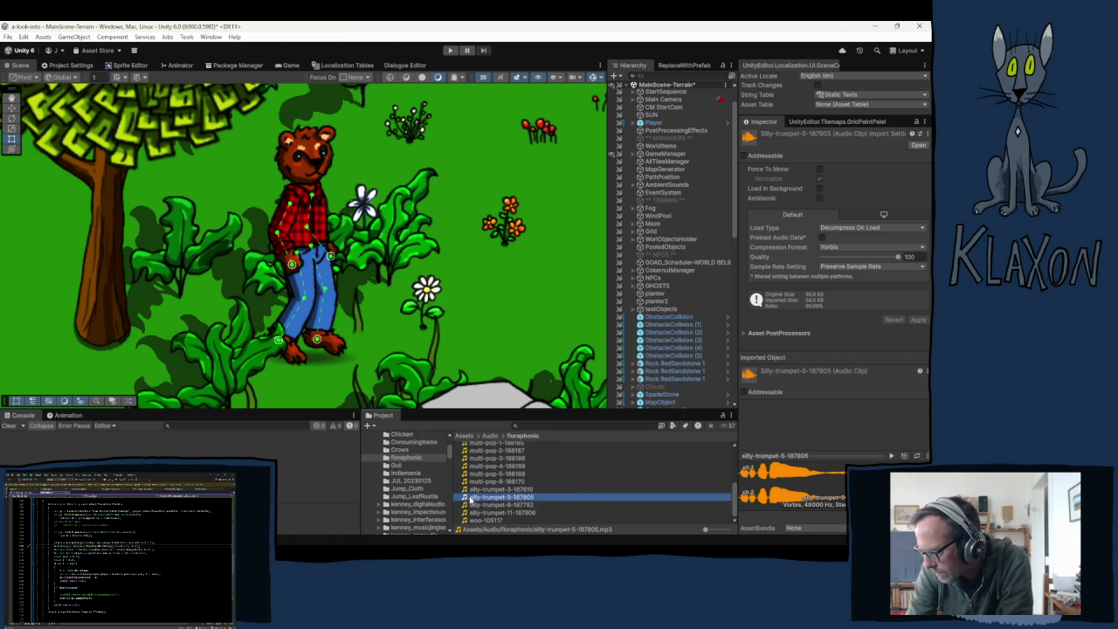
- Compare previews of silly-trumpet-5-187805 against silly-trumpet-11-187806 and silly-trumpet-3-187810
click(891, 456)
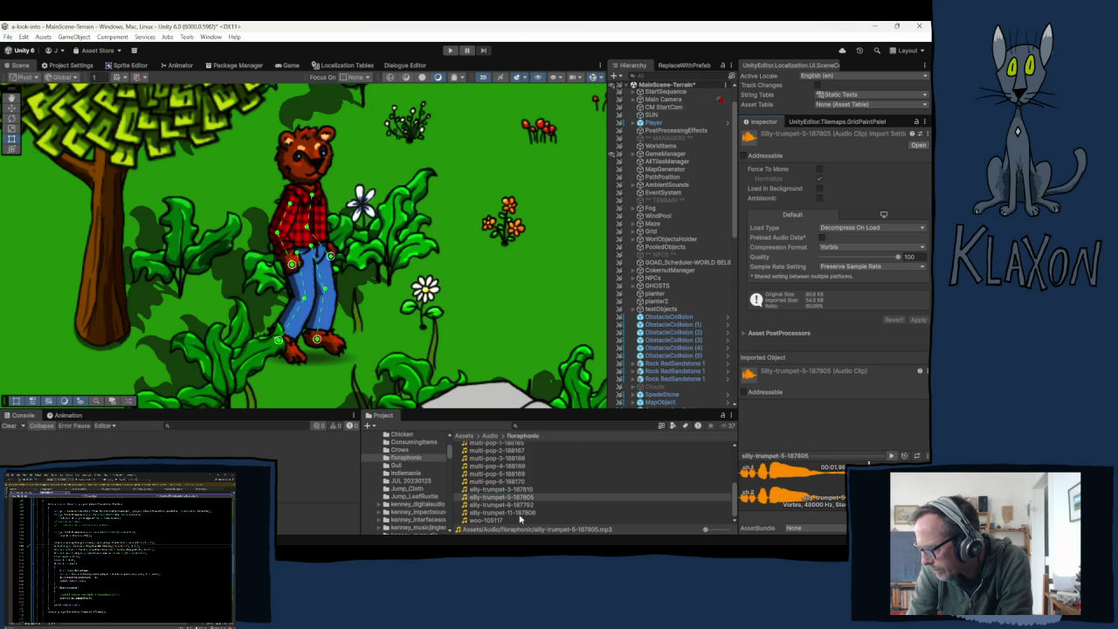
click(517, 513)
click(891, 456)
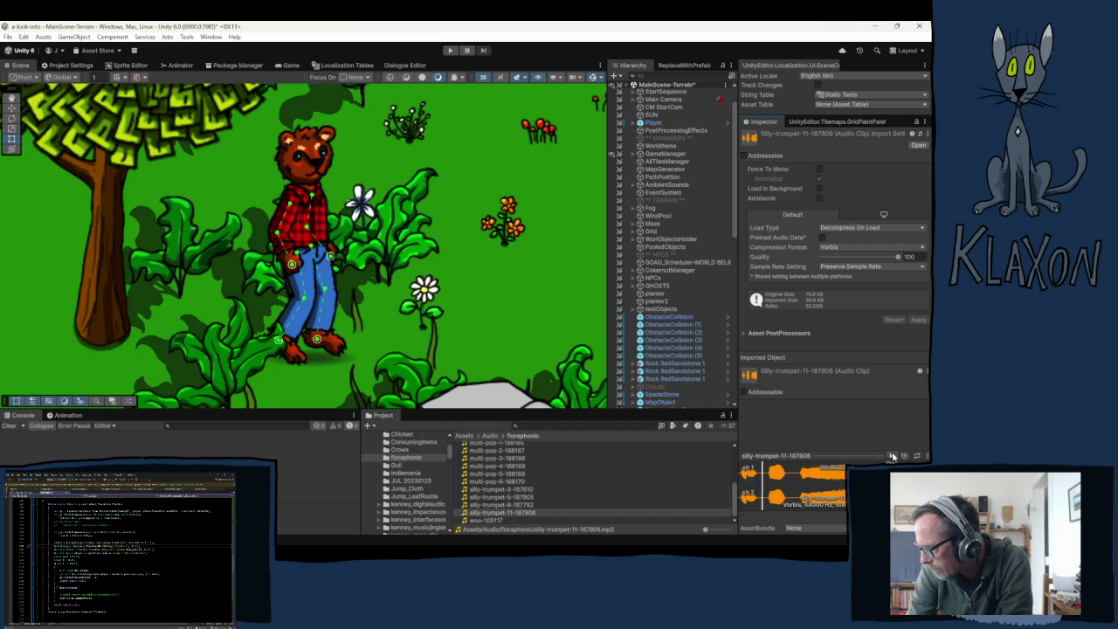
click(542, 497)
click(530, 490)
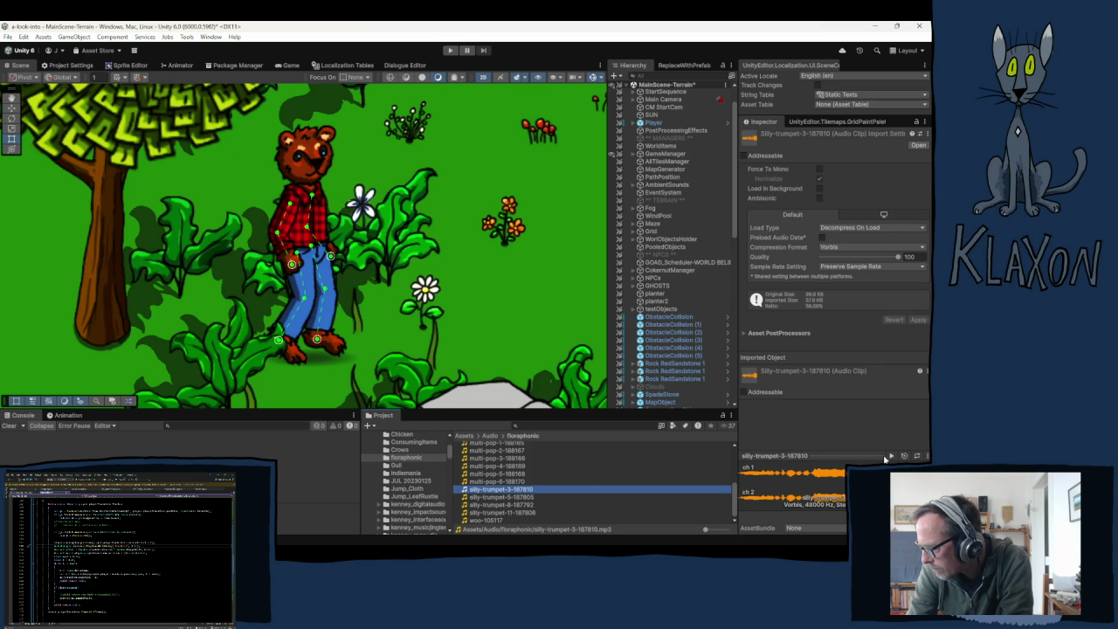
click(502, 497)
click(892, 456)
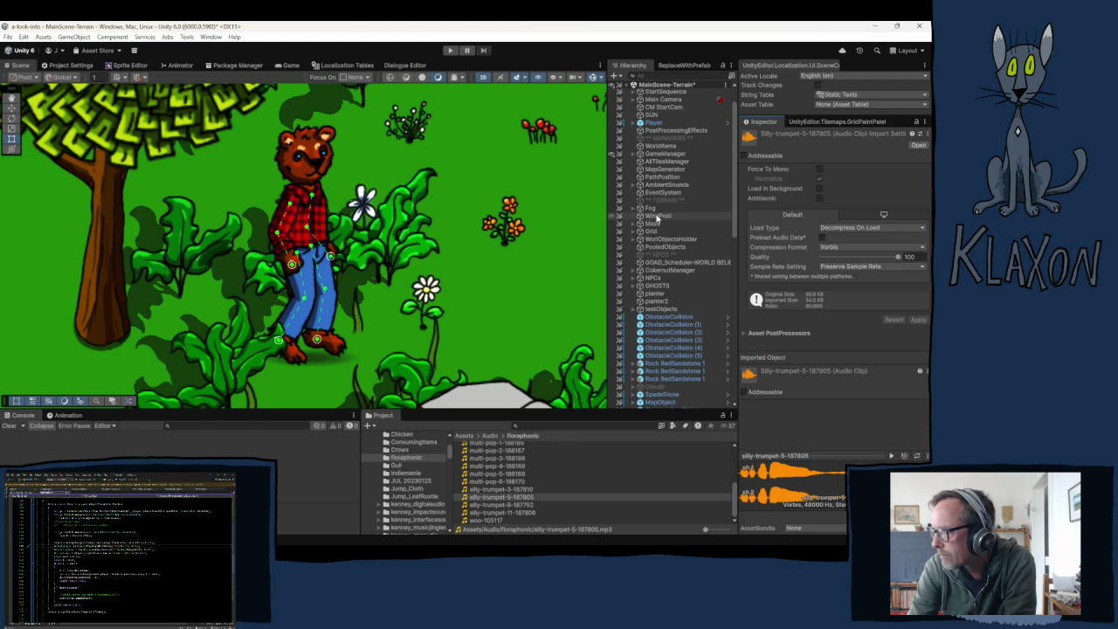
- Assign silly-trumpet-5-187805 as the BearFail clip in the GameManager's Audio Manager
click(665, 153)
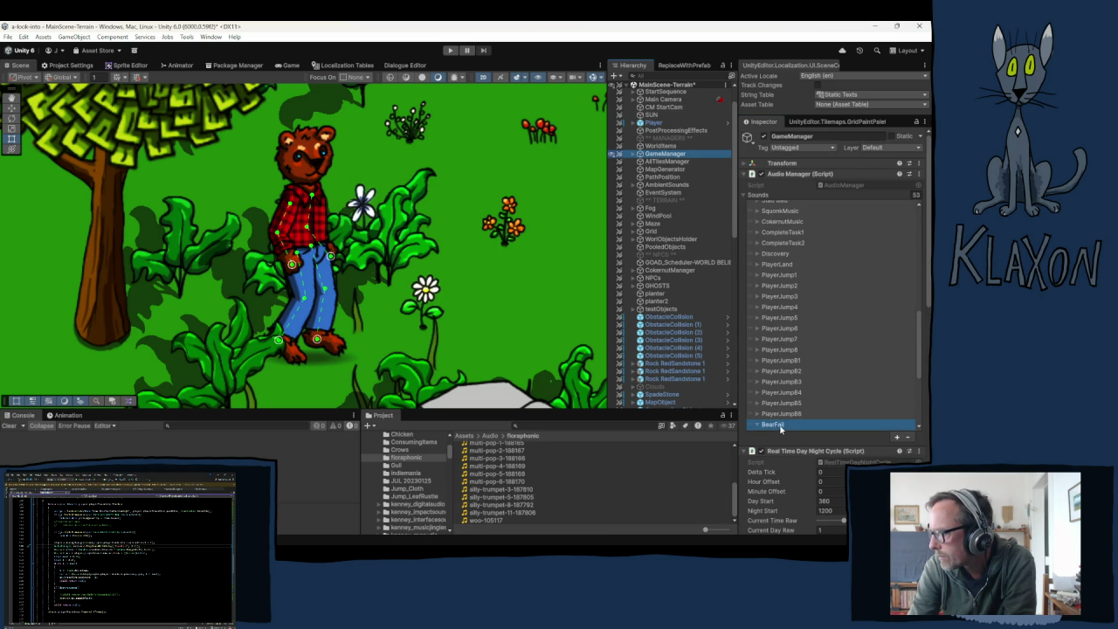
click(820, 426)
click(819, 425)
scroll(809, 373, down, 3)
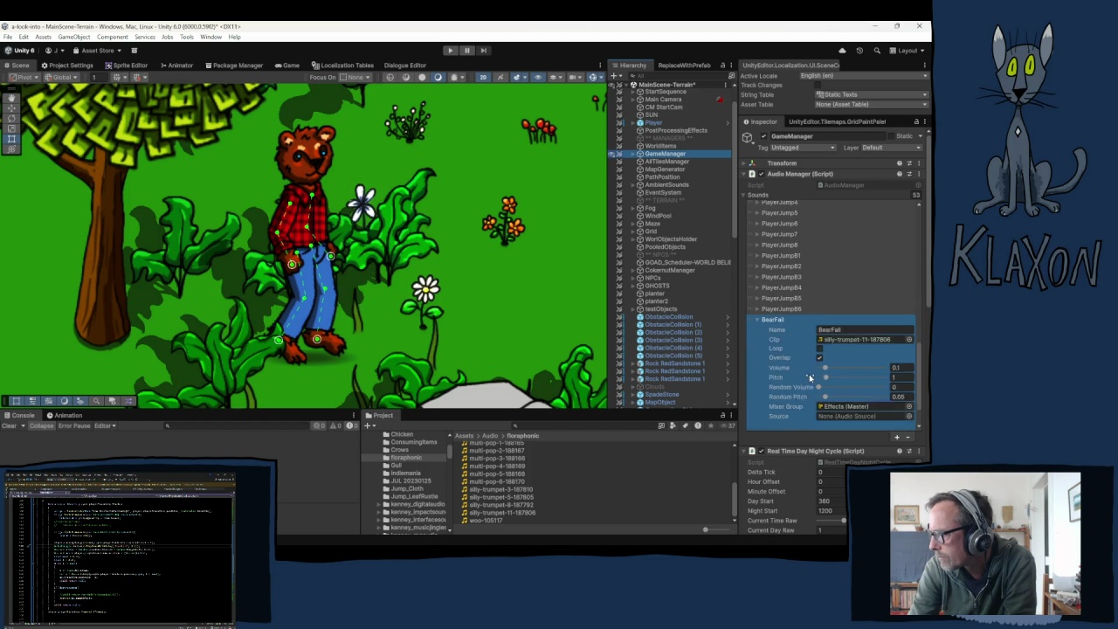
drag(518, 507, 840, 319)
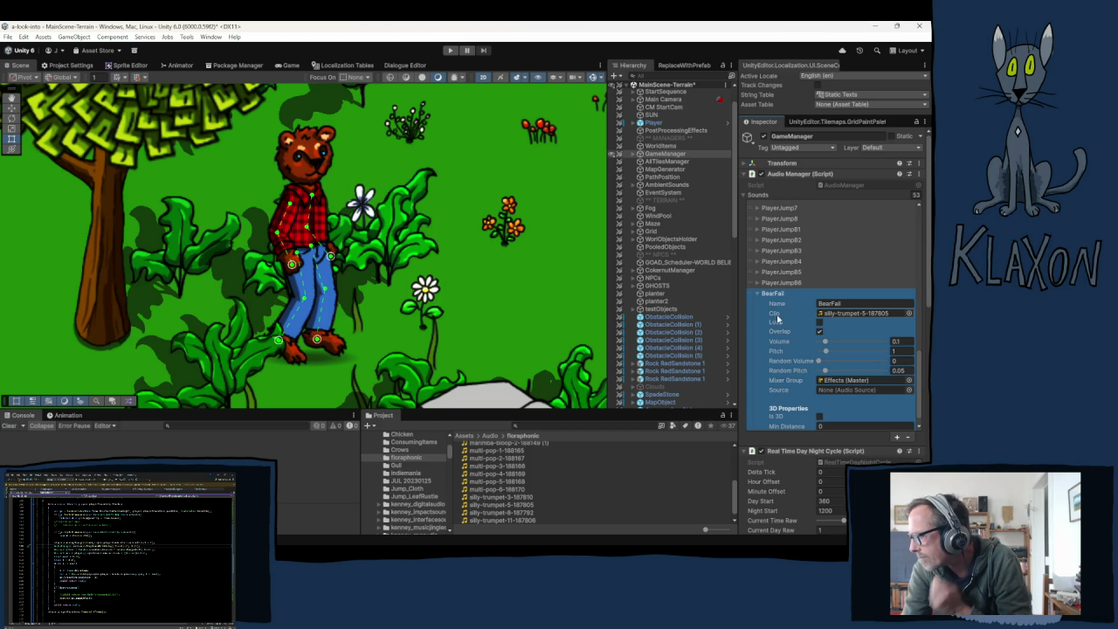
- Check the MazeComplete sound's settings for comparison, then return to BearFail
scroll(776, 318, up, 8)
scroll(786, 288, up, 7)
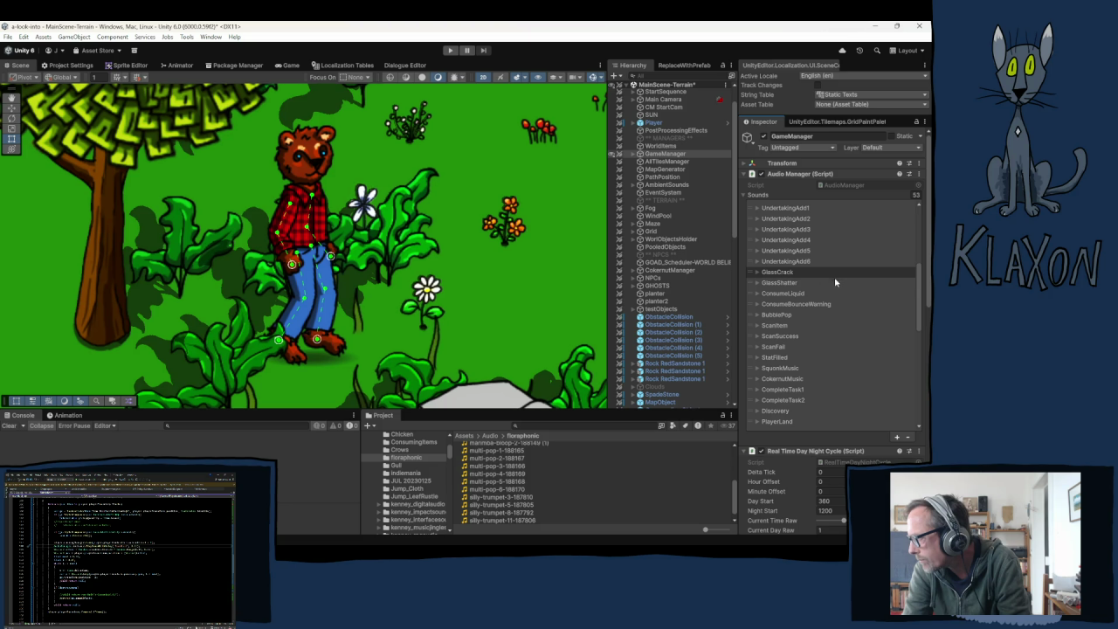
click(772, 251)
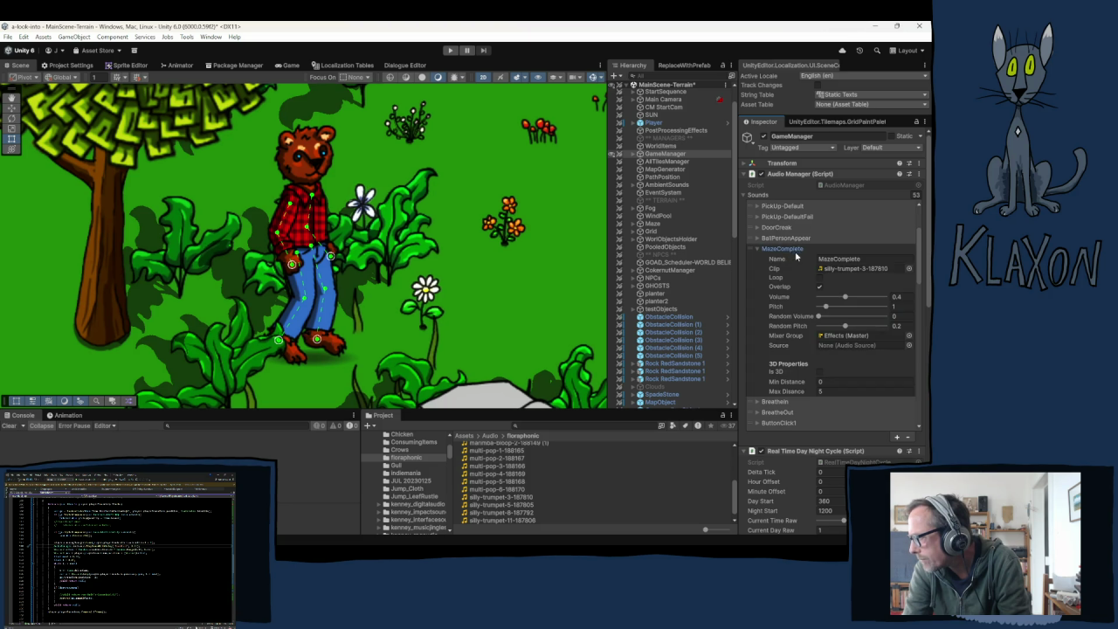
click(771, 250)
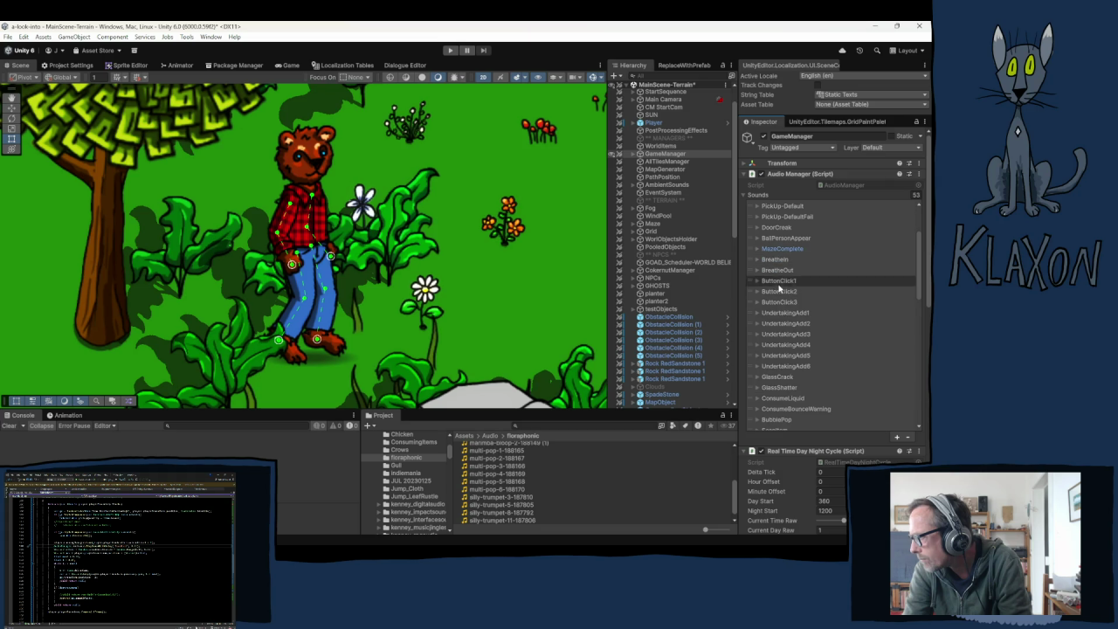
scroll(791, 367, down, 10)
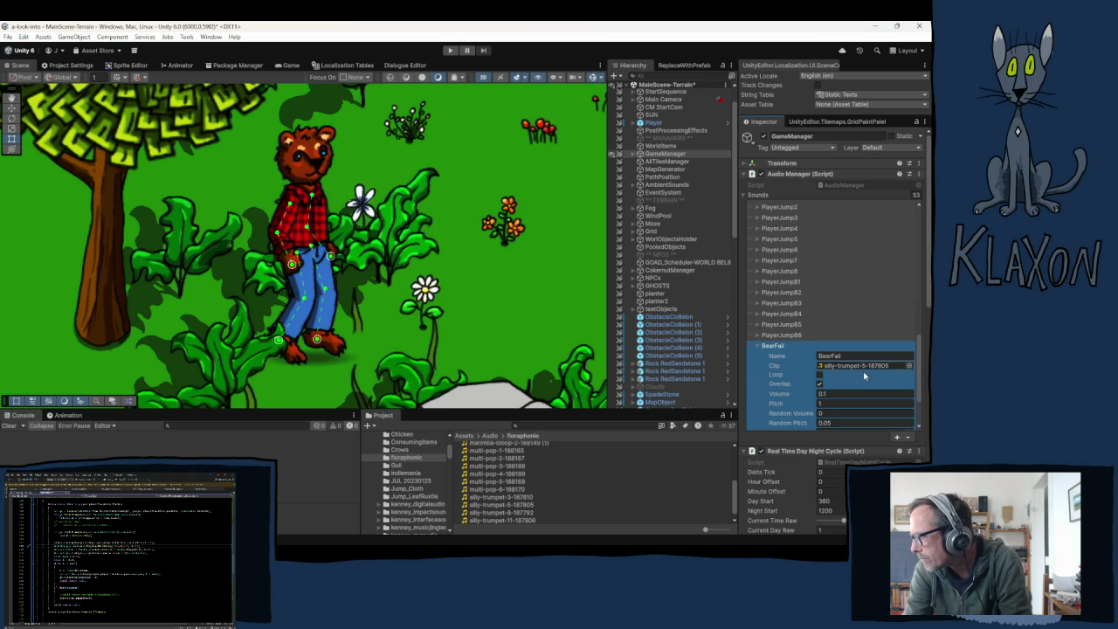
scroll(830, 371, down, 1)
- Set BearFail's Volume to 0.35 and Random Pitch to 0, then go back to the code
click(834, 370)
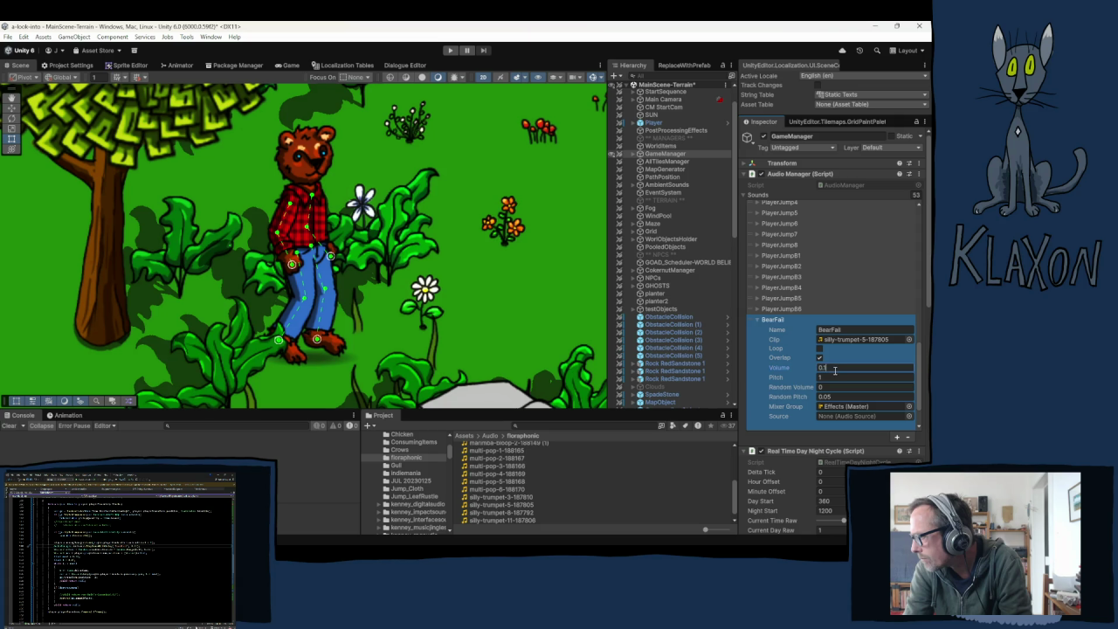
text(0.35)
key(Return)
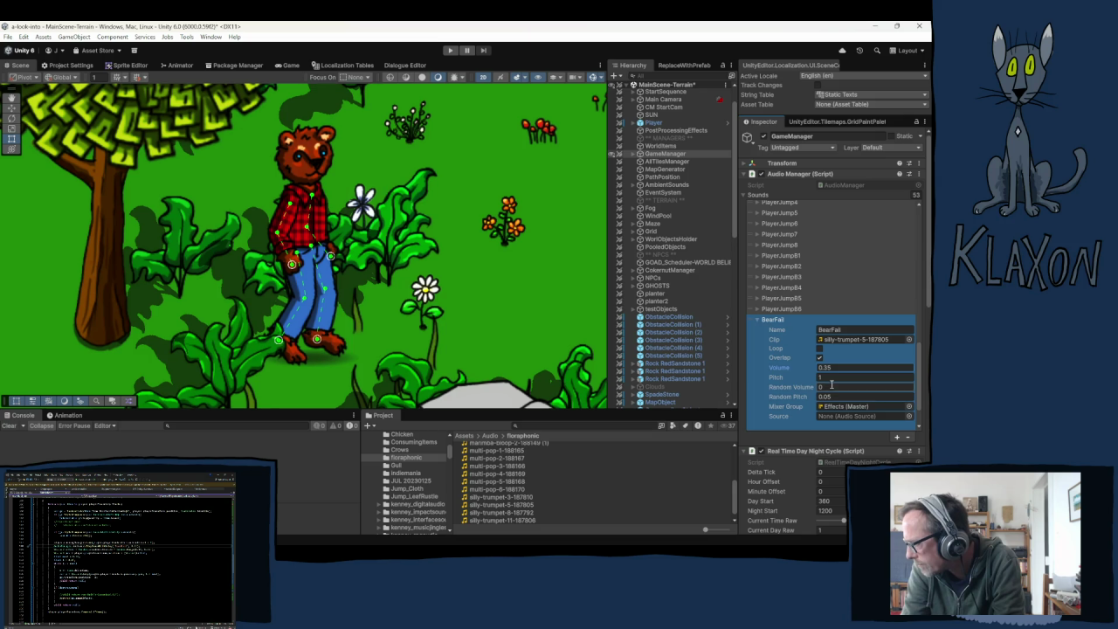
click(832, 397)
text(0)
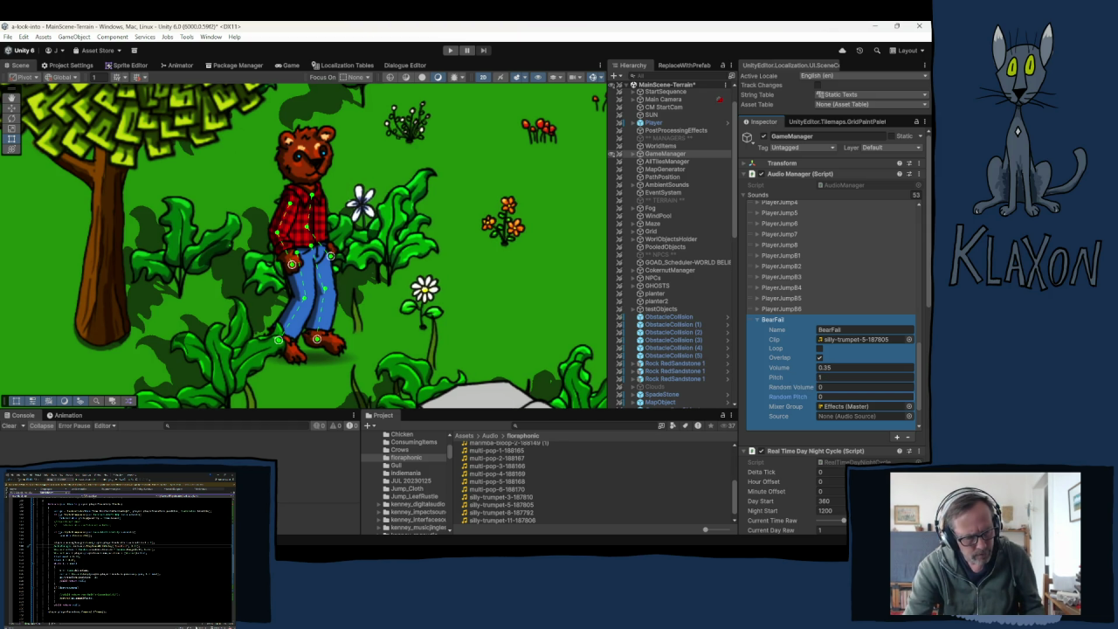
key(alt+Tab)
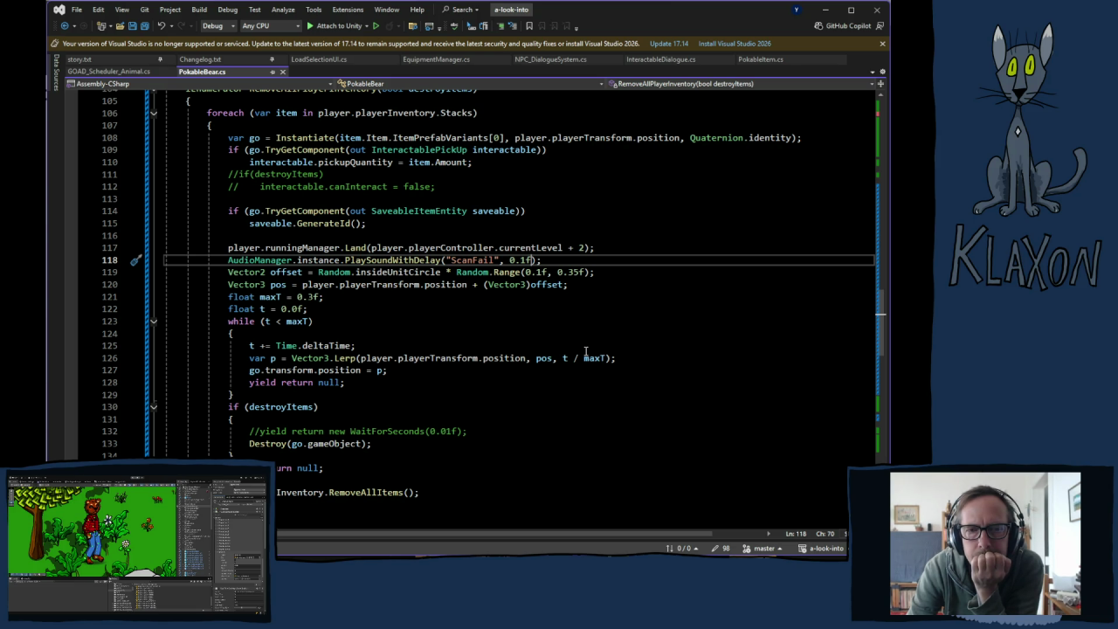
- Review the consequence if/else block in PokableBear.cs, then return to just after line 102
scroll(564, 362, up, 8)
scroll(532, 371, up, 4)
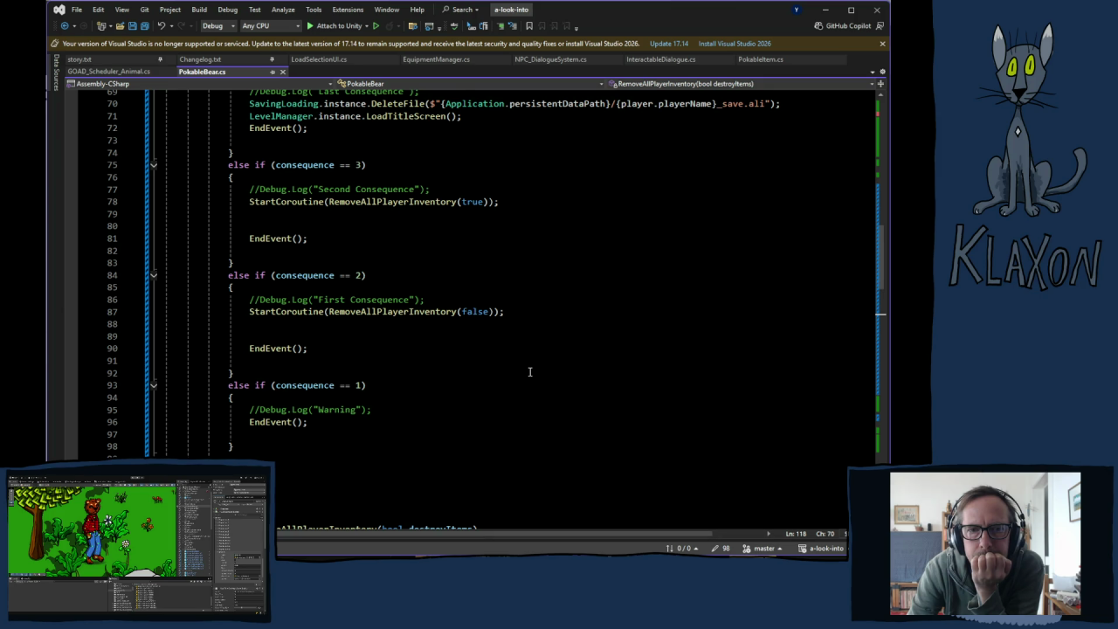
scroll(529, 371, up, 2)
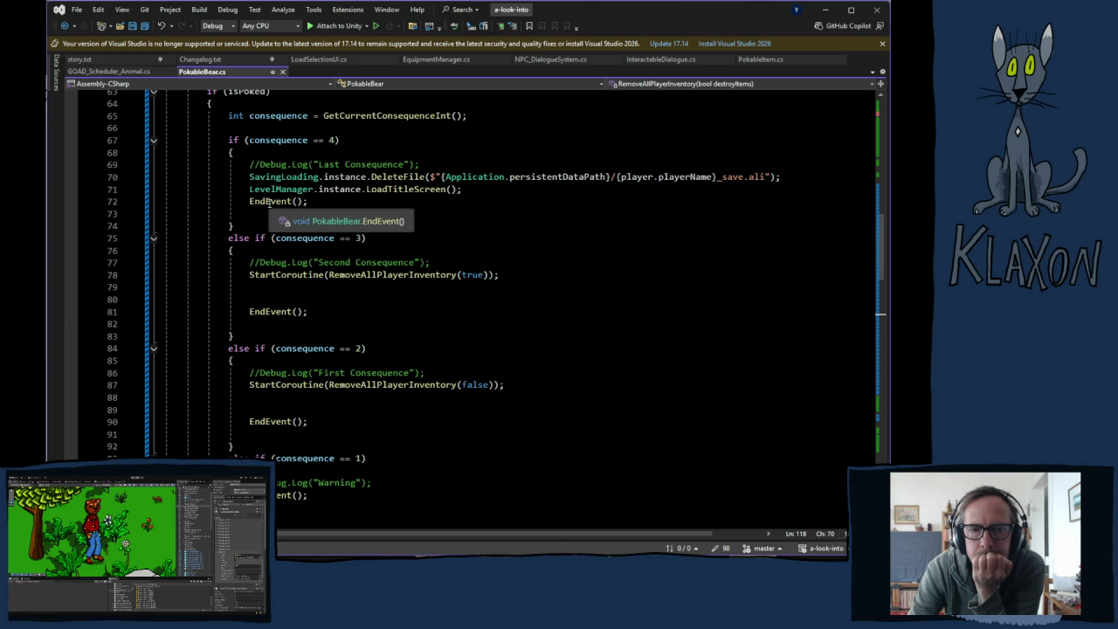
scroll(411, 259, down, 7)
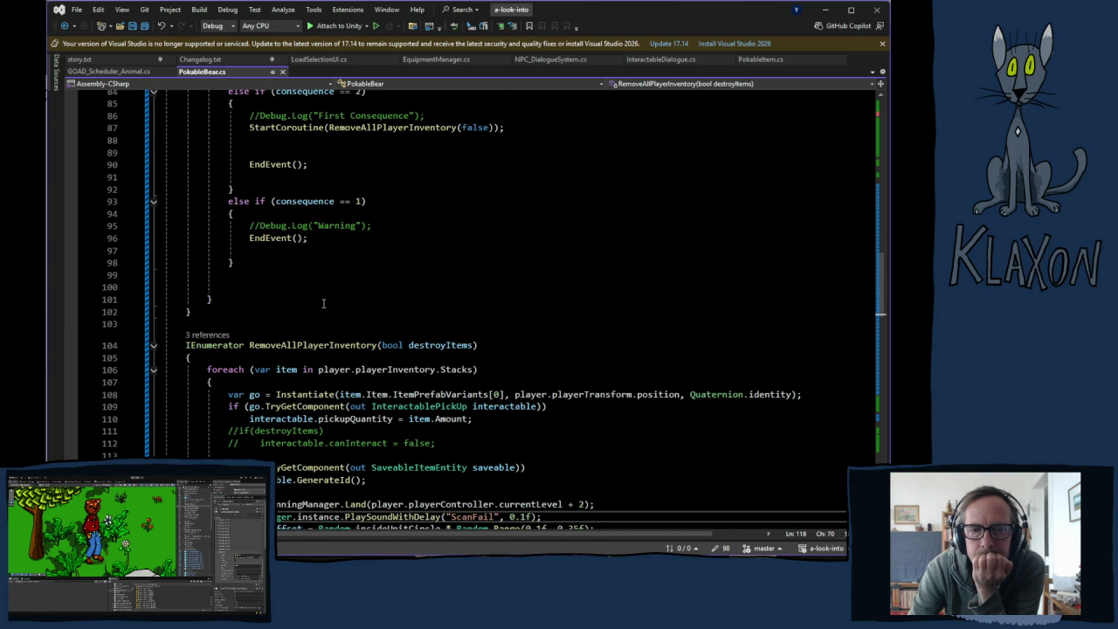
click(203, 313)
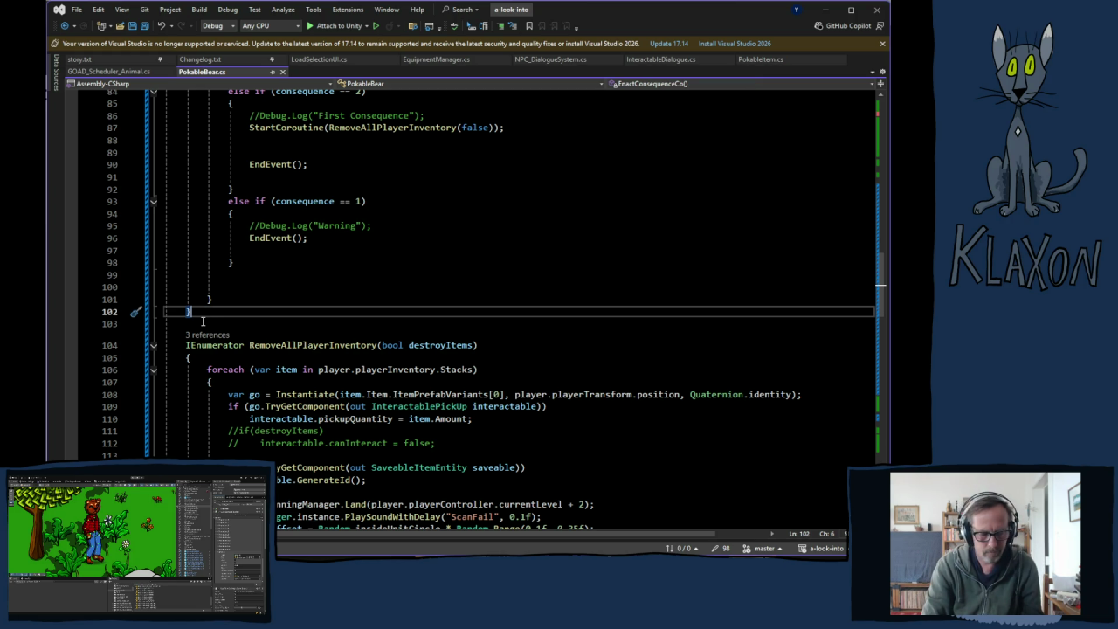
- Write an IEnumerator DestroyPlayerSave() stub containing yield return null; below line 102
key(Return)
text(voi)
key(BackSpace)
key(BackSpace)
key(BackSpace)
text(I)
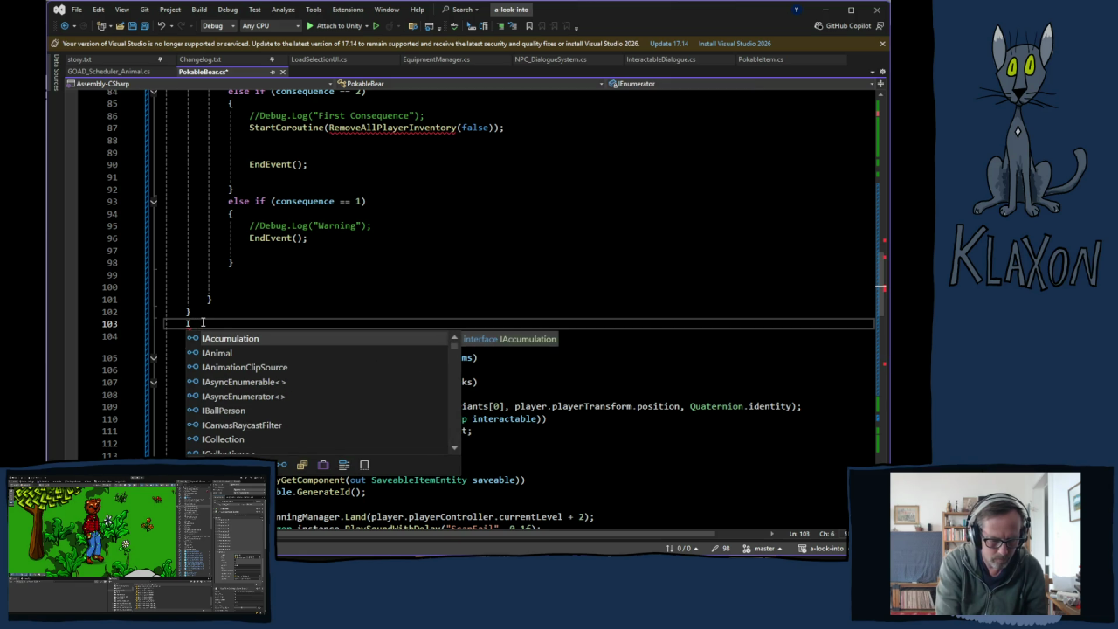
text(En)
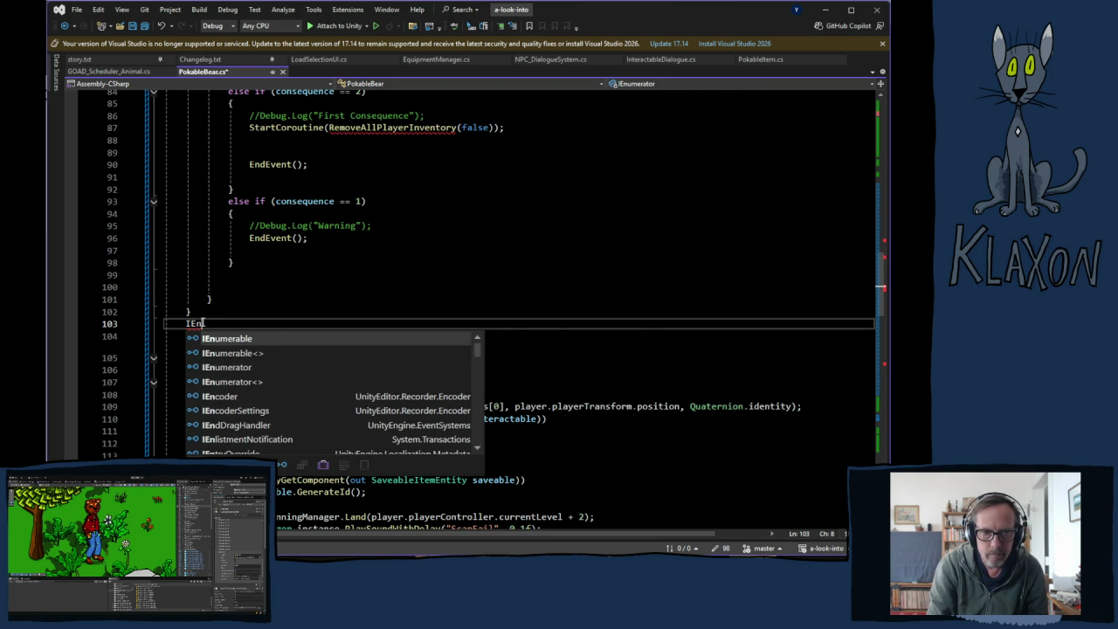
key(Down)
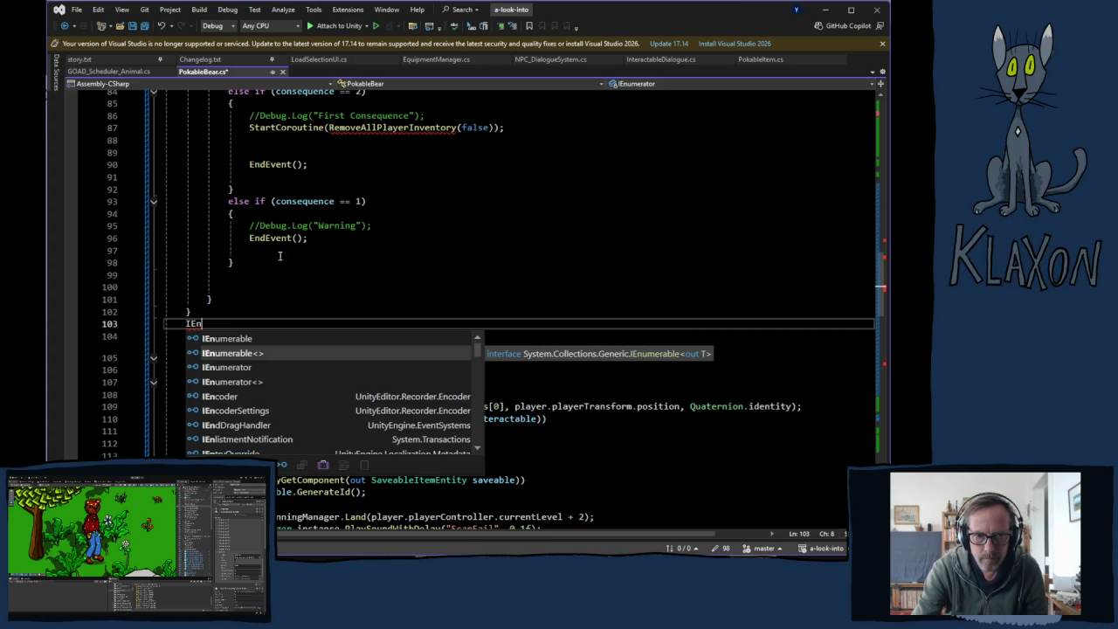
key(Down)
key(Down)
key(Up)
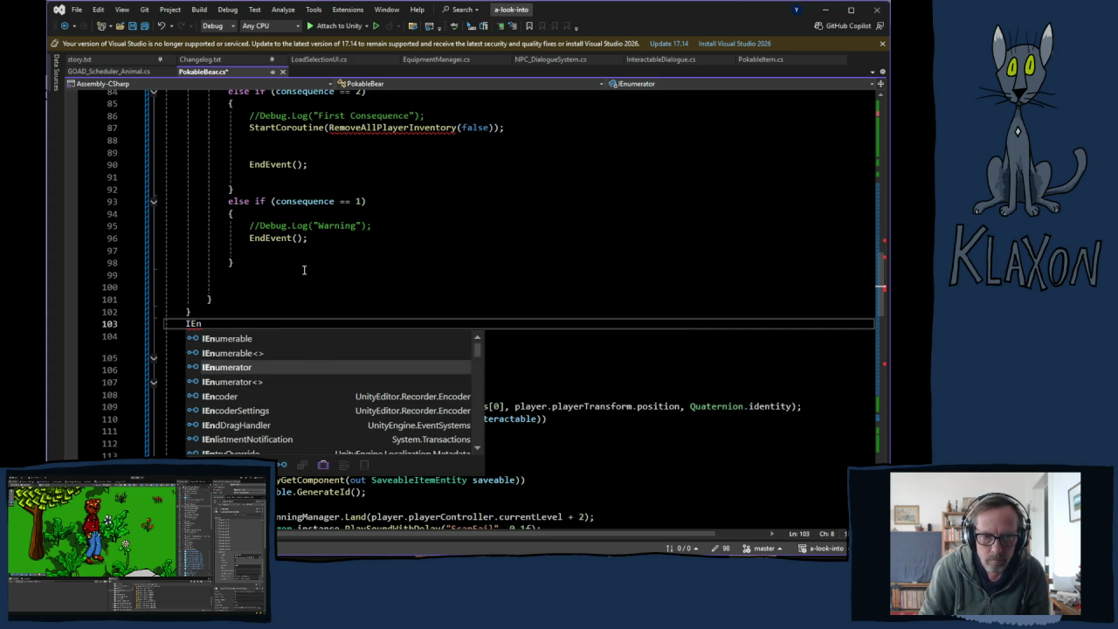
key(Tab)
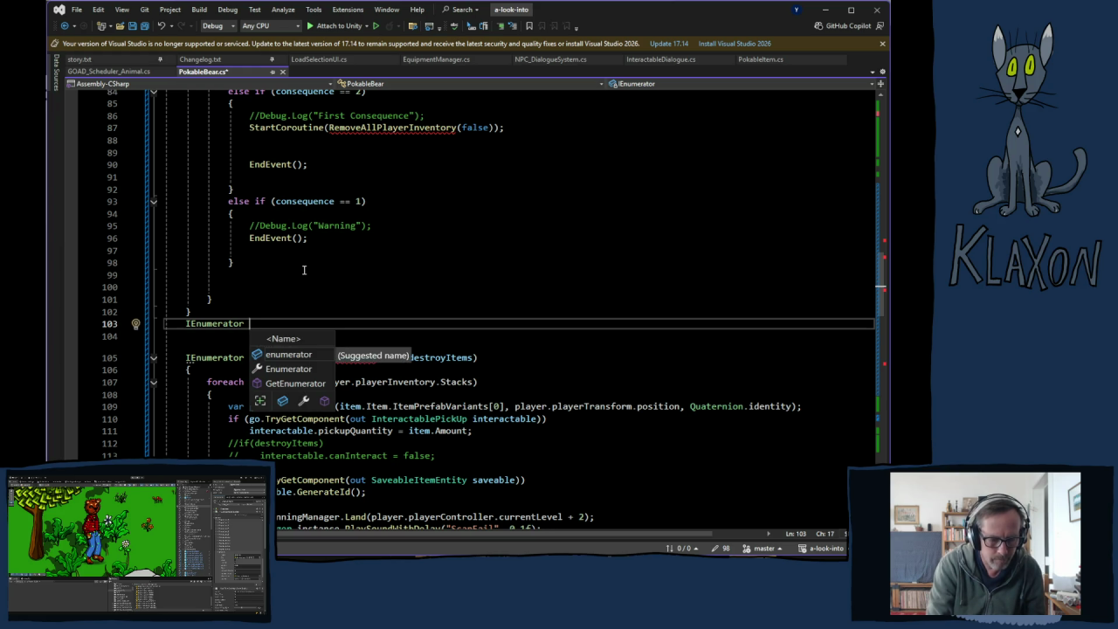
text(Destr)
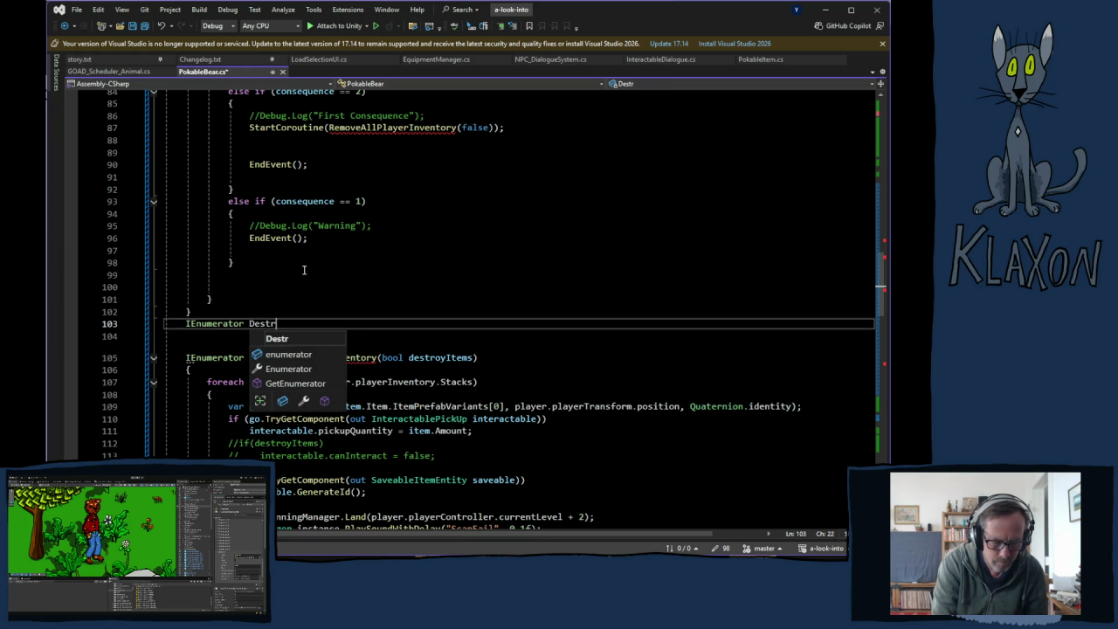
text(oyPlay)
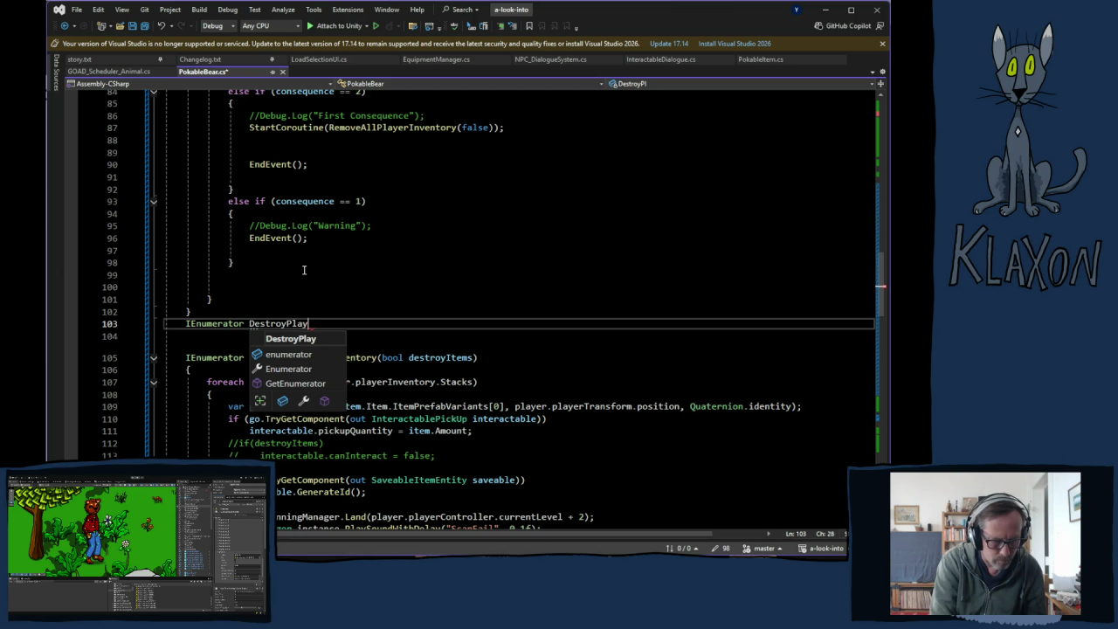
text(erSave())
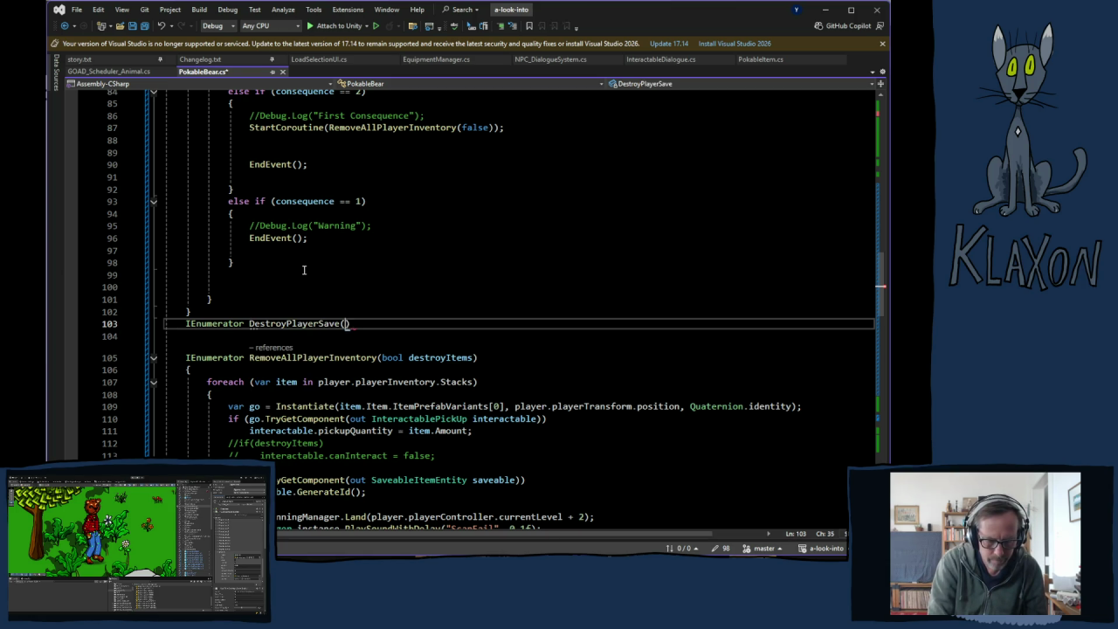
text({)
key(Return)
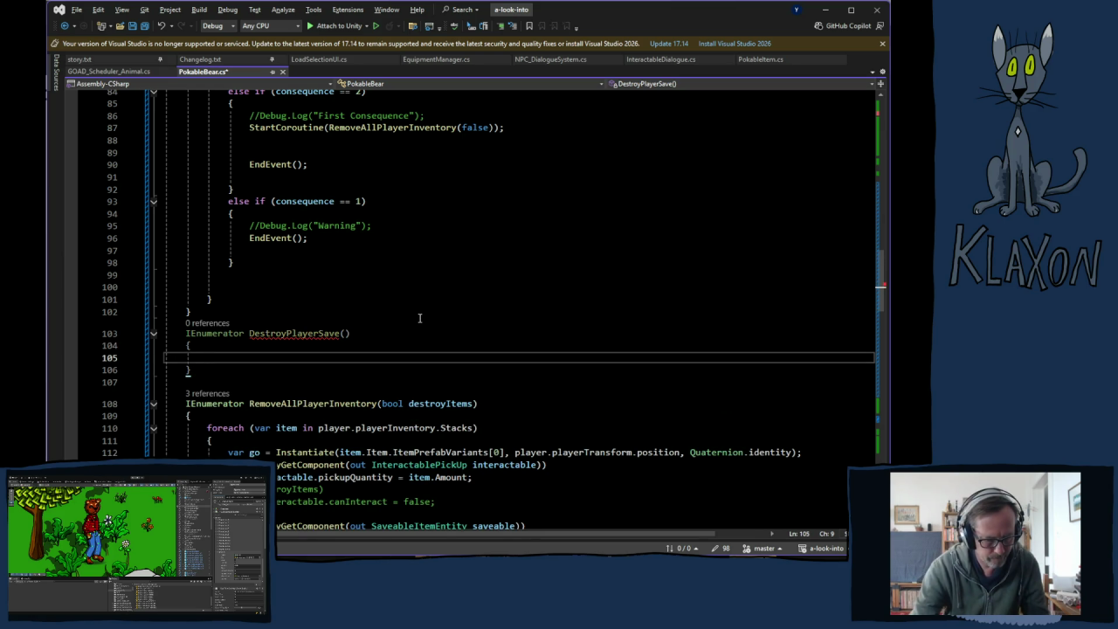
text(yie)
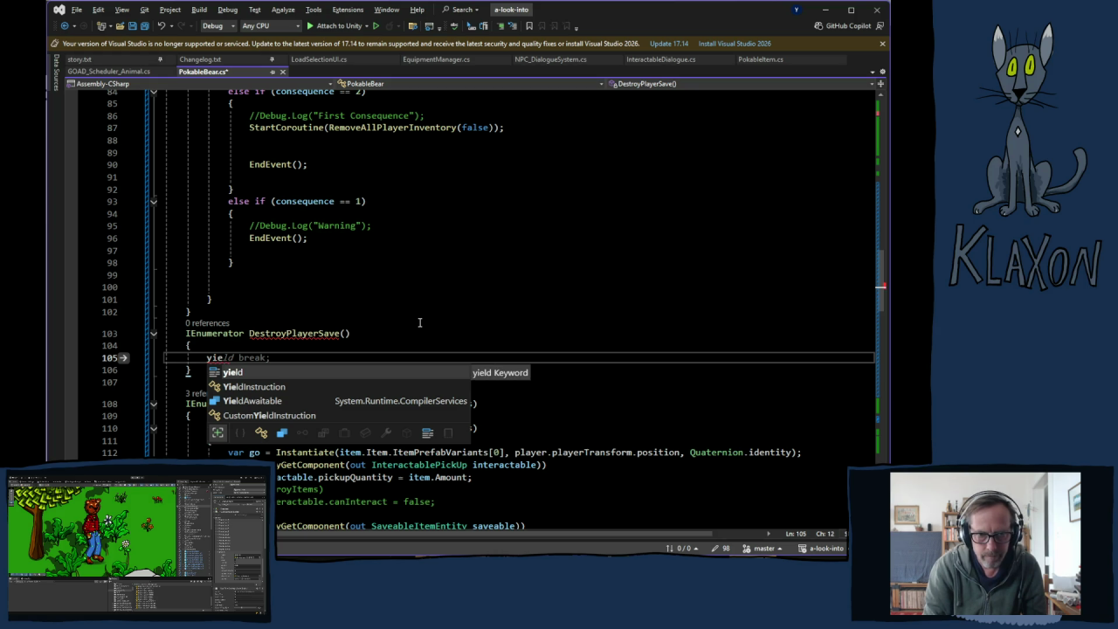
text(ld ret)
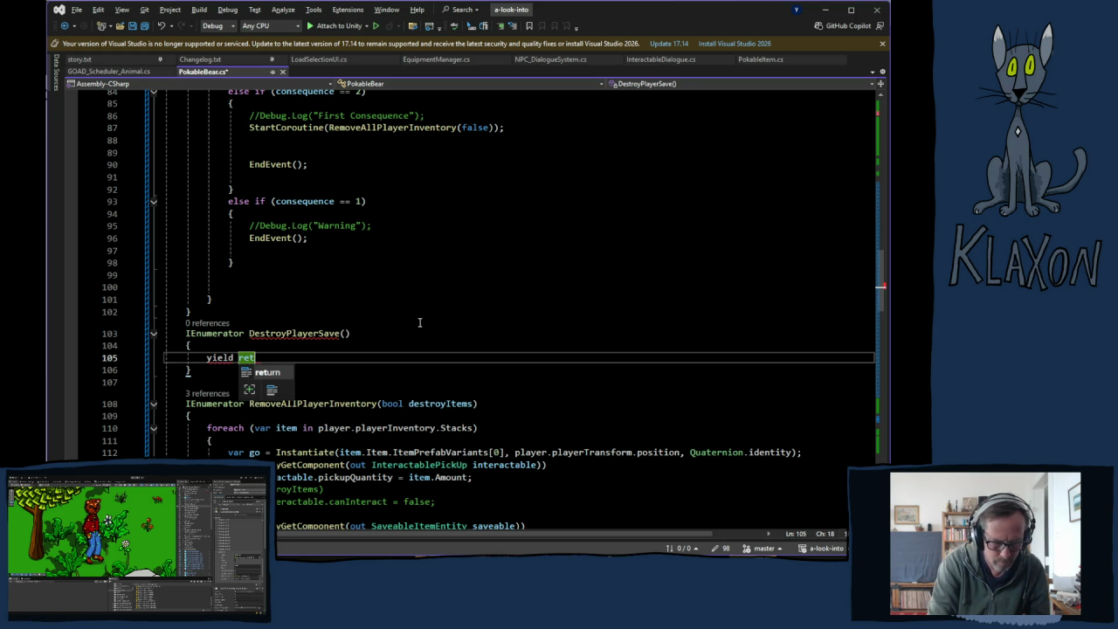
text(urn ni)
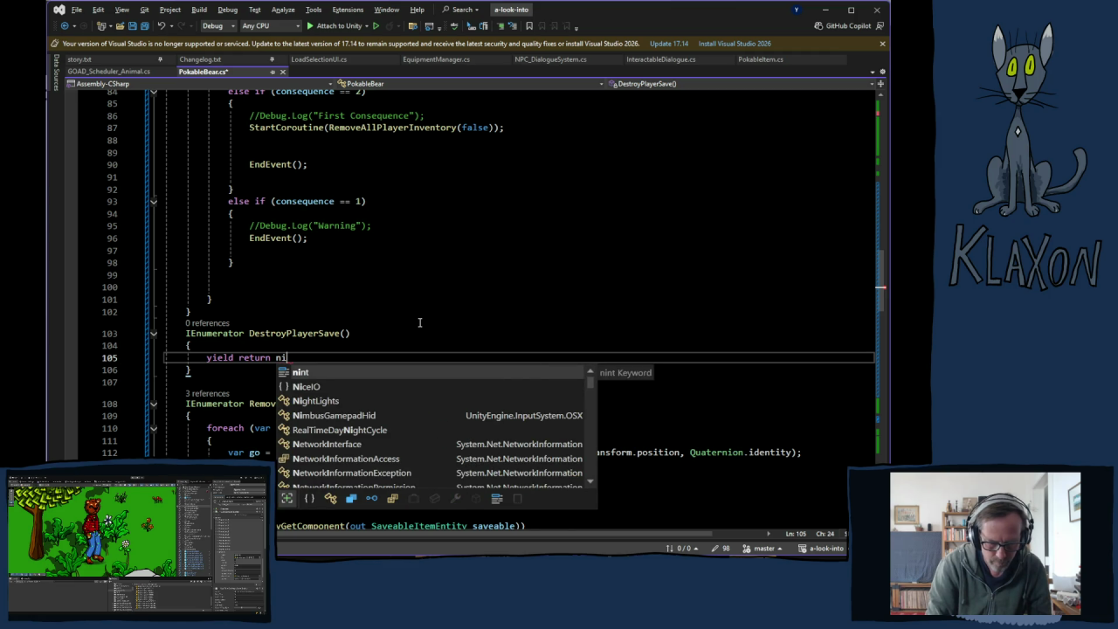
key(BackSpace)
text(ull;)
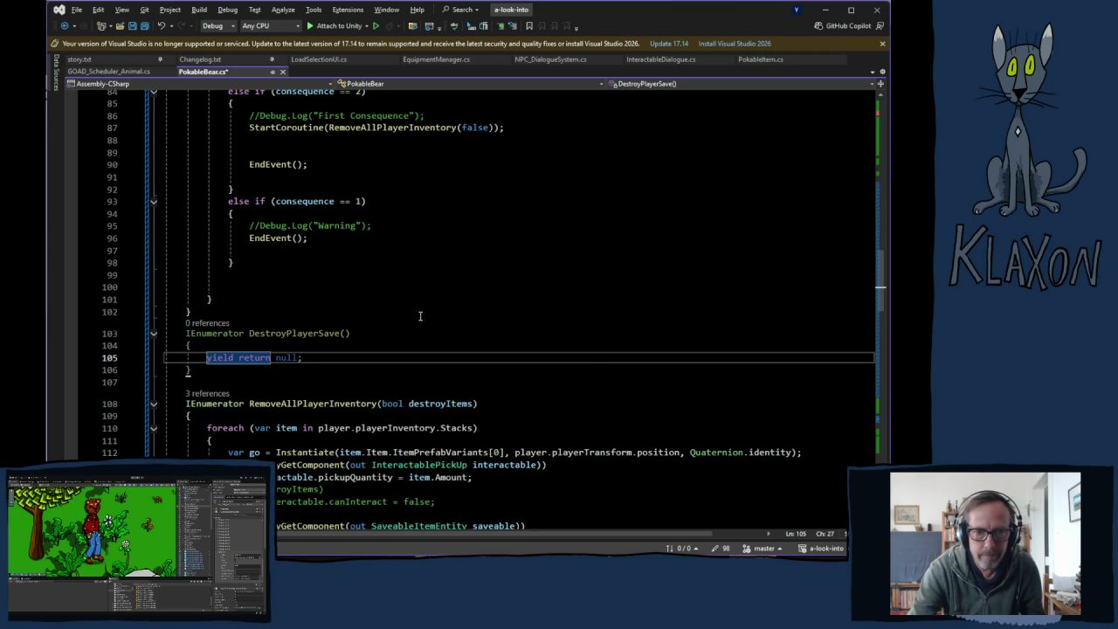
- Select the save-deletion and title-screen lines 70–71 in the consequence 4 branch
click(384, 346)
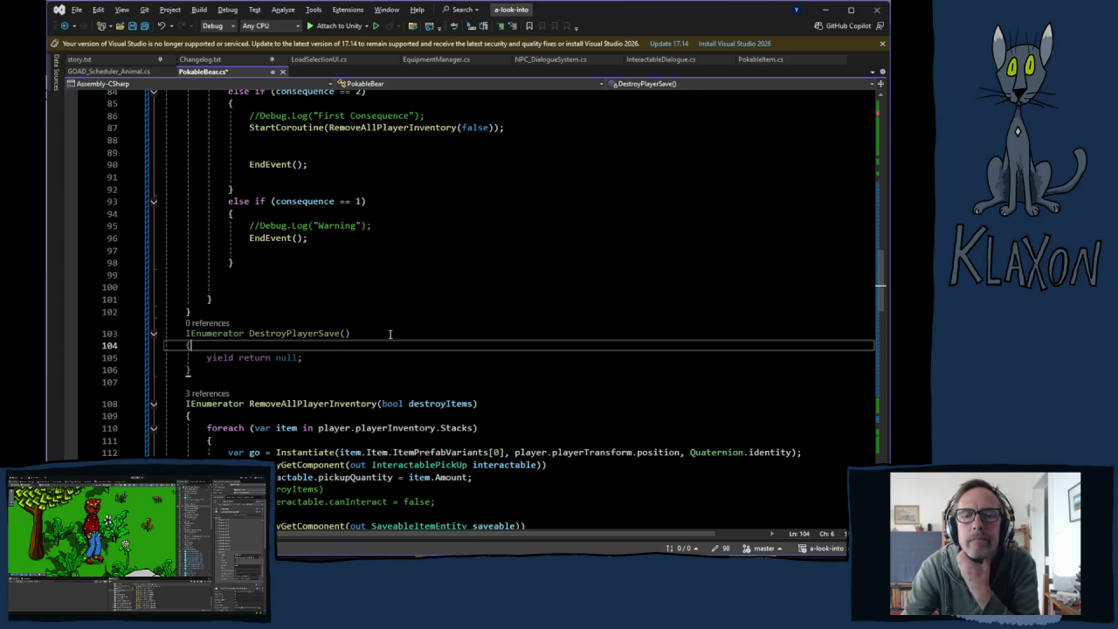
scroll(390, 333, up, 7)
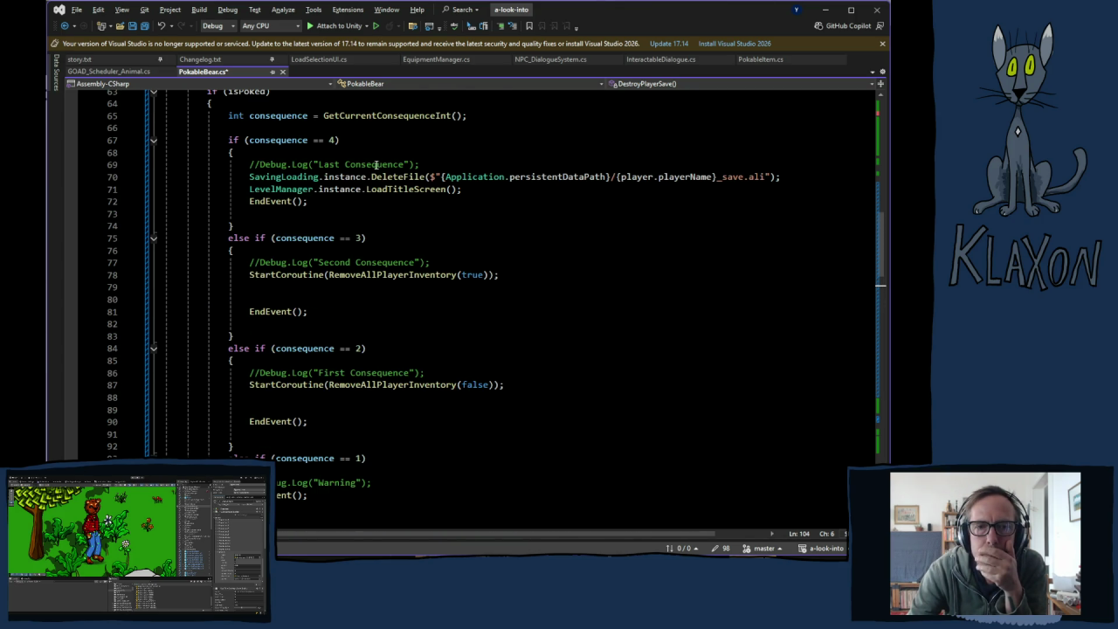
drag(251, 177, 472, 196)
key(ctrl+c)
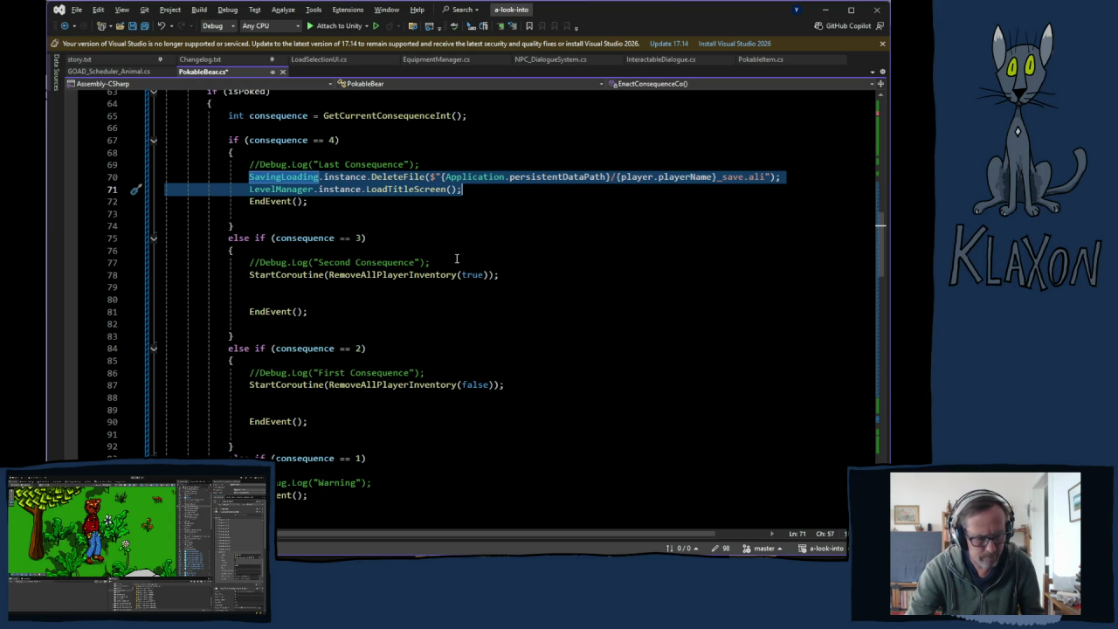
- Move the save-deletion and title-screen lines from consequence 4 into DestroyPlayerSave's body
key(Delete)
scroll(400, 391, down, 6)
click(273, 375)
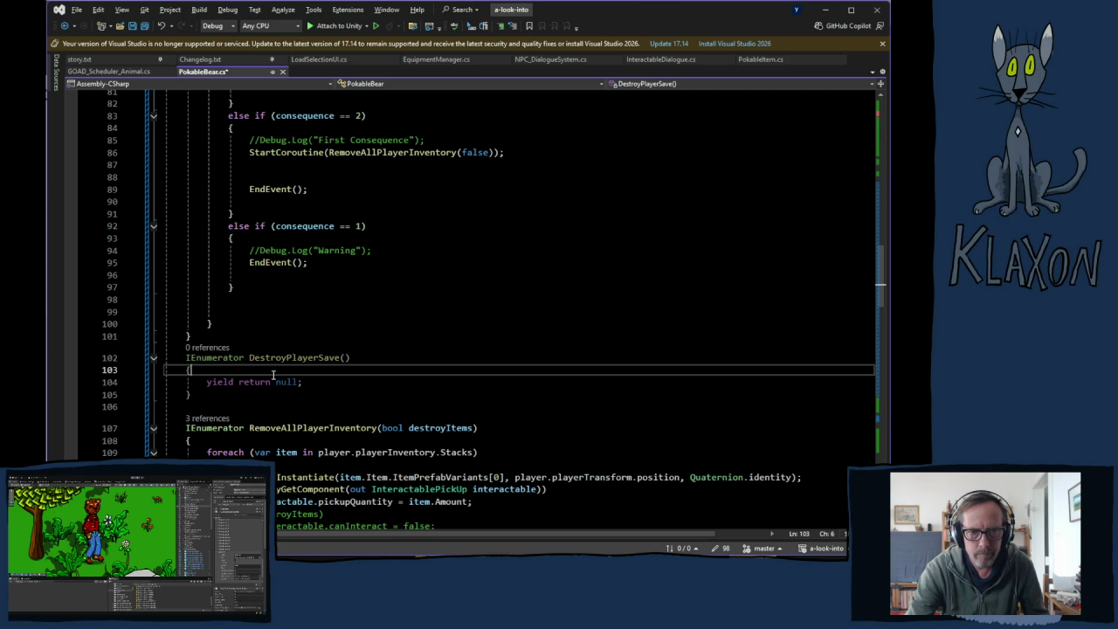
key(Return)
key(ctrl+v)
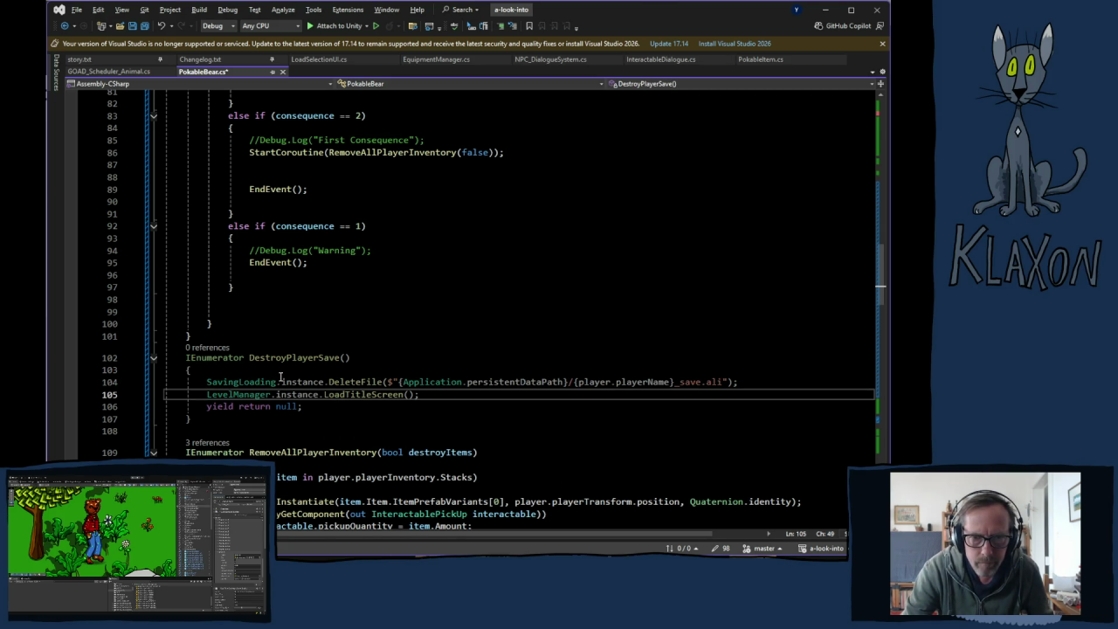
- Copy the StartCoroutine call into the consequence 4 branch, changing its argument to DestroyPlayerSave()
click(249, 152)
drag(249, 152, 503, 154)
key(ctrl+c)
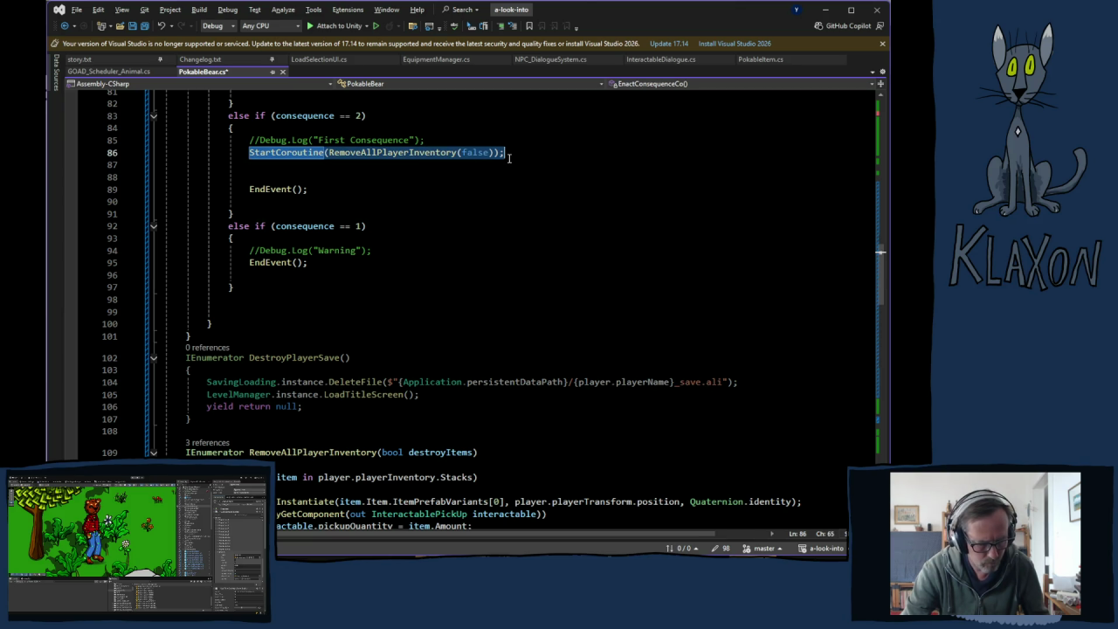
scroll(507, 159, up, 7)
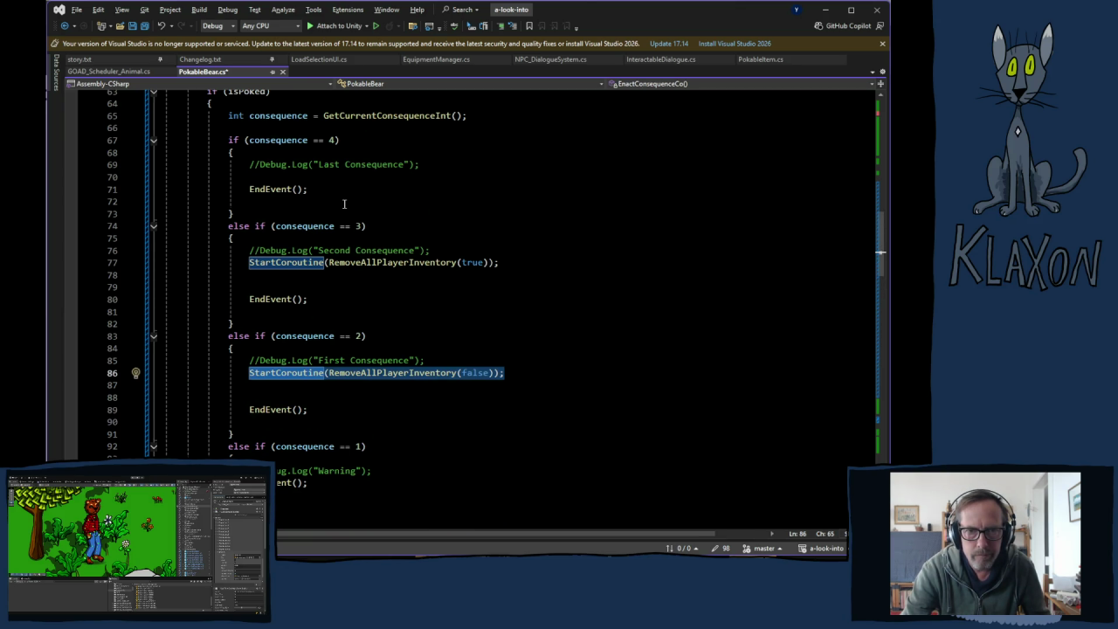
click(276, 177)
key(ctrl+v)
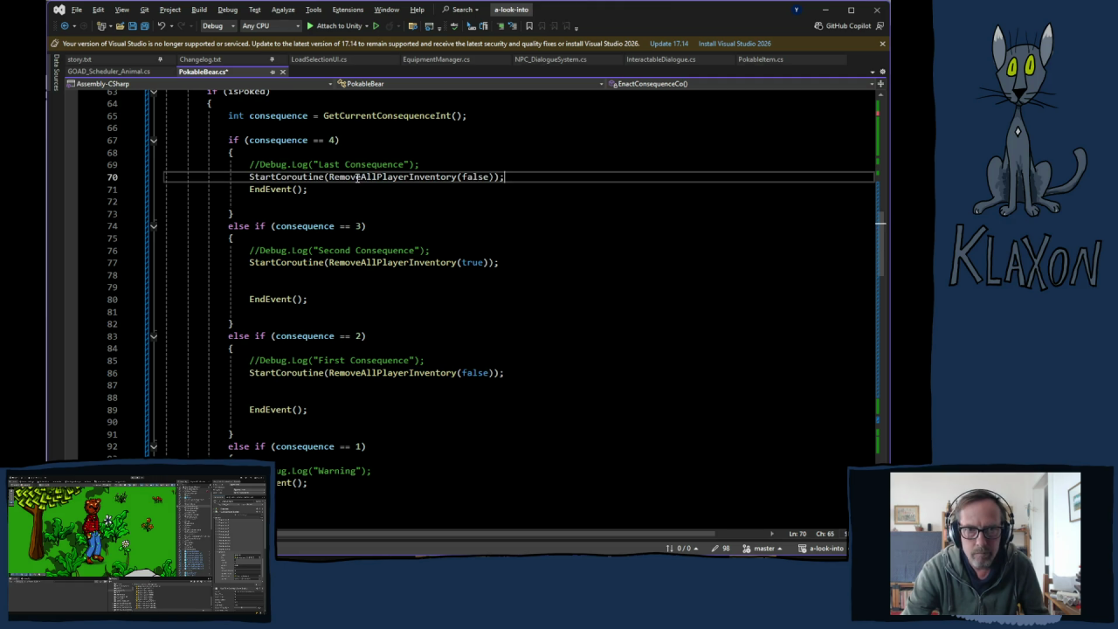
drag(328, 178, 494, 177)
key(BackSpace)
text(Des)
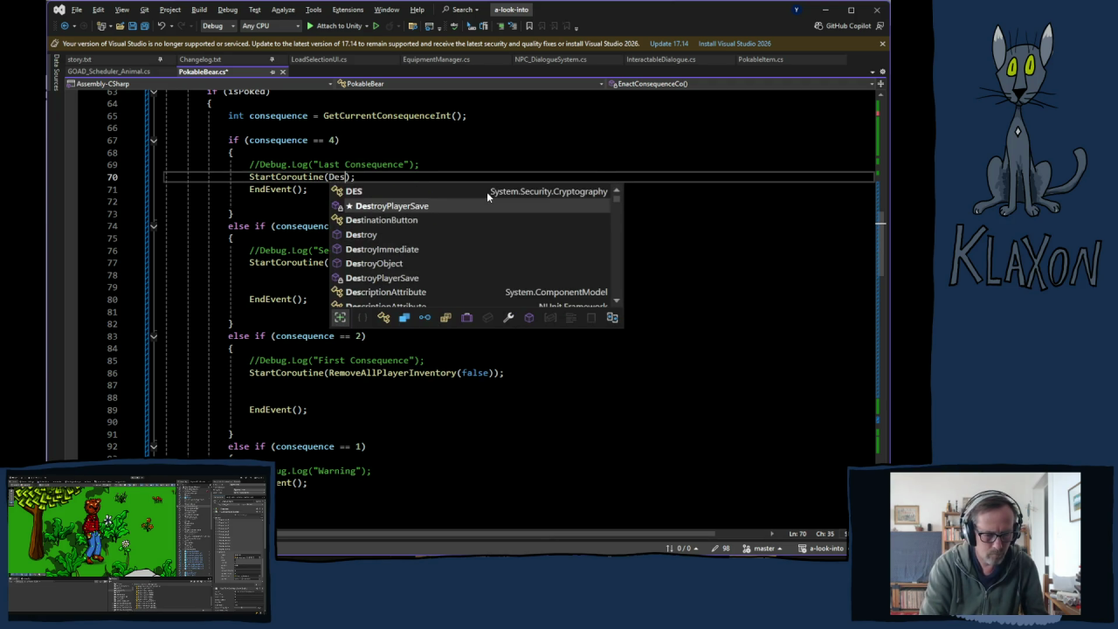
text(tr)
key(Tab)
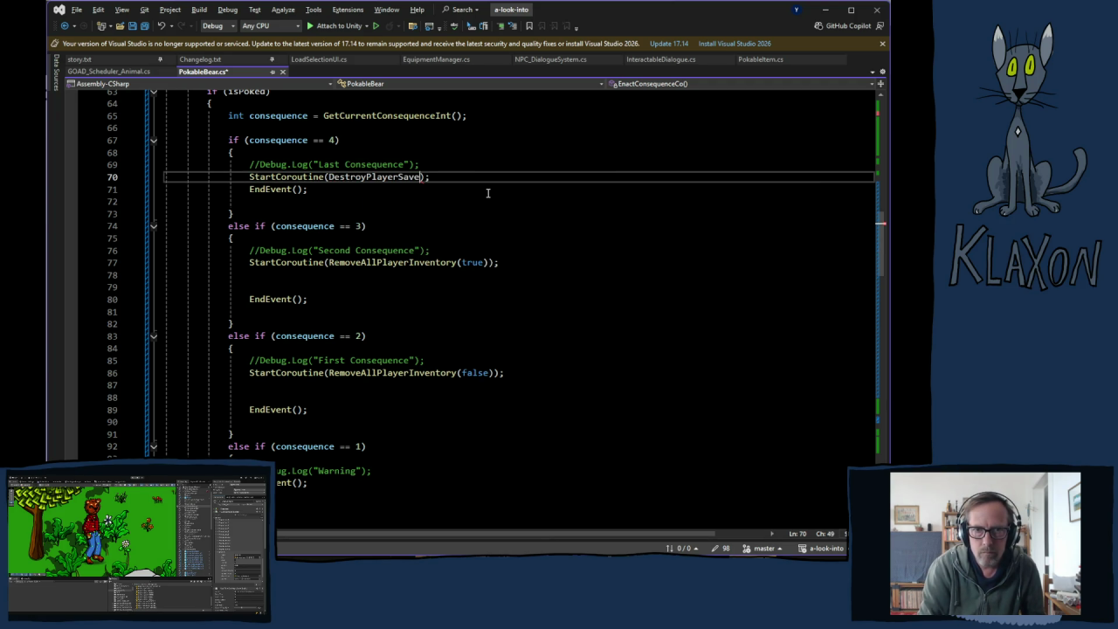
text(())
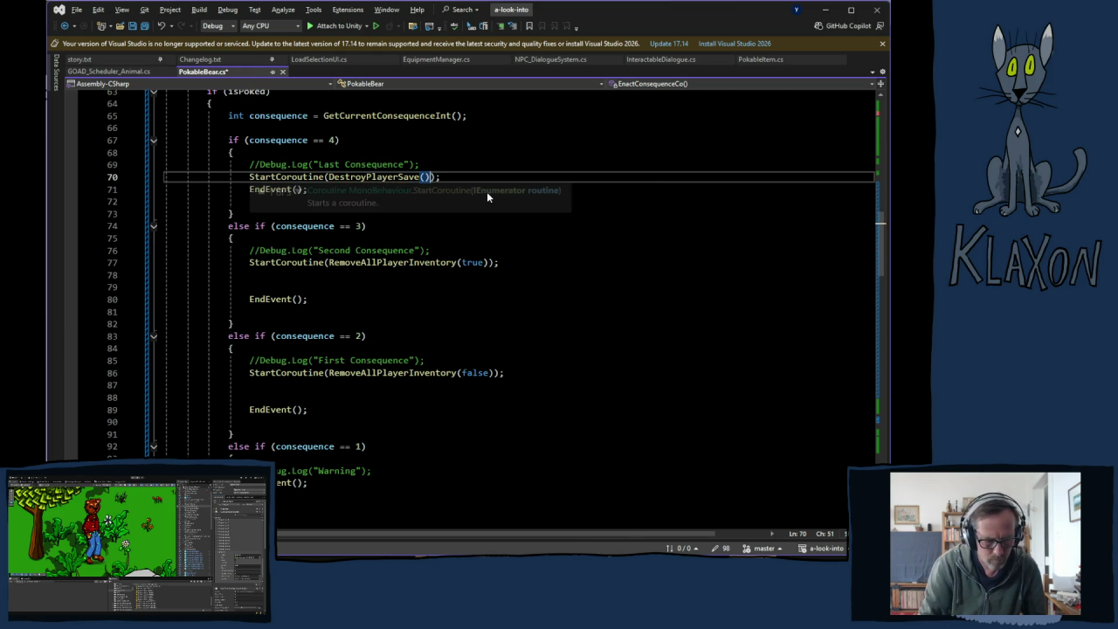
scroll(482, 286, down, 11)
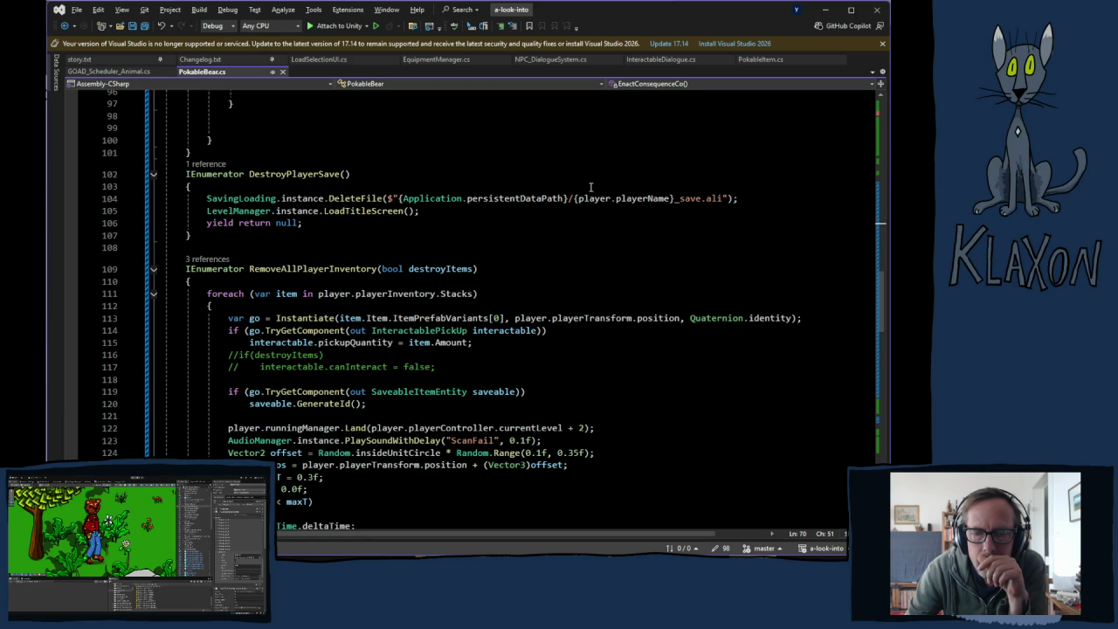
- Insert AudioManager.instance.PlaySound("BearFail"); as DestroyPlayerSave's first line
click(536, 187)
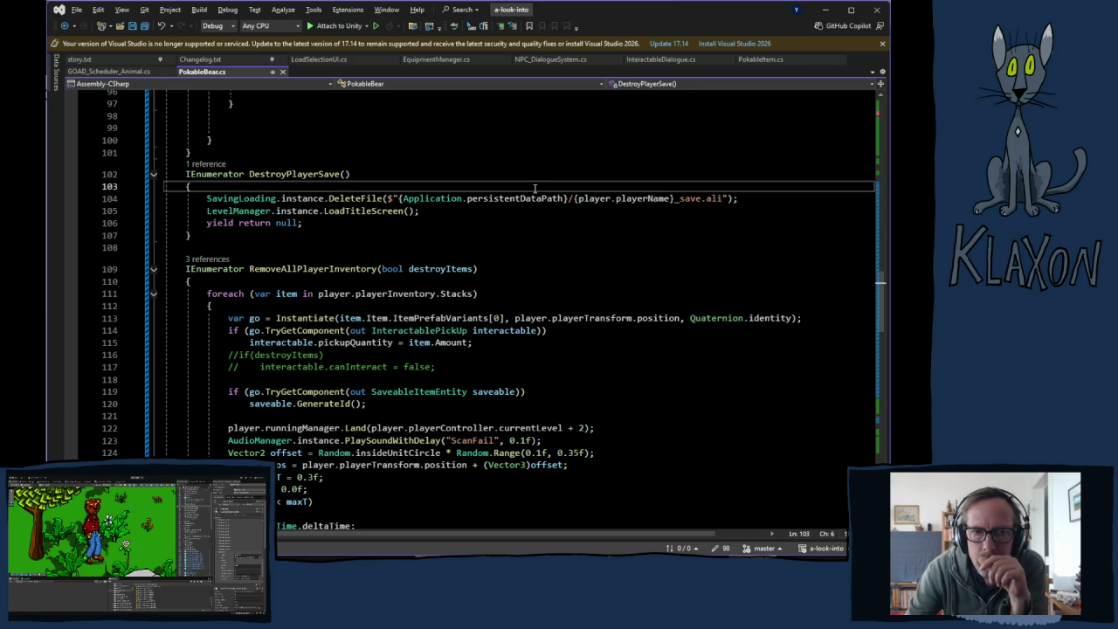
key(Return)
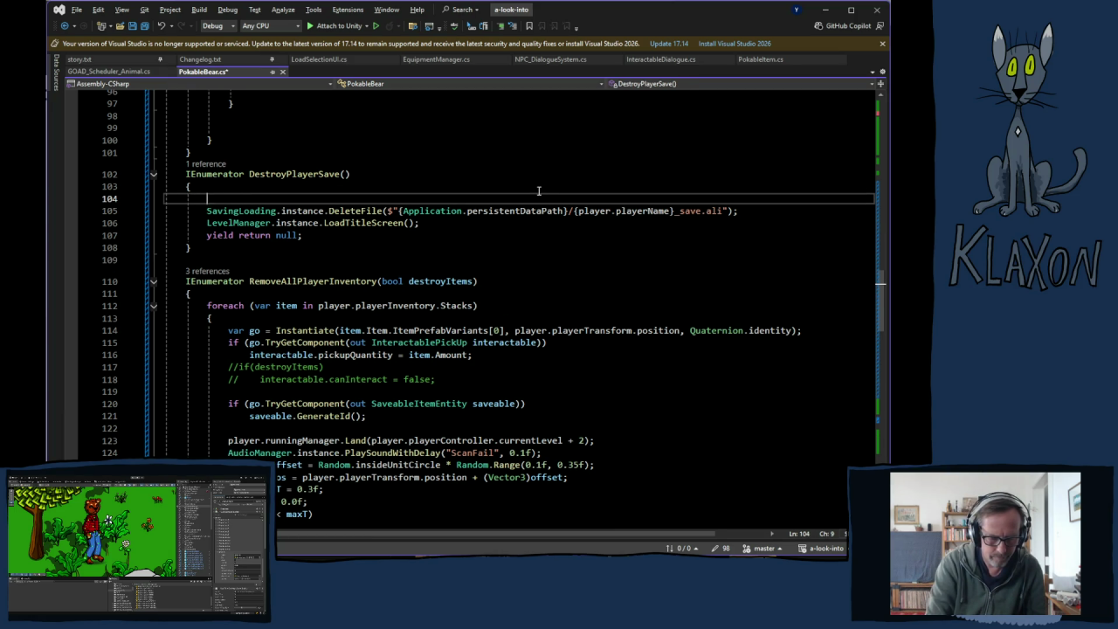
text(audio)
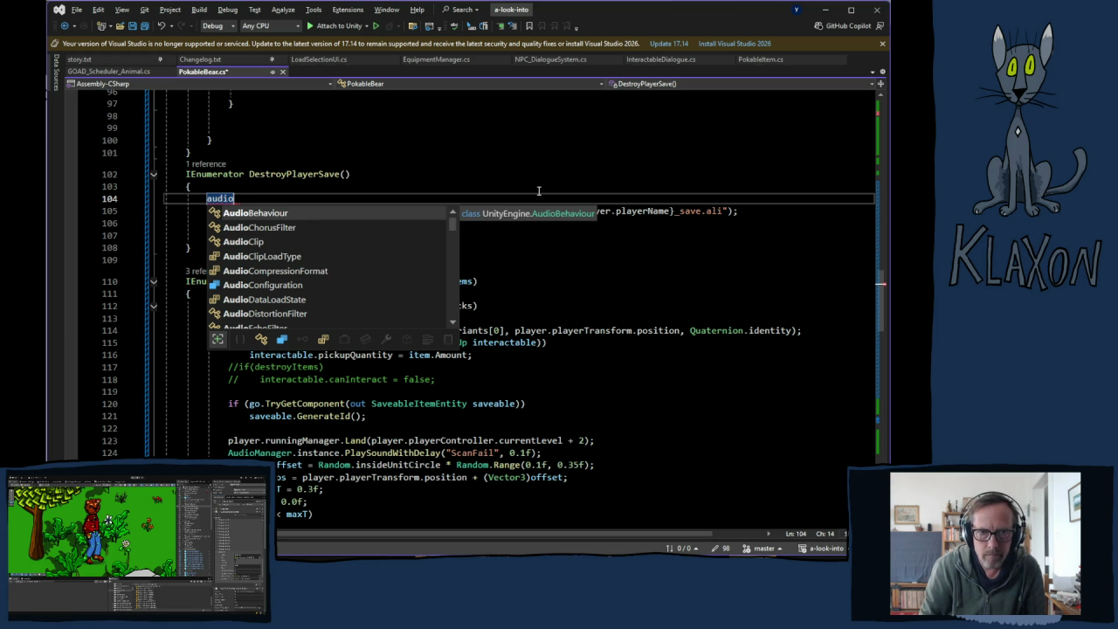
text(ma)
key(Tab)
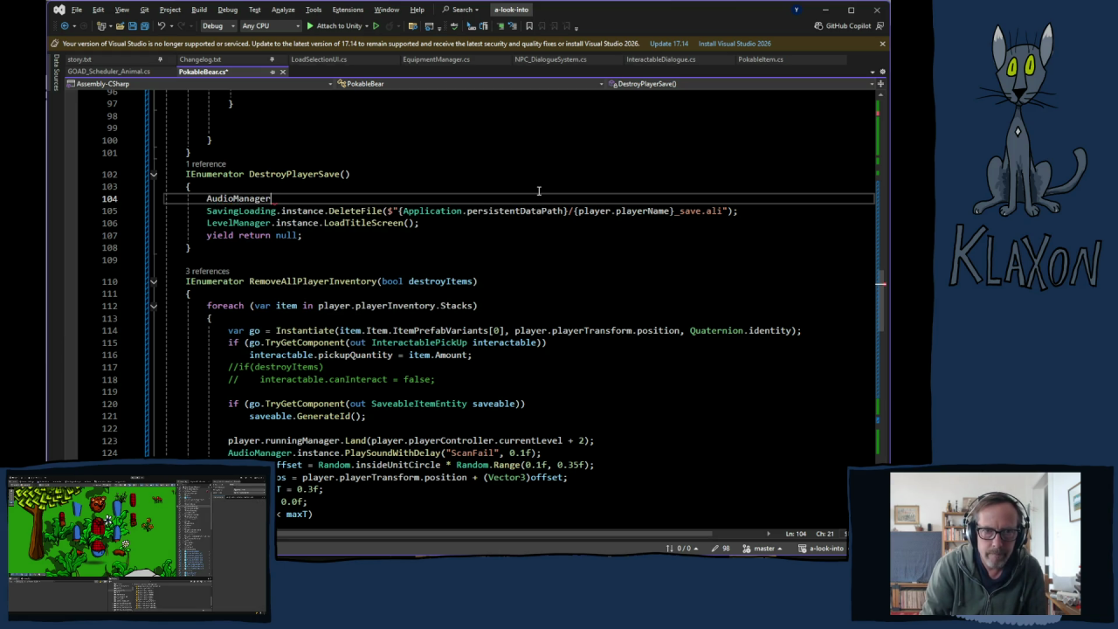
text(.in)
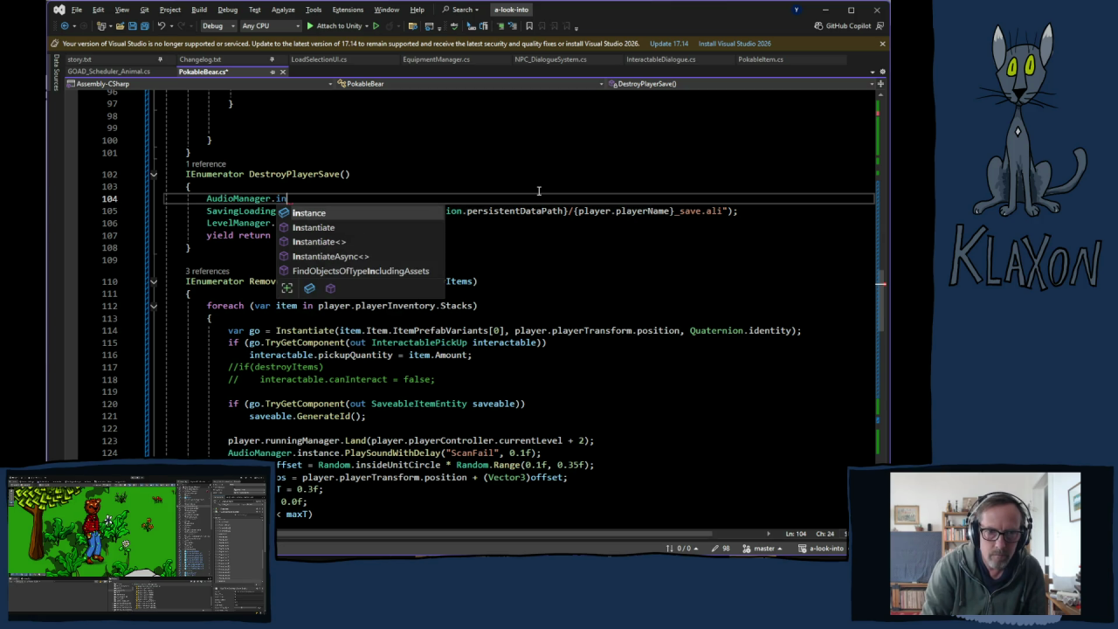
key(Tab)
text(.)
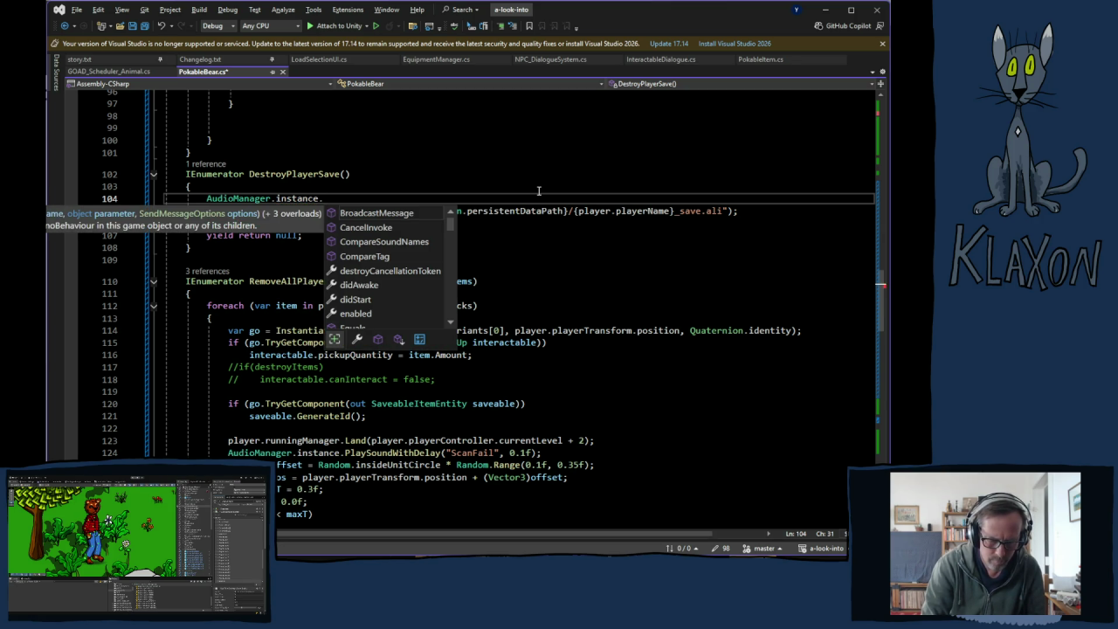
text(Play)
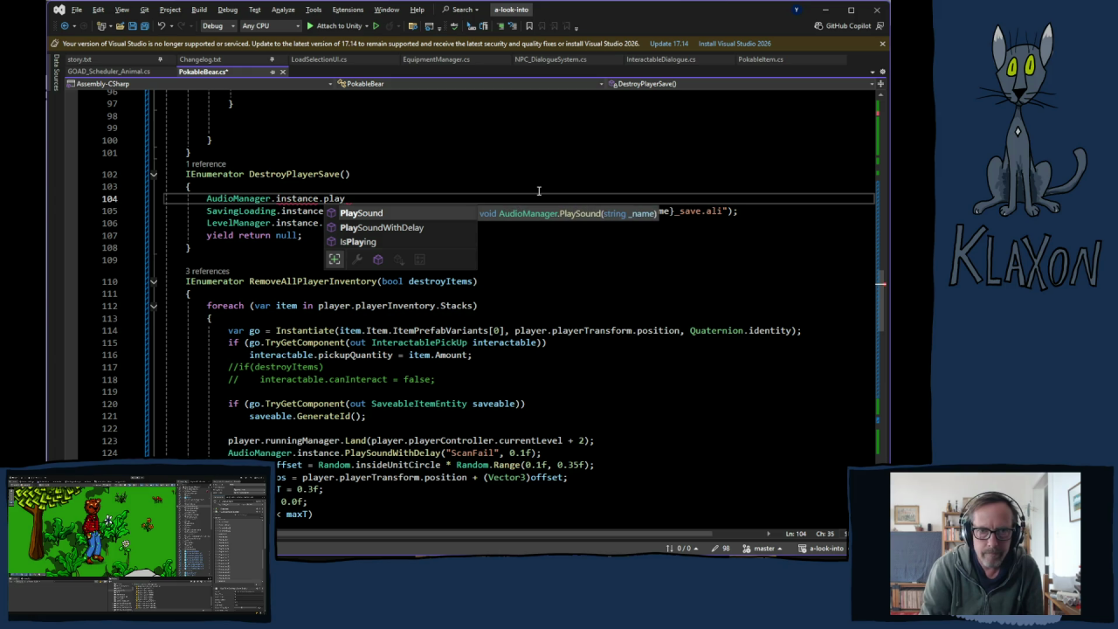
key(Tab)
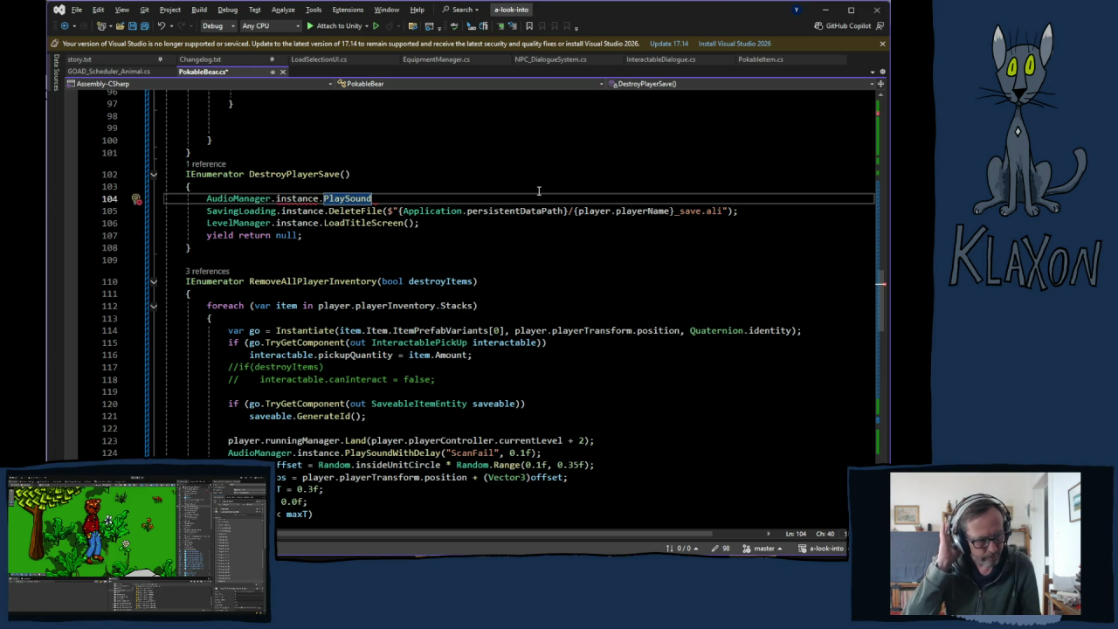
text(()
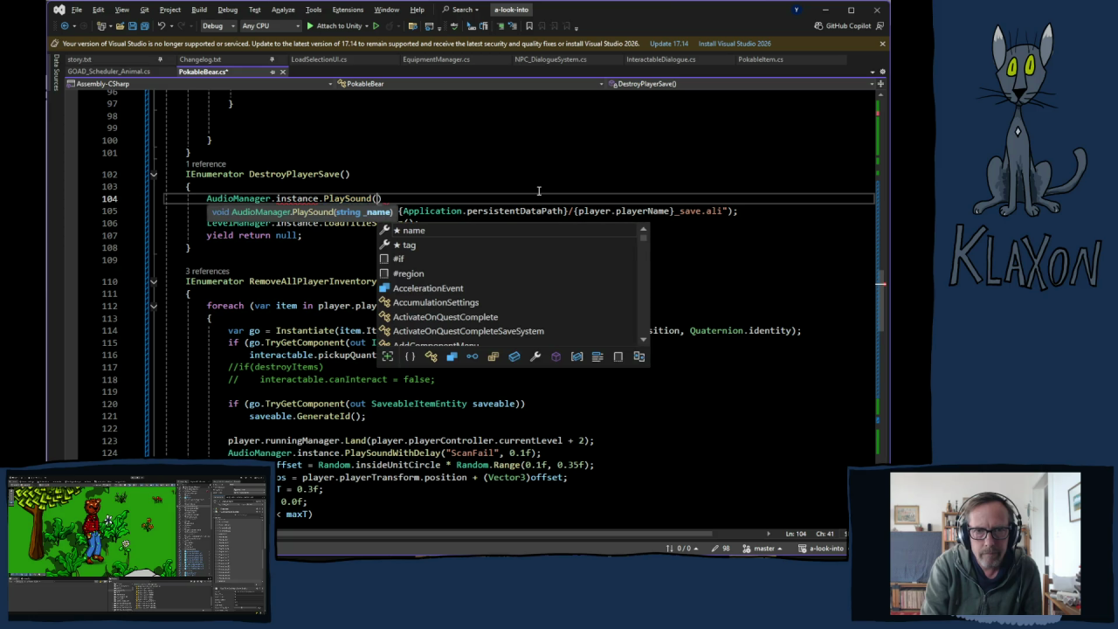
text())
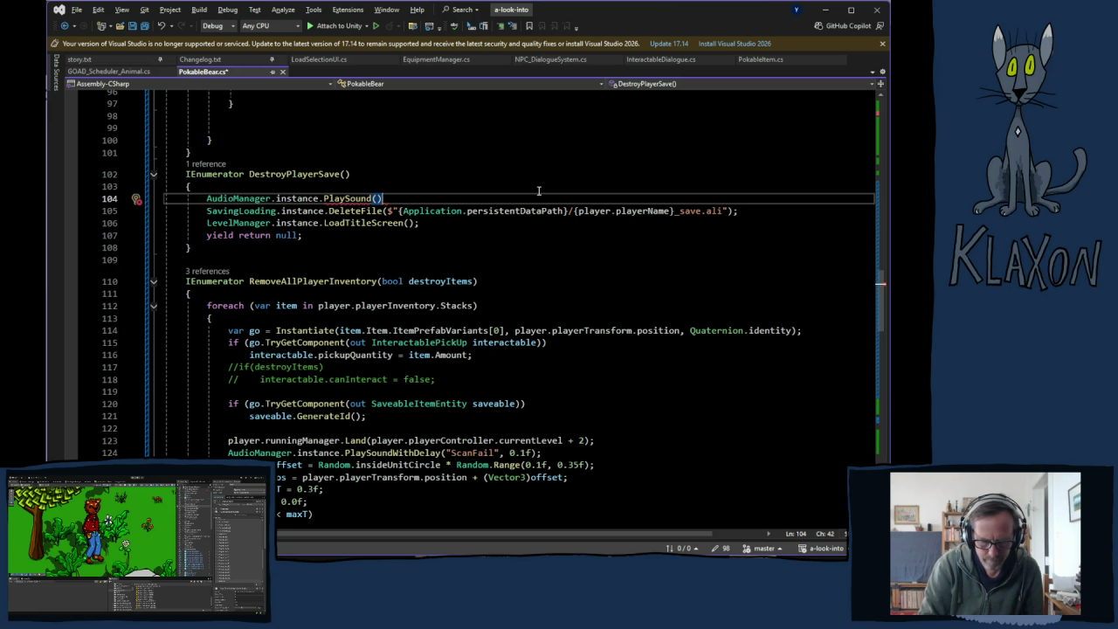
text(;)
key(Left)
key(Left)
text("BearFail)
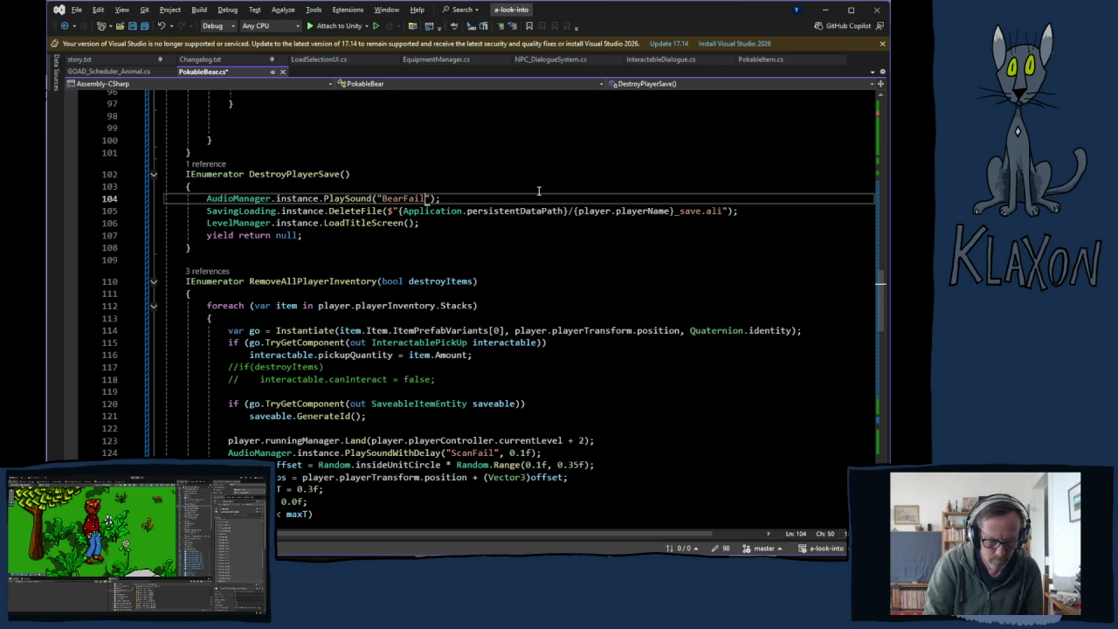
key(Right)
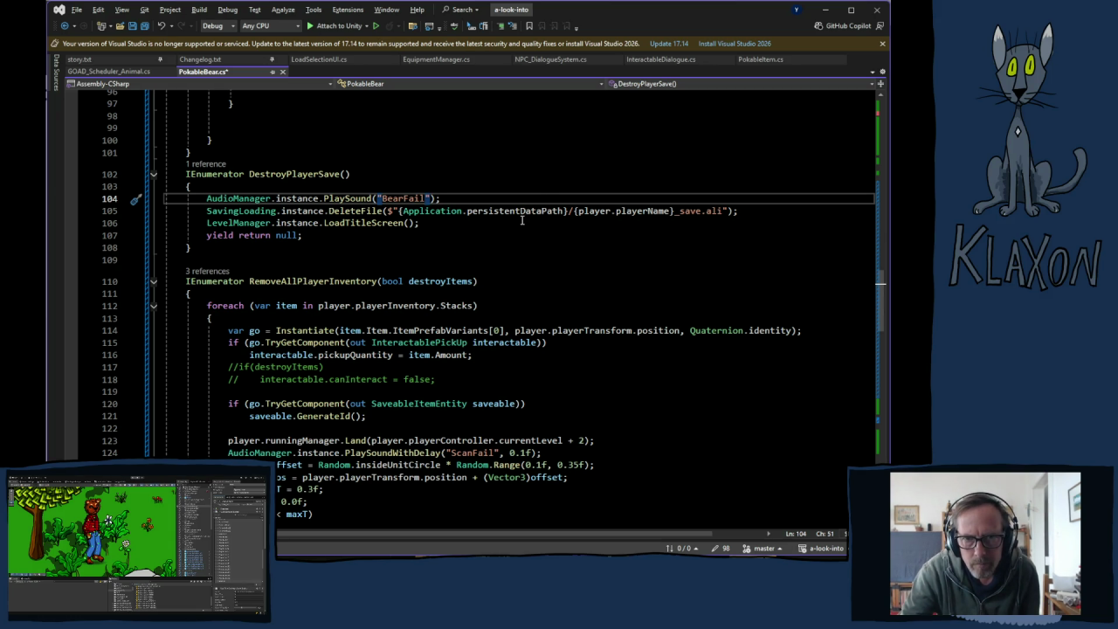
click(742, 211)
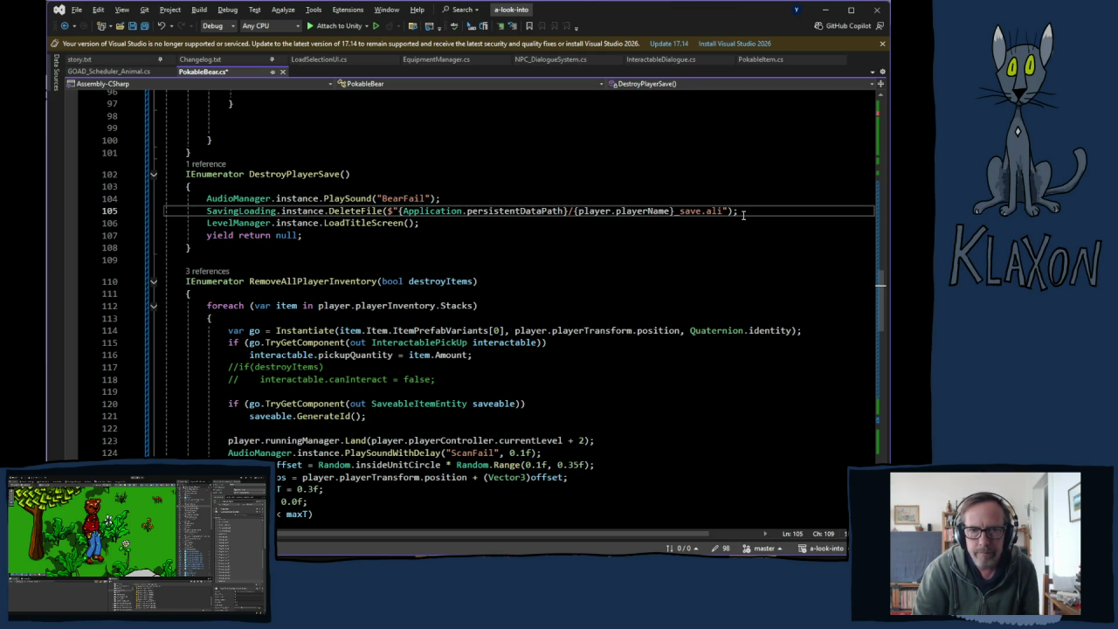
key(Return)
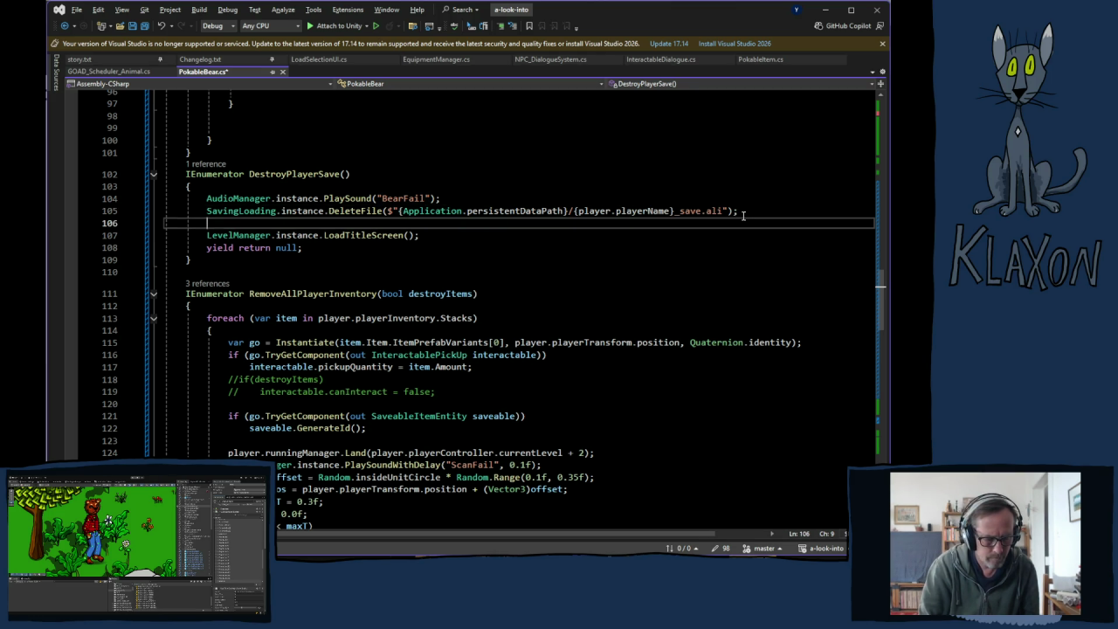
- Add yield return new WaitForSeconds(1.3f); after the DeleteFile line, then return to Unity
text(Wa)
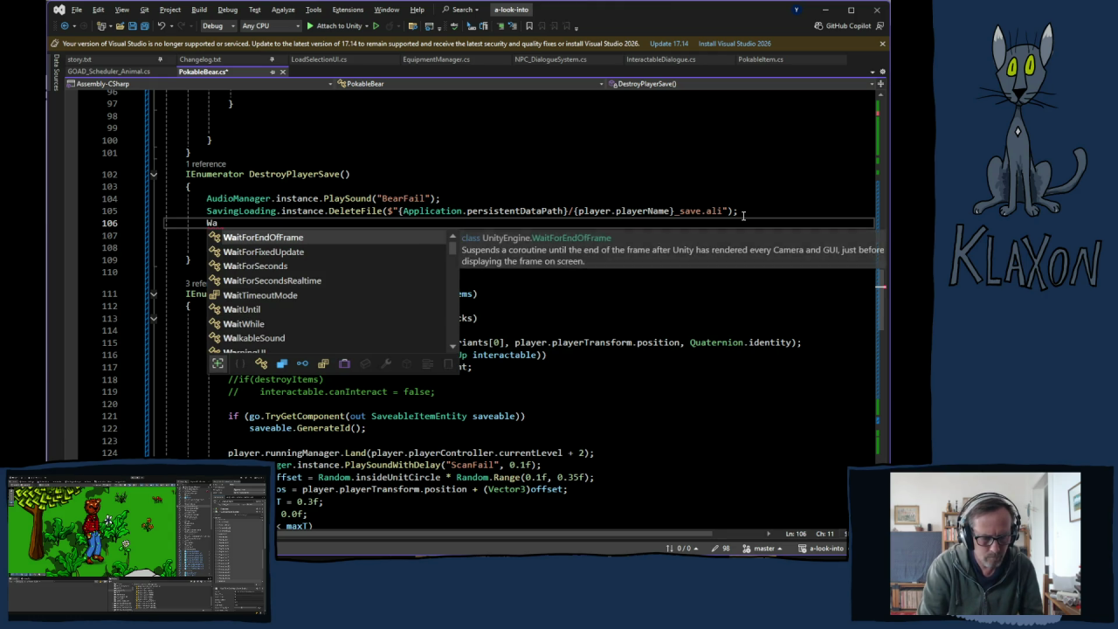
key(BackSpace)
key(BackSpace)
text(yield)
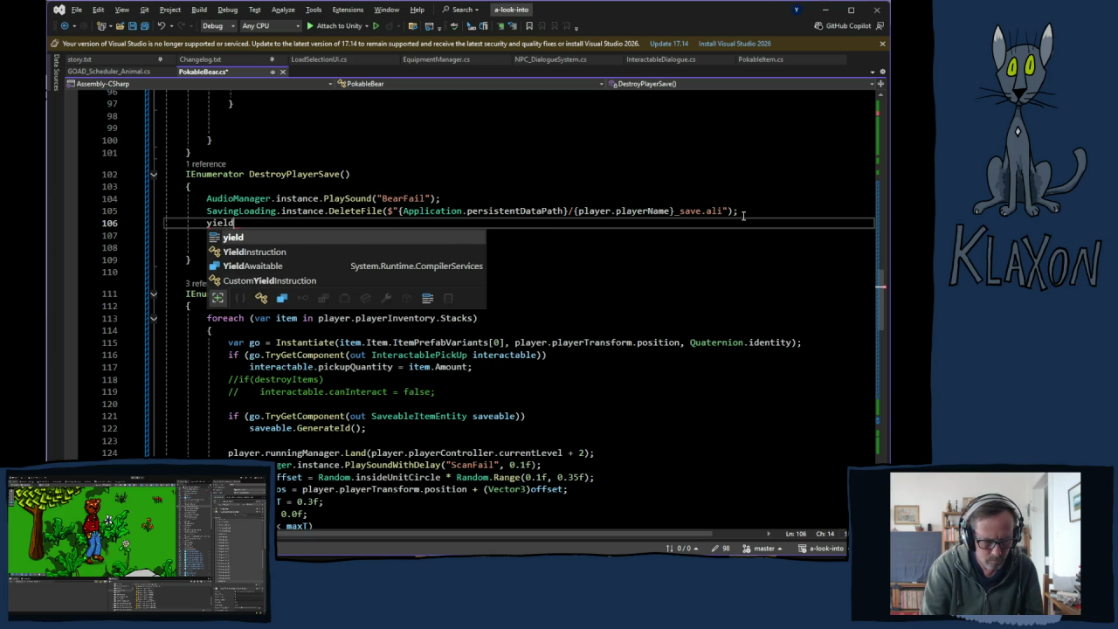
text( return new Wai)
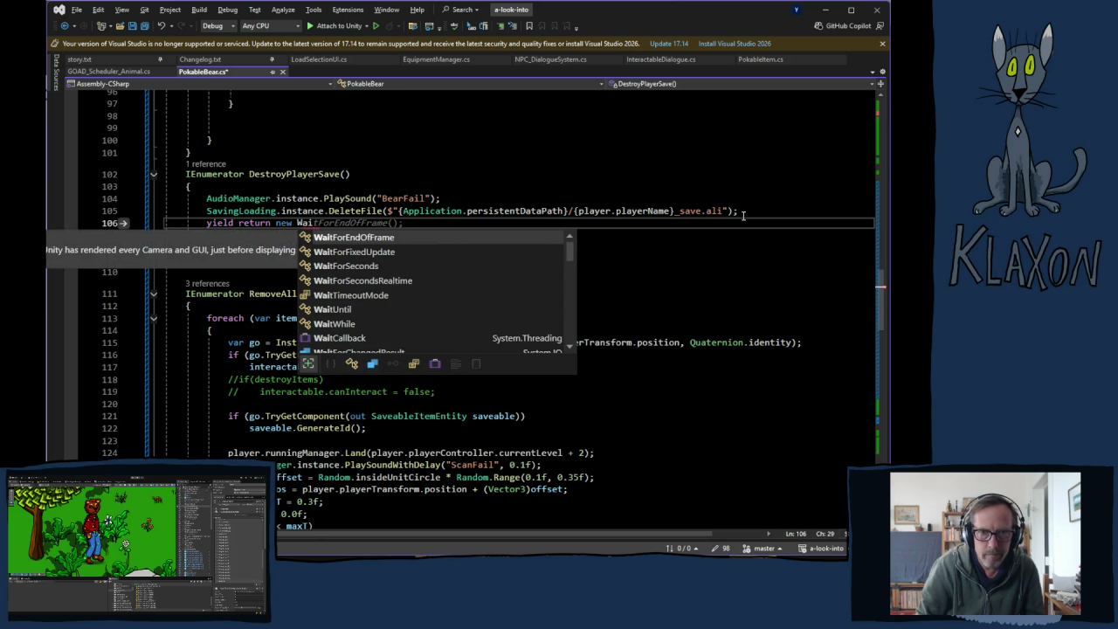
key(Down)
key(Down)
key(Tab)
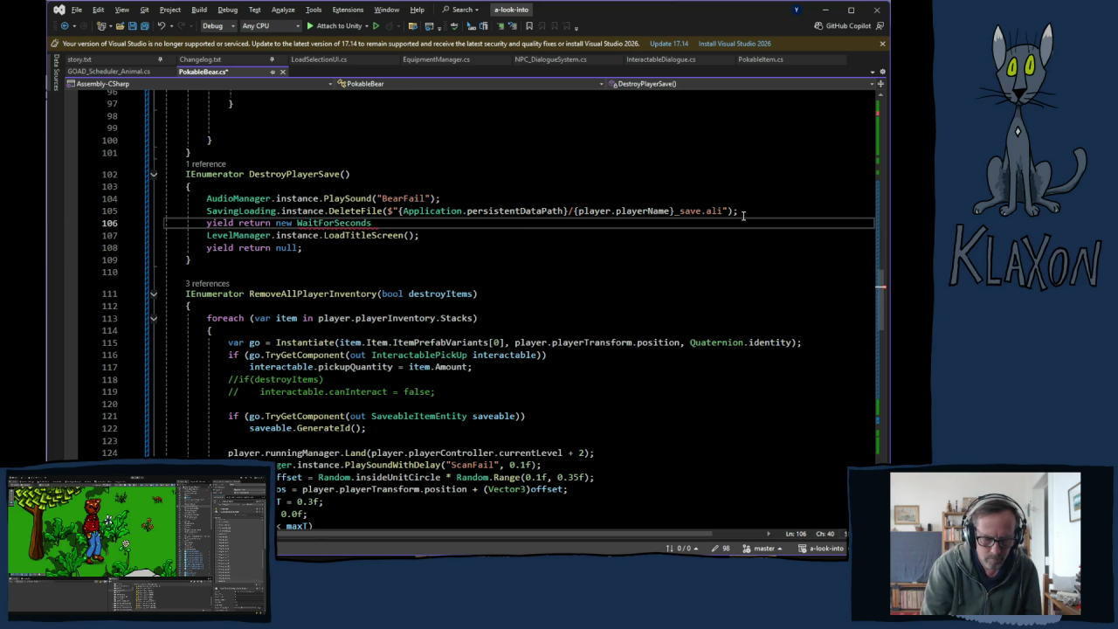
text((1.)
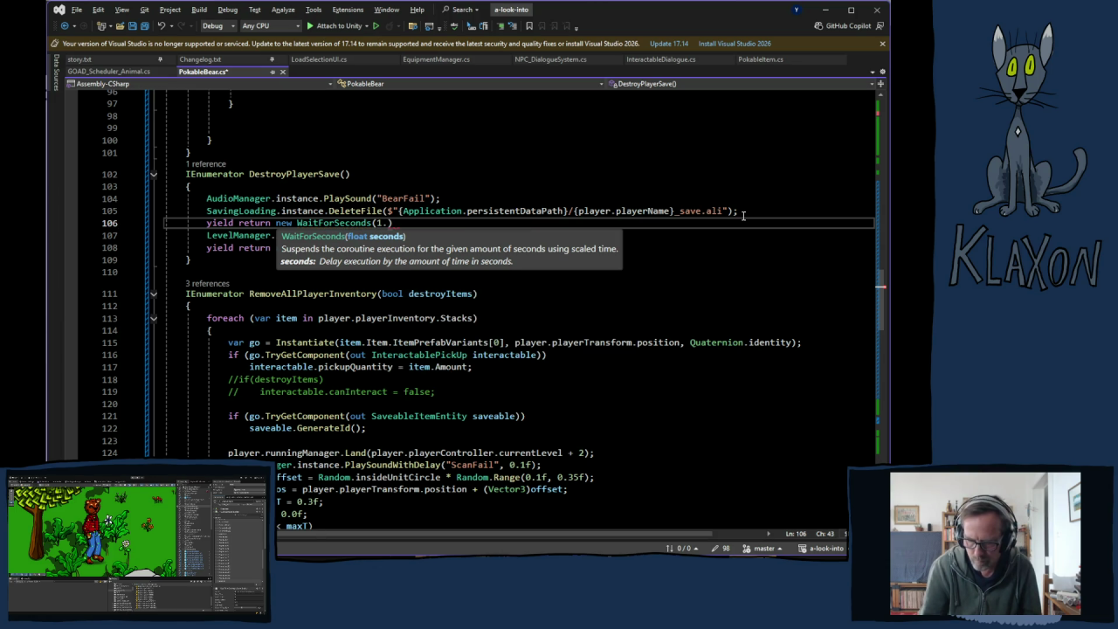
text(3f)
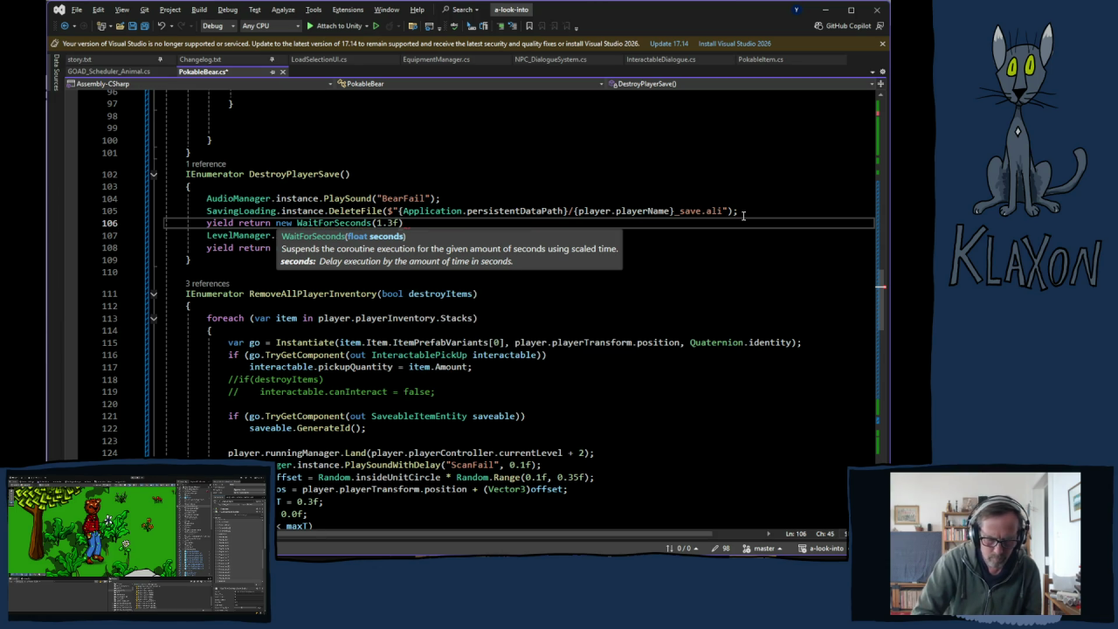
text();)
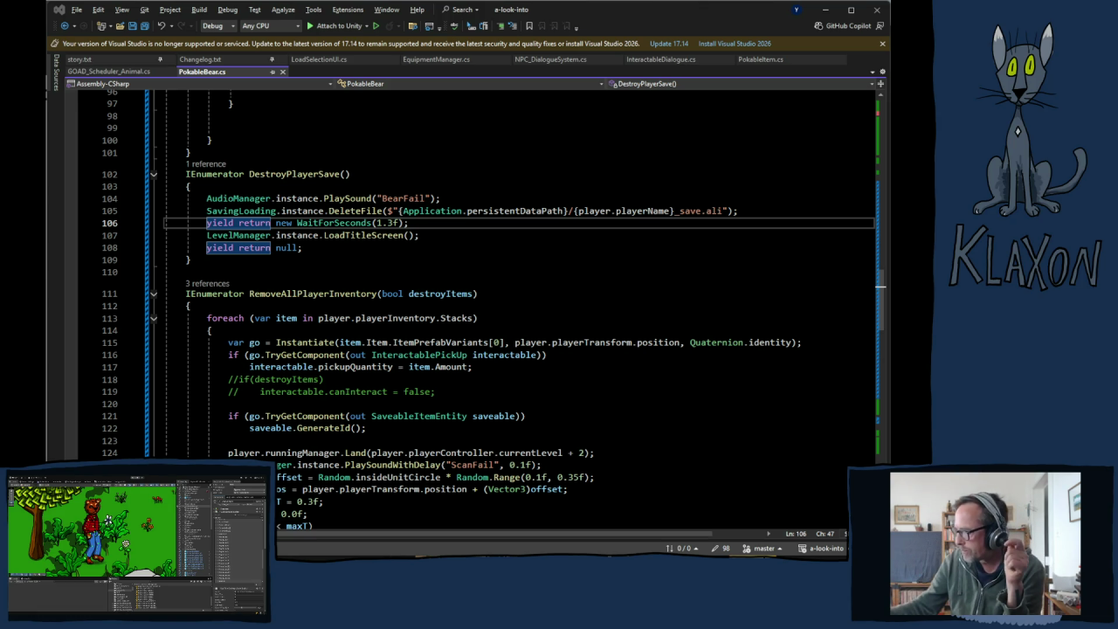
key(alt+Tab)
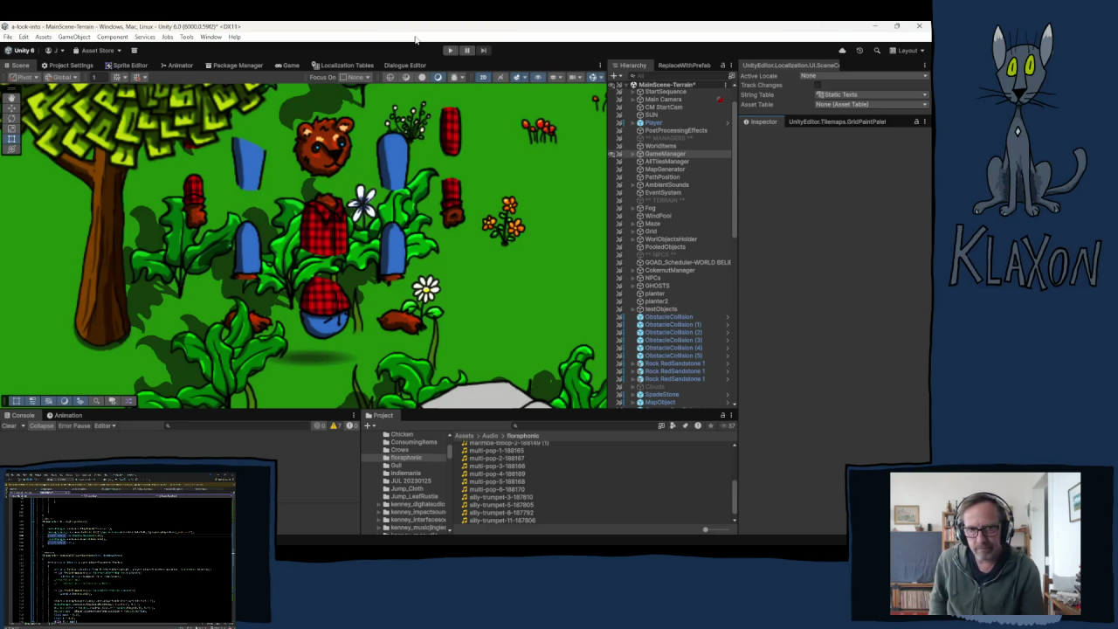
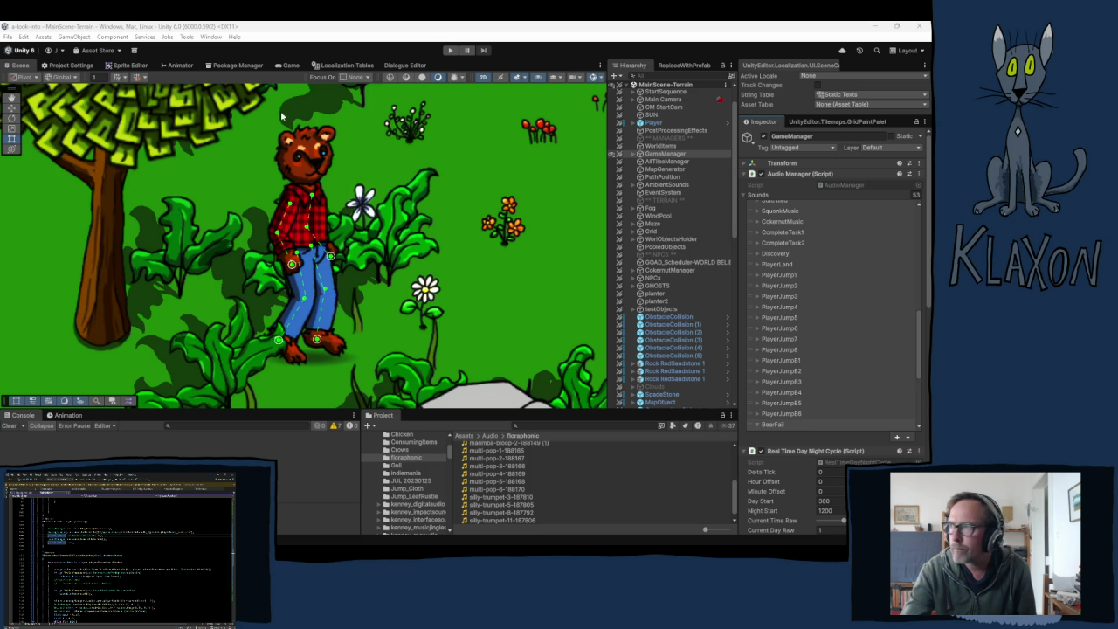
- Start Play mode so the game's 'A look into...' title menu, version 0.06.11, appears
click(453, 50)
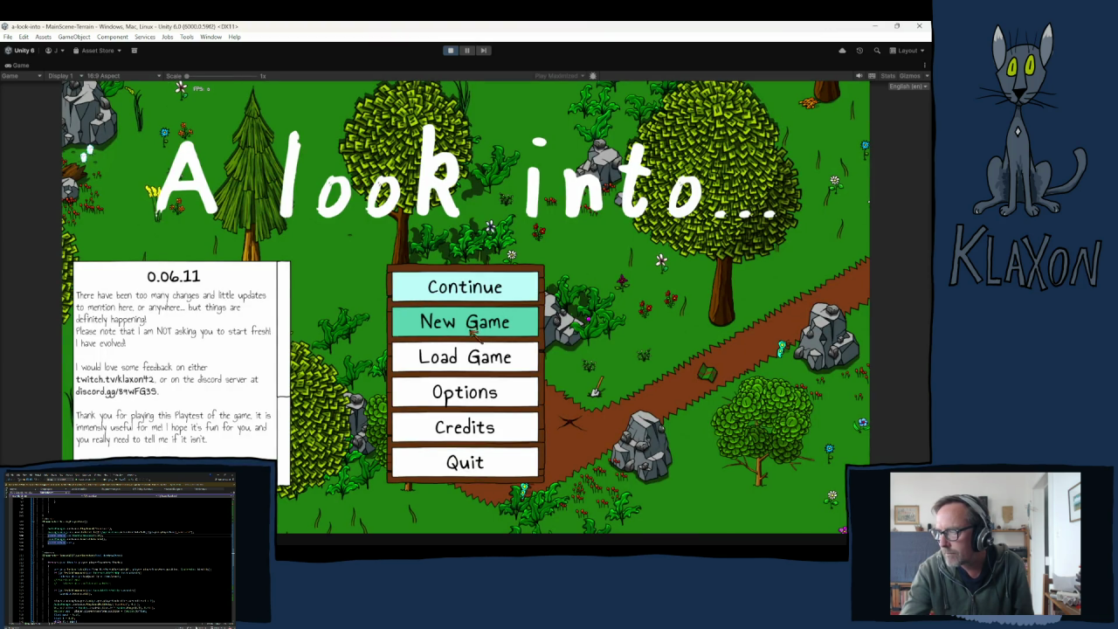
- Start a confirmed New Game with a character named 'dsa'
click(477, 325)
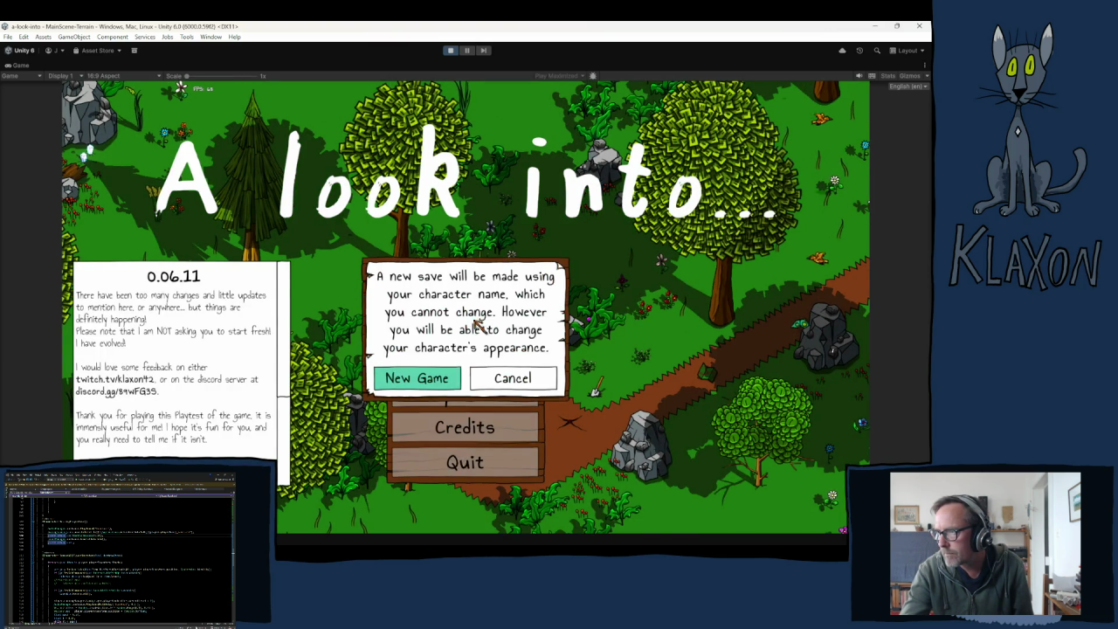
click(410, 378)
text(dsa)
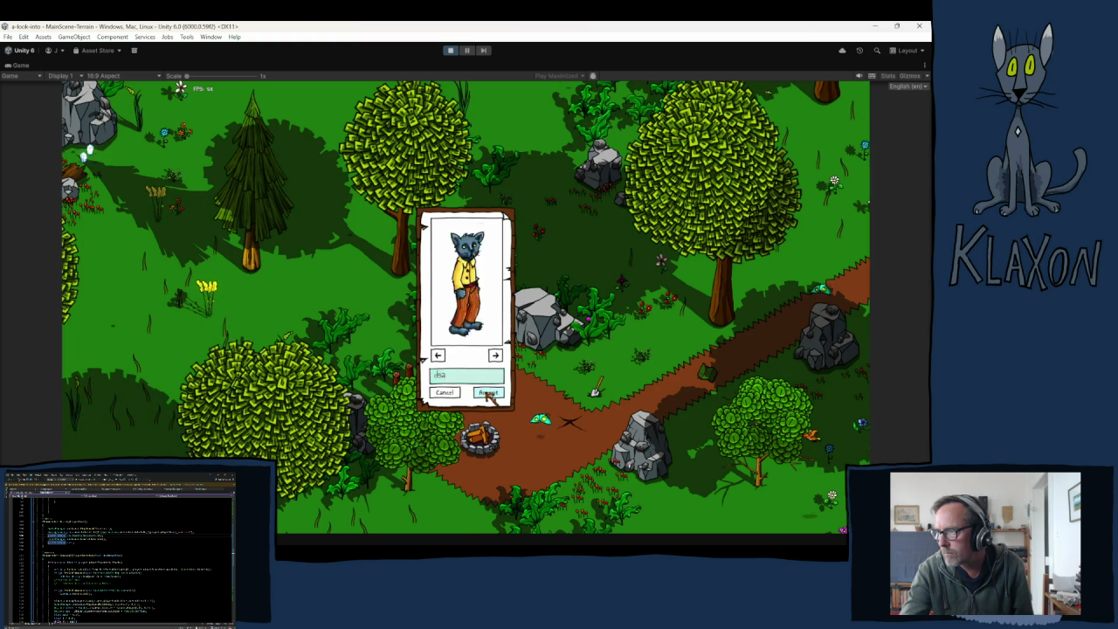
click(488, 393)
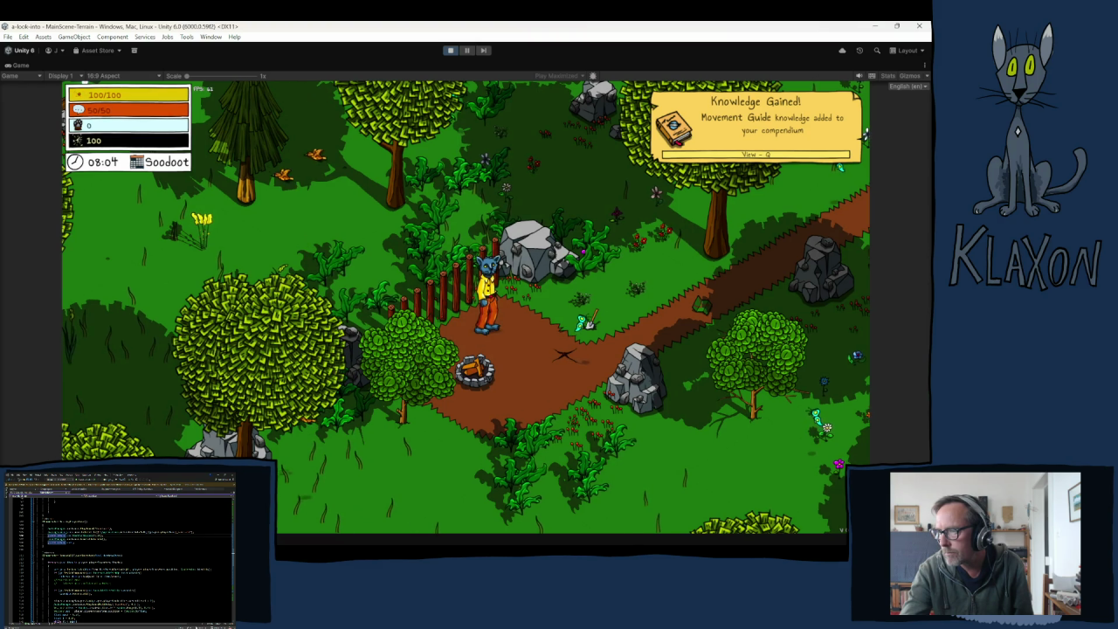
- Walk the character through the forest to the chest beside the chicken and interact
key(d)
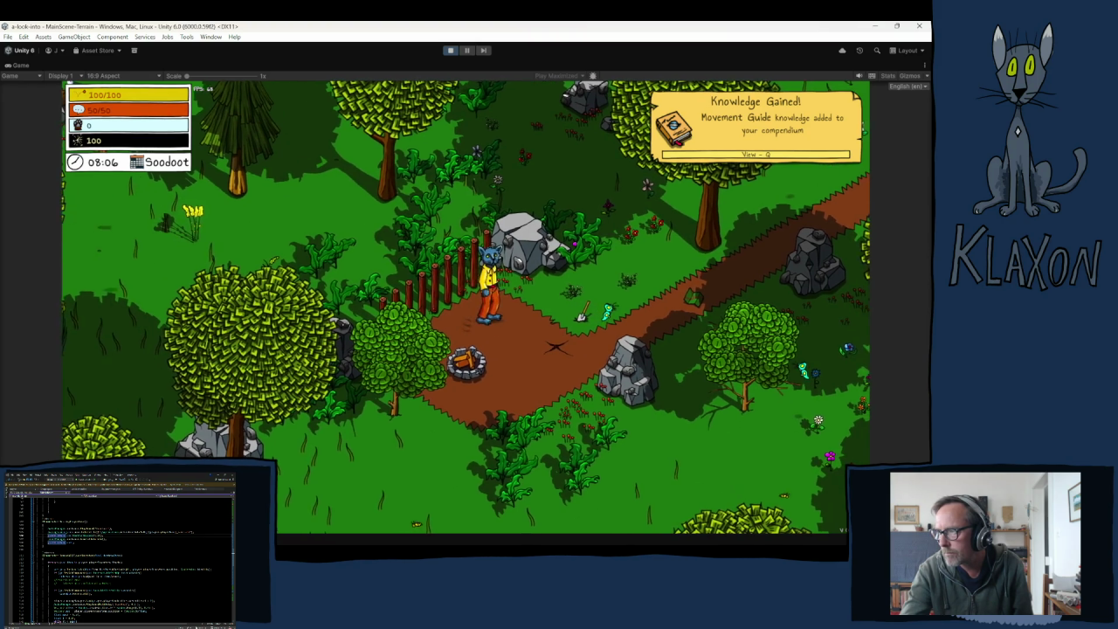
key(w)
key(s)
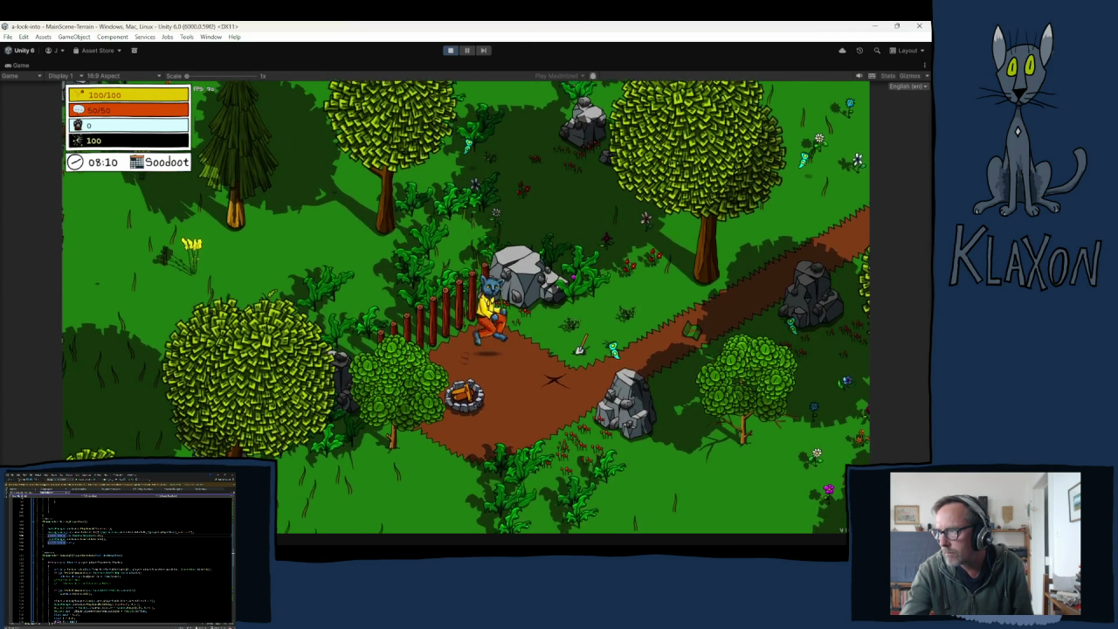
key(w)
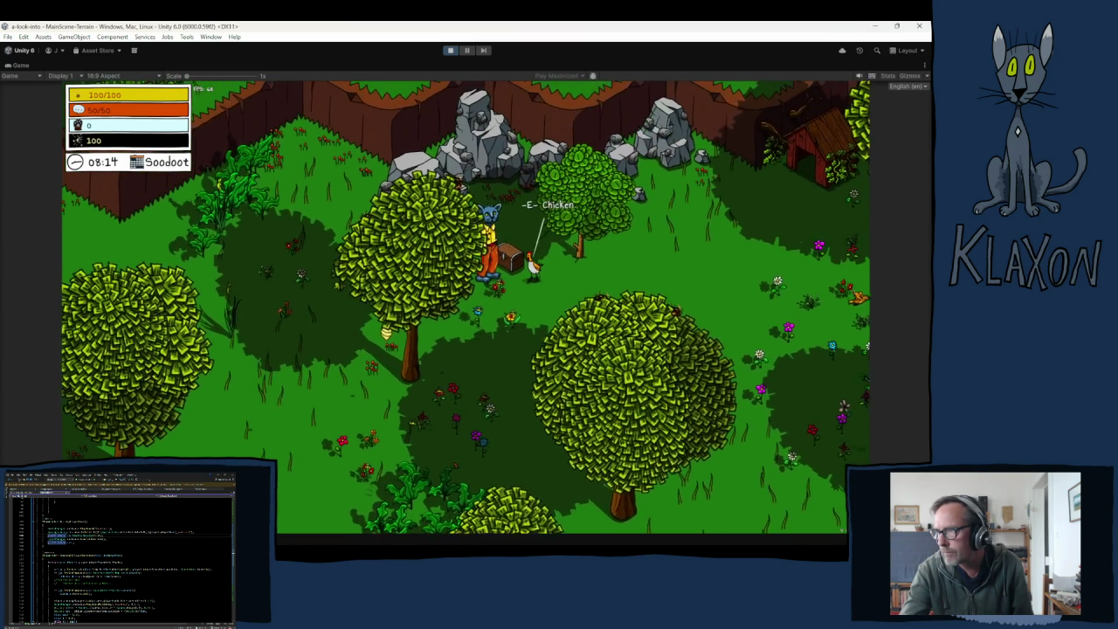
key(e)
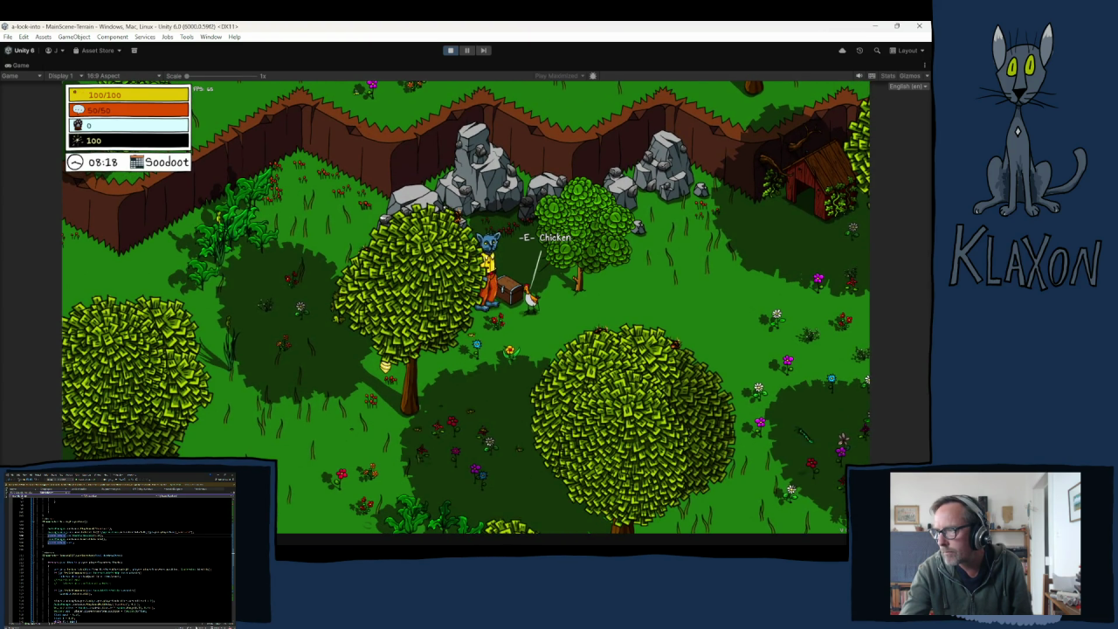
- Walk back to the Editor Chest, move its item stacks into the inventory, and close it
key(a)
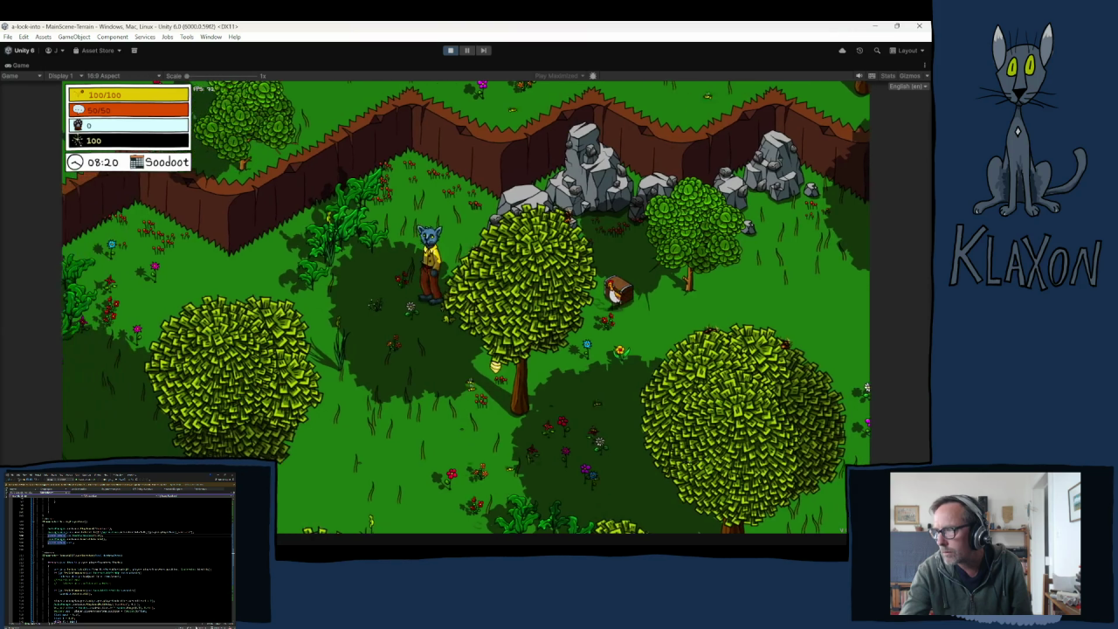
key(s)
key(d)
key(w)
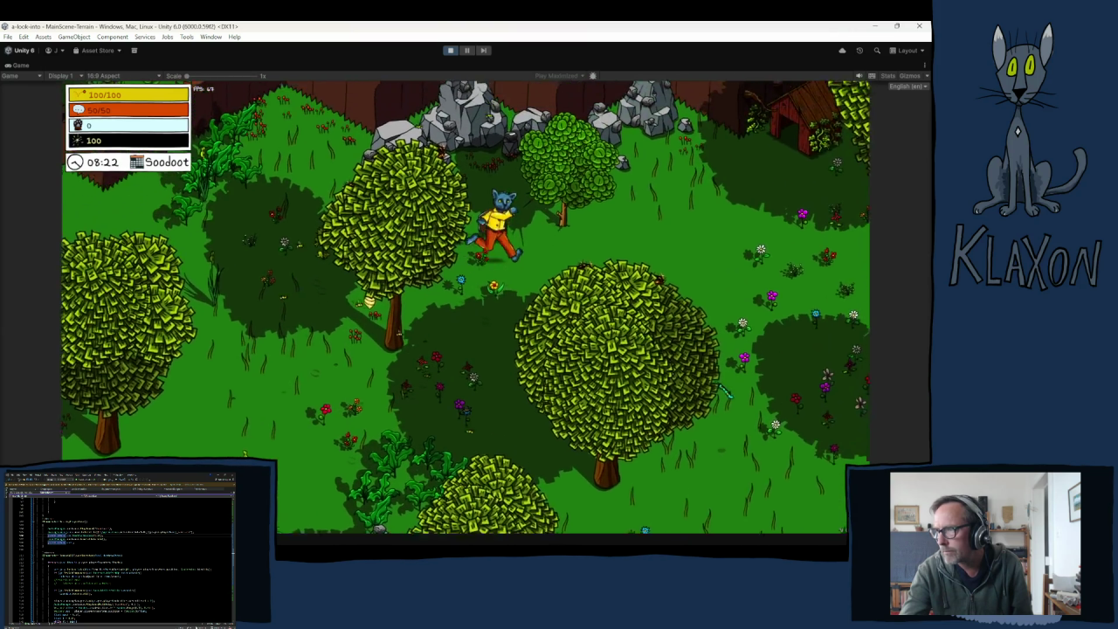
key(d)
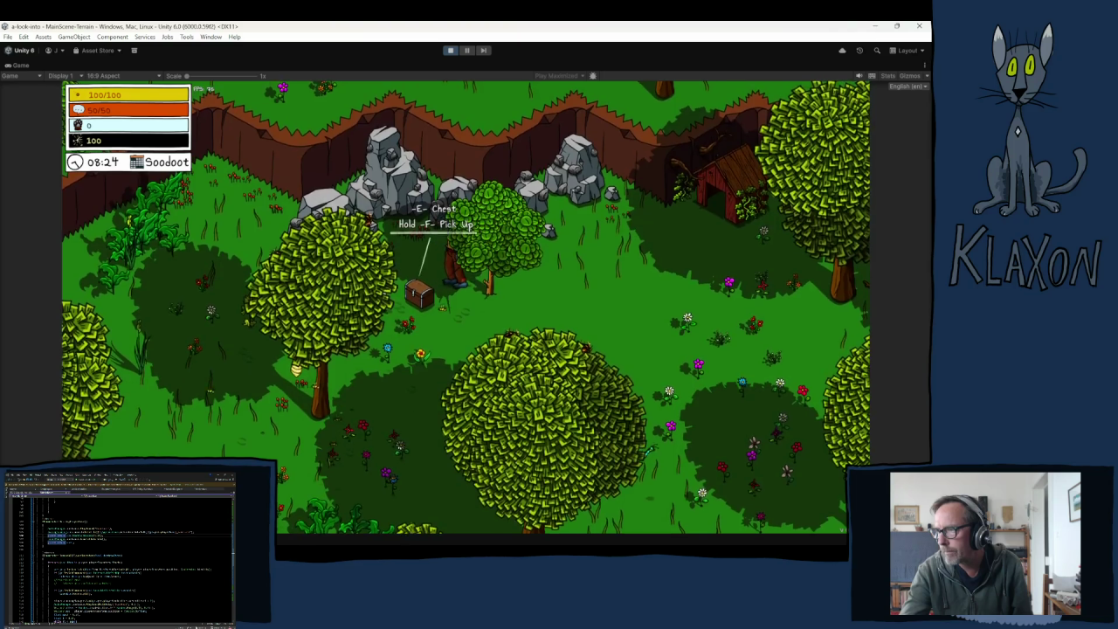
key(e)
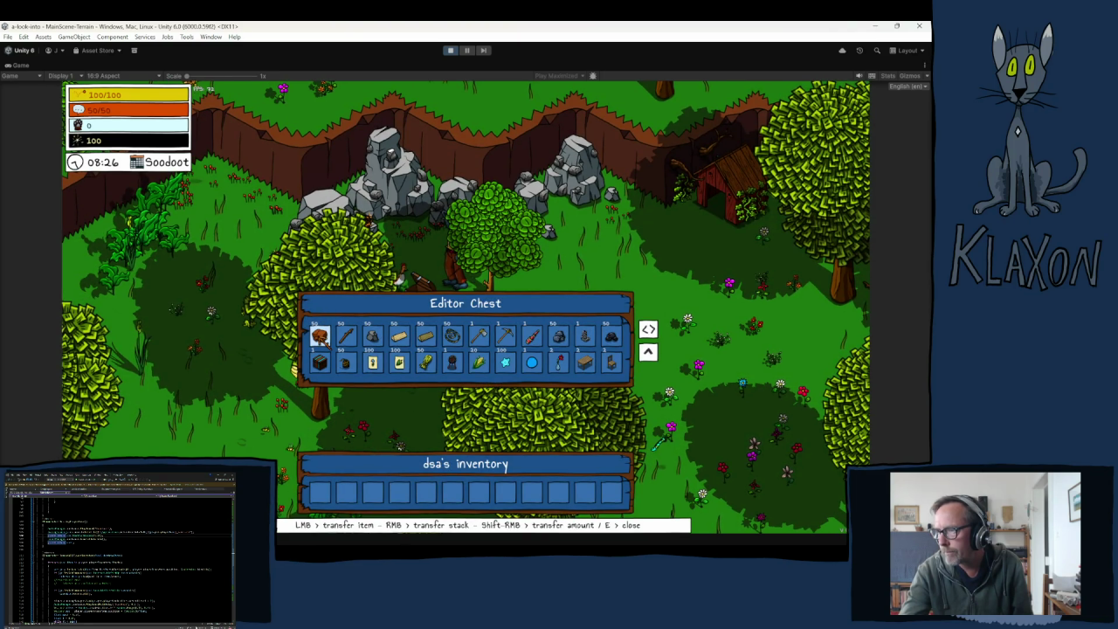
right_click(321, 335)
right_click(320, 335)
right_click(321, 336)
right_click(321, 336)
right_click(320, 335)
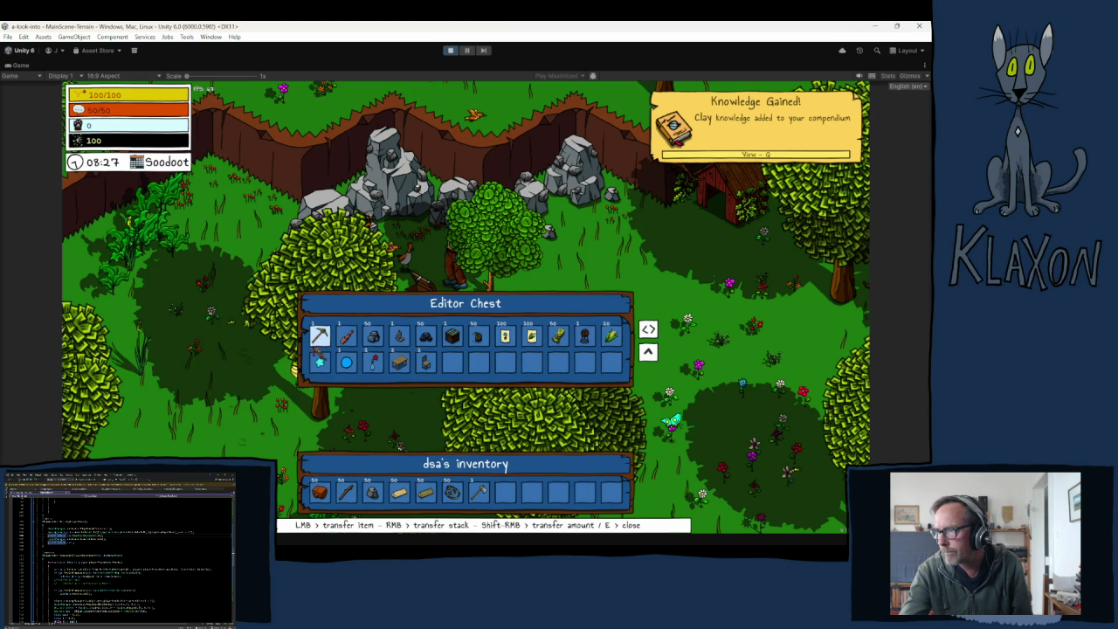
key(e)
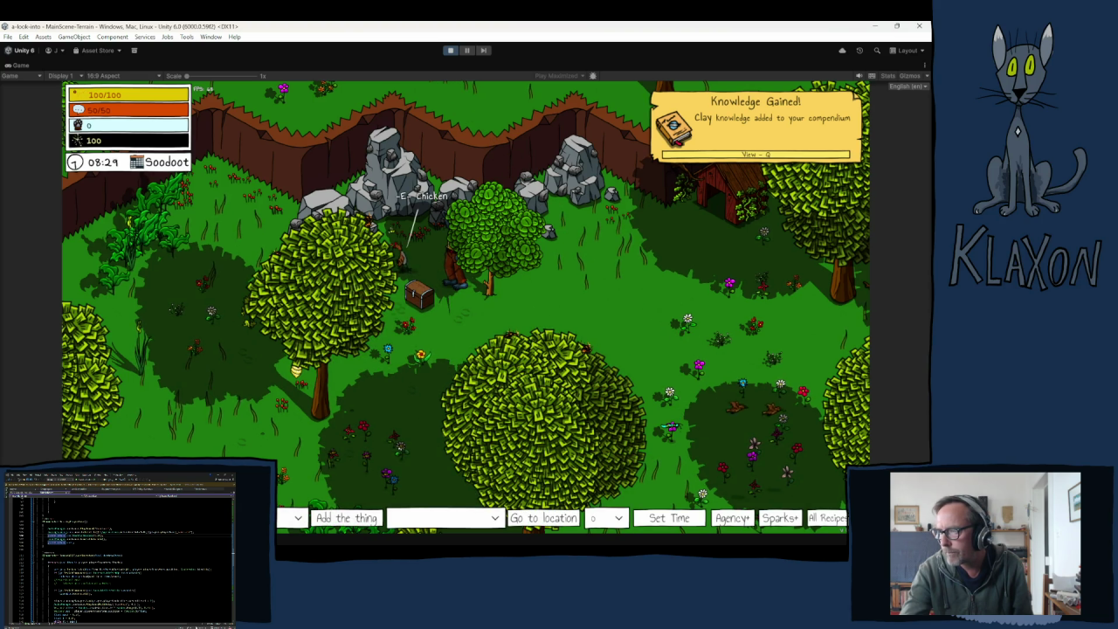
- Browse the debug list of items to add, then close it
click(298, 517)
scroll(201, 428, down, 10)
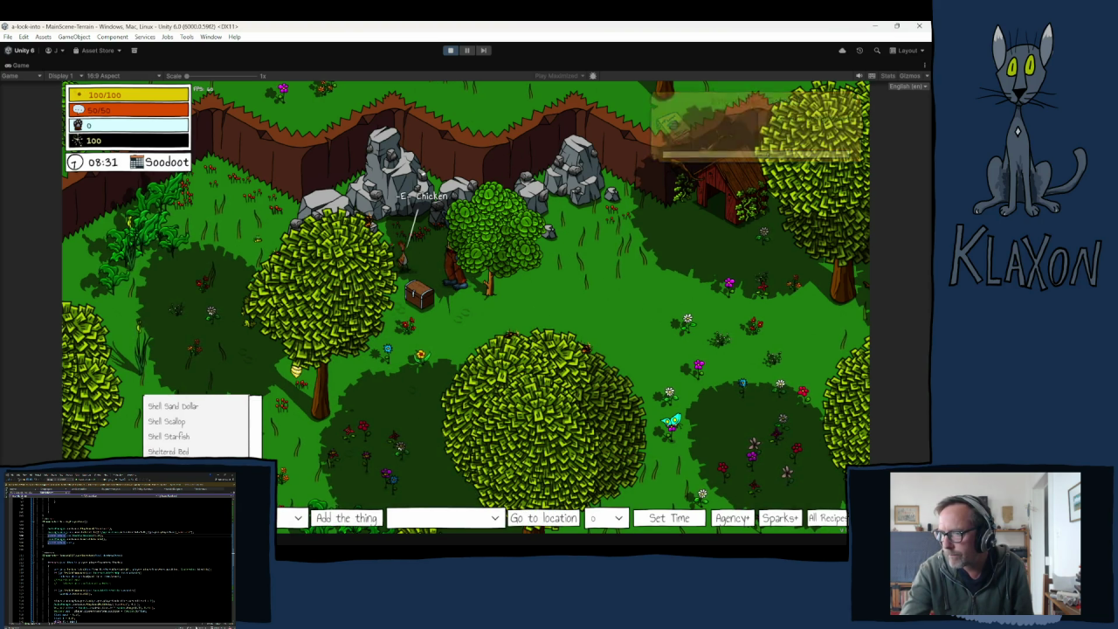
scroll(201, 427, up, 2)
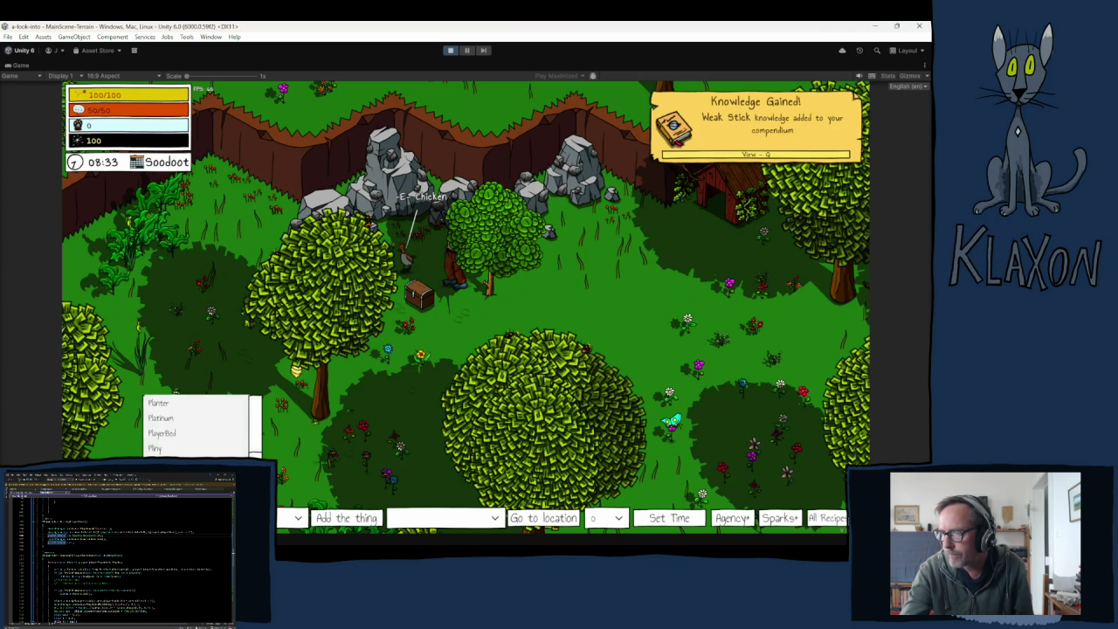
click(201, 426)
- Teleport the character to the Bear Den via the debug location list
click(441, 517)
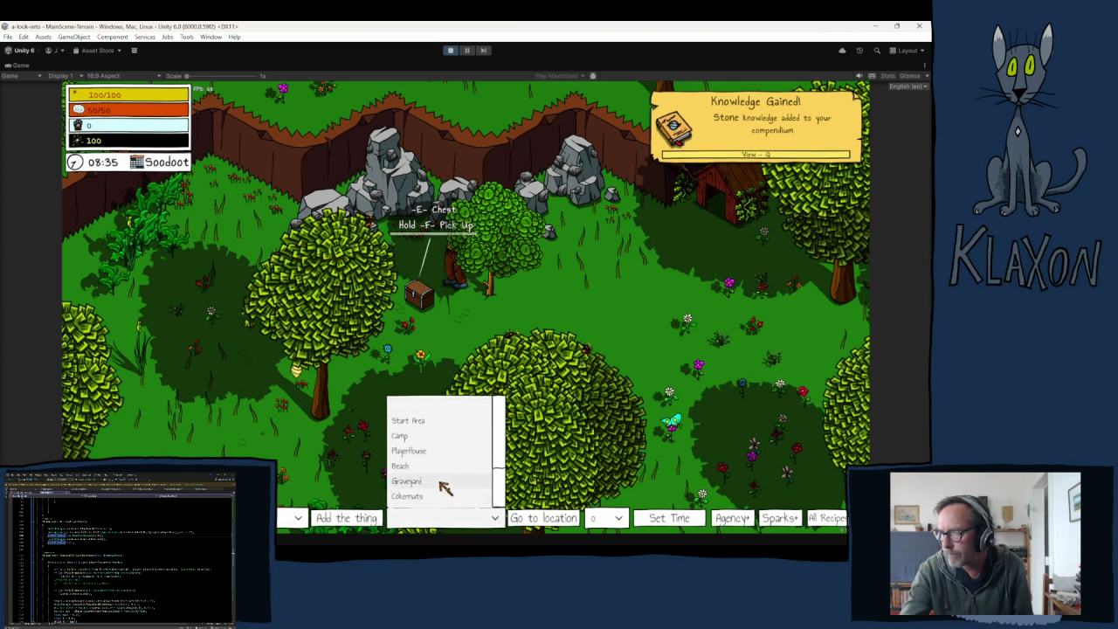
scroll(495, 449, down, 1)
click(425, 481)
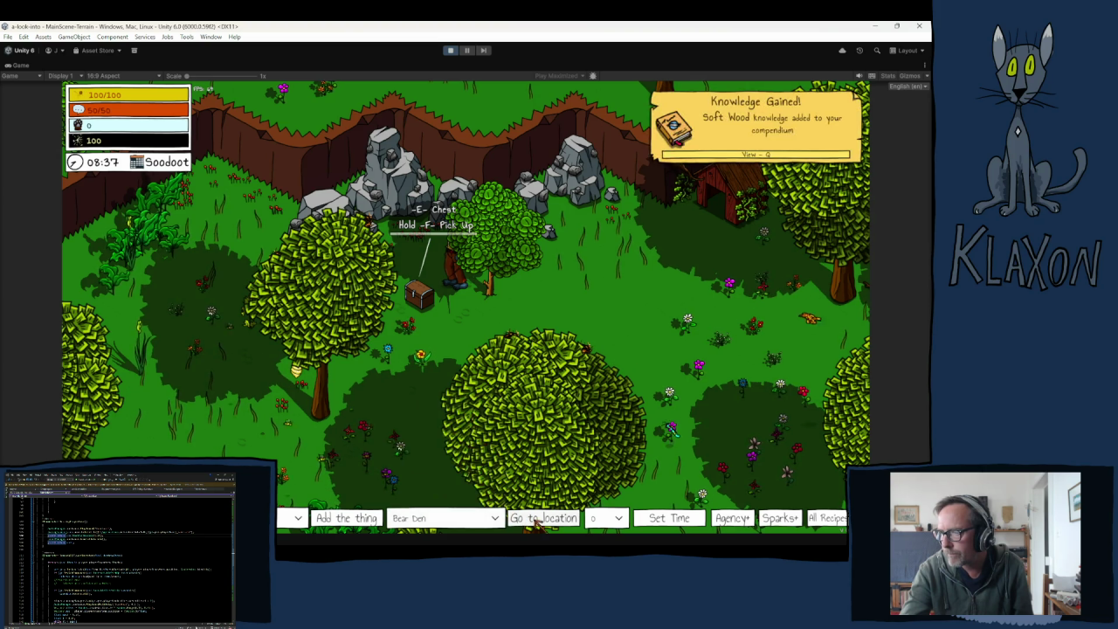
click(537, 519)
key(Tab)
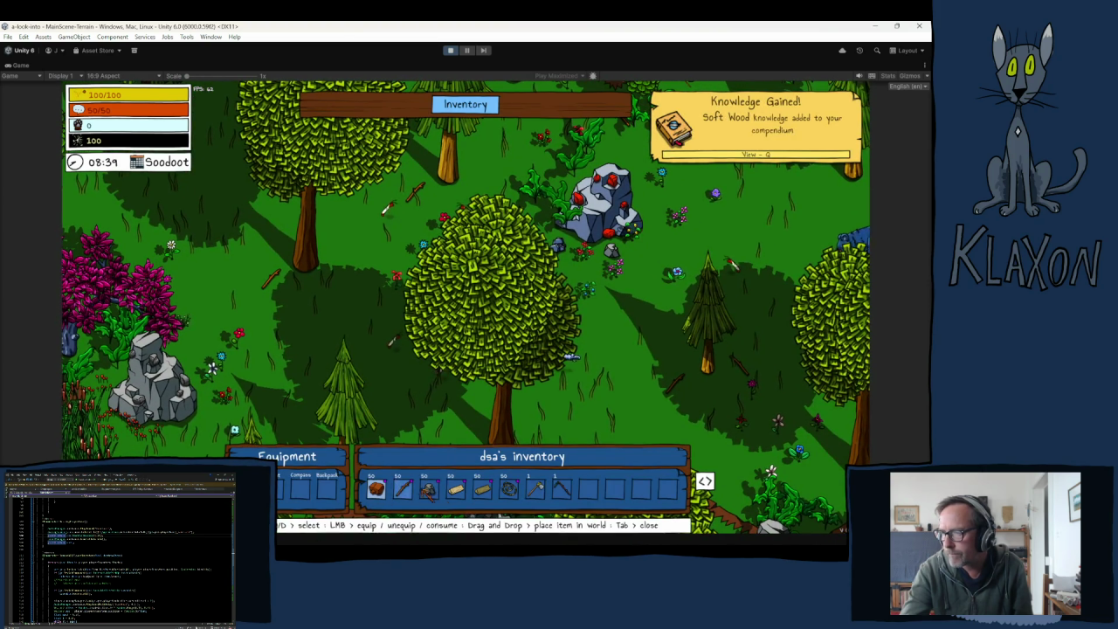
- Walk up to the bear, complete its poking minigame twice, and finish its dialogue
key(Tab)
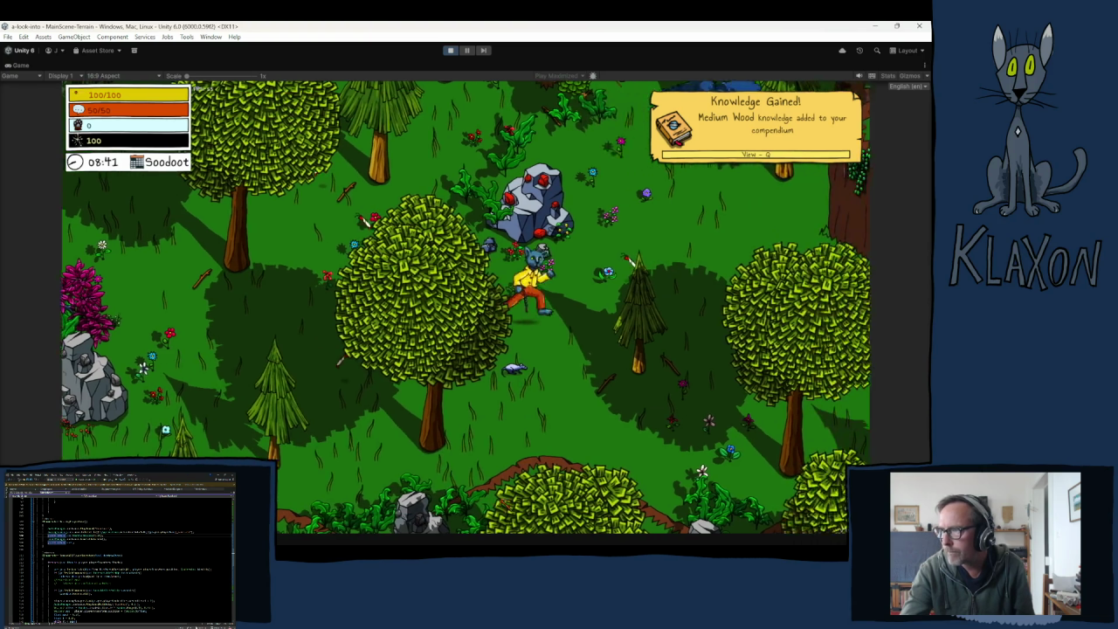
key(w)
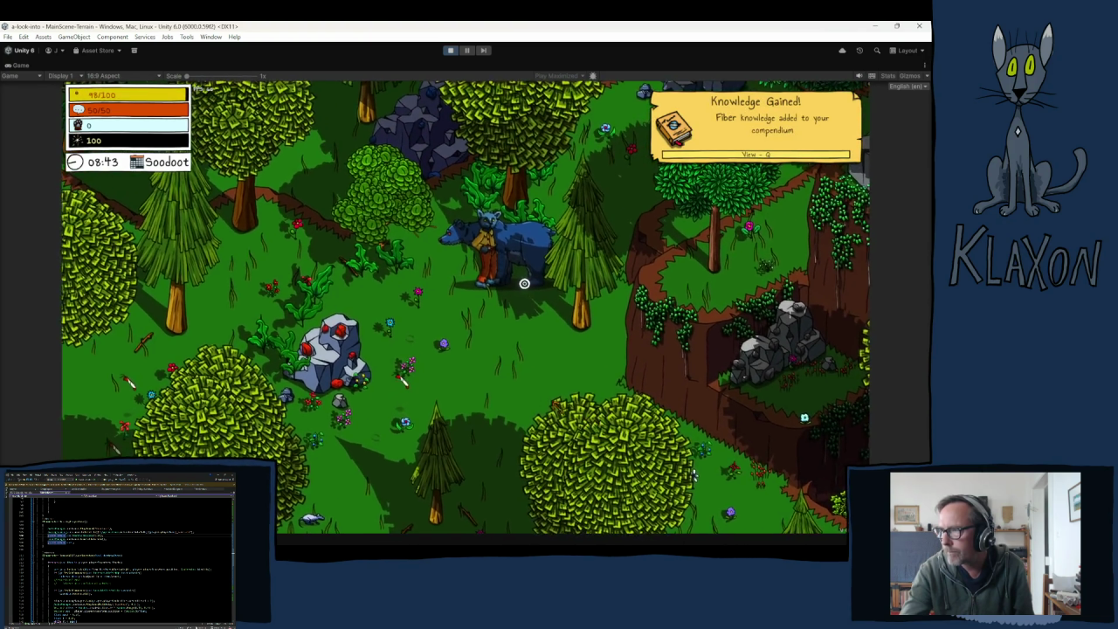
click(524, 283)
click(495, 378)
key(space)
key(space)
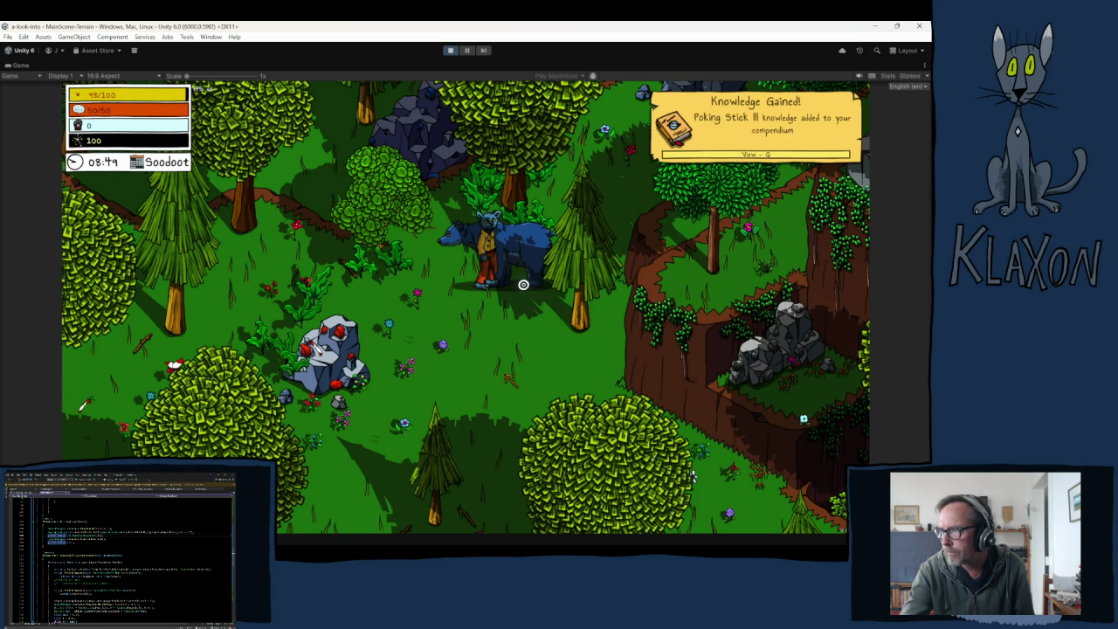
click(523, 284)
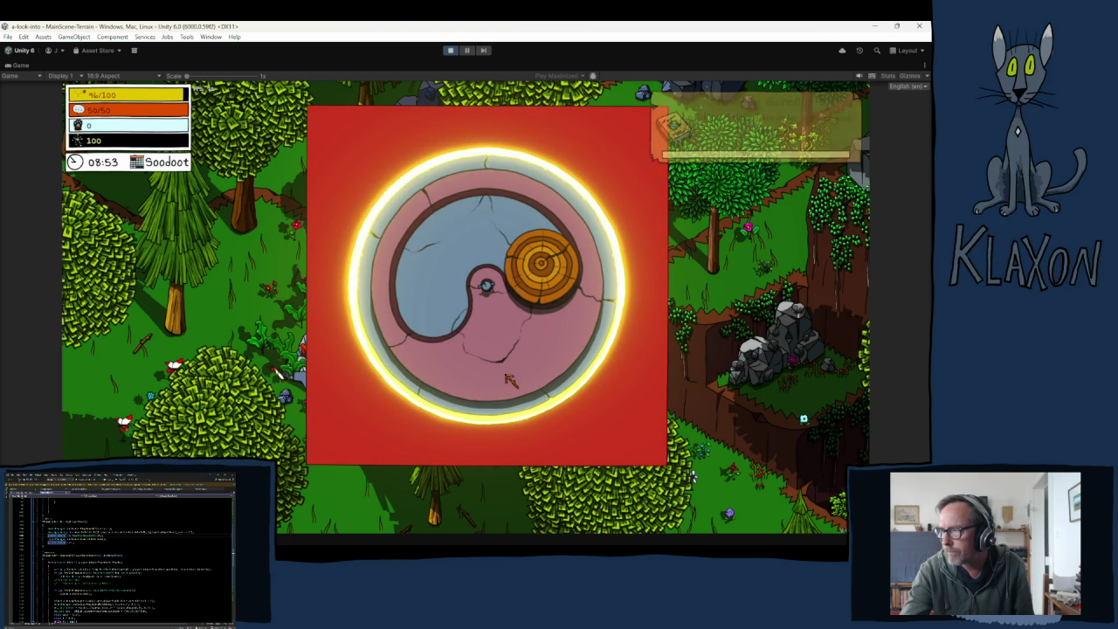
click(509, 379)
key(space)
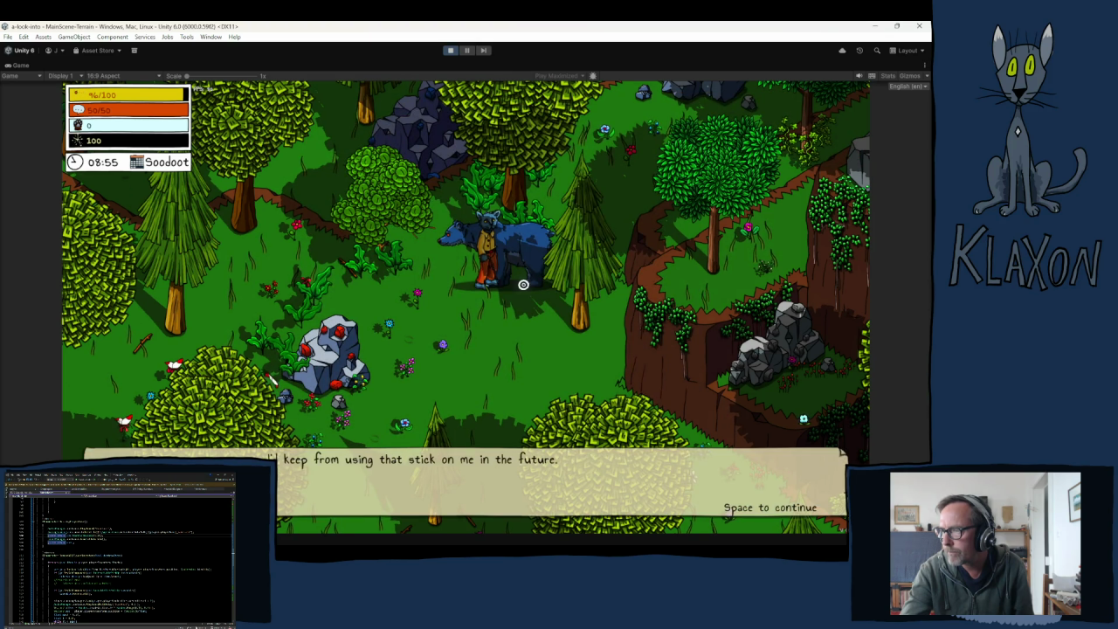
key(space)
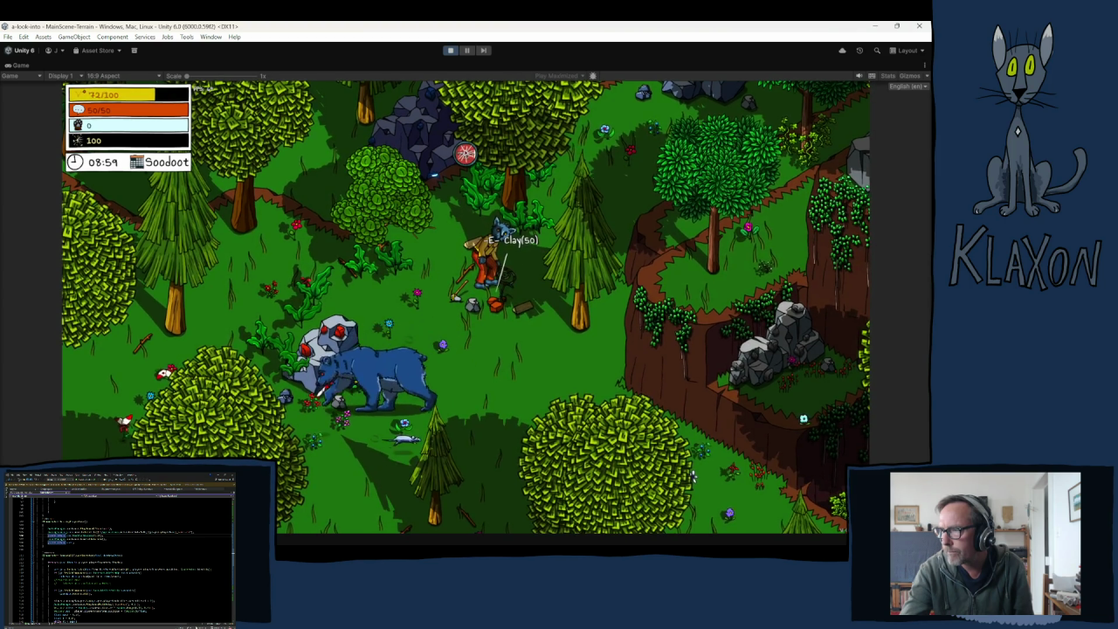
- Pick up the dropped Clay, Fiber and Poking Stick III and check the inventory
key(e)
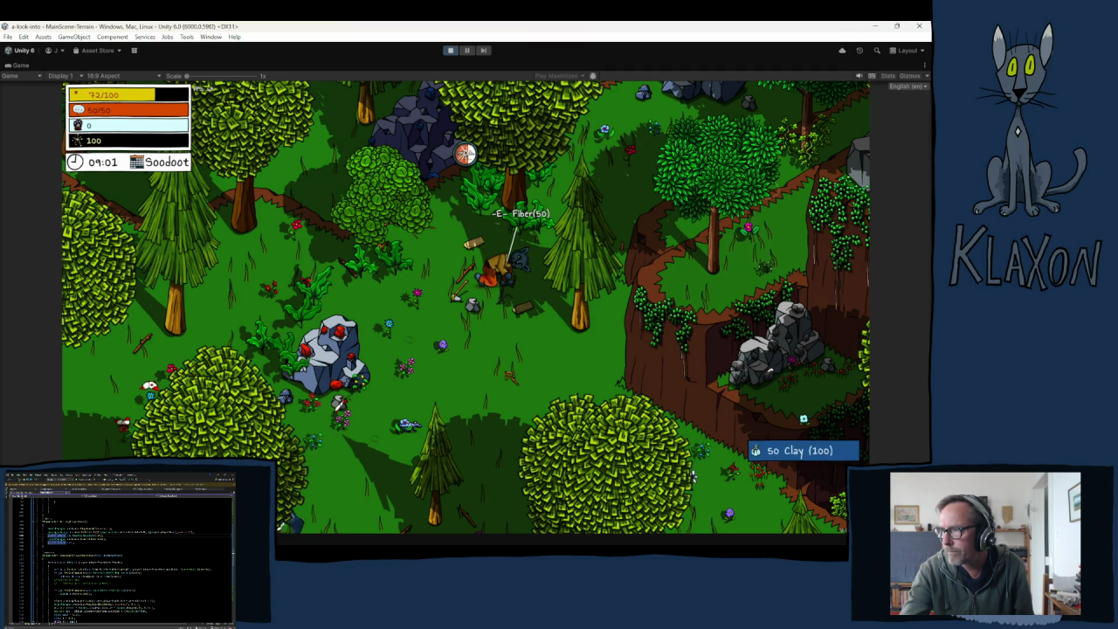
key(e)
key(e)
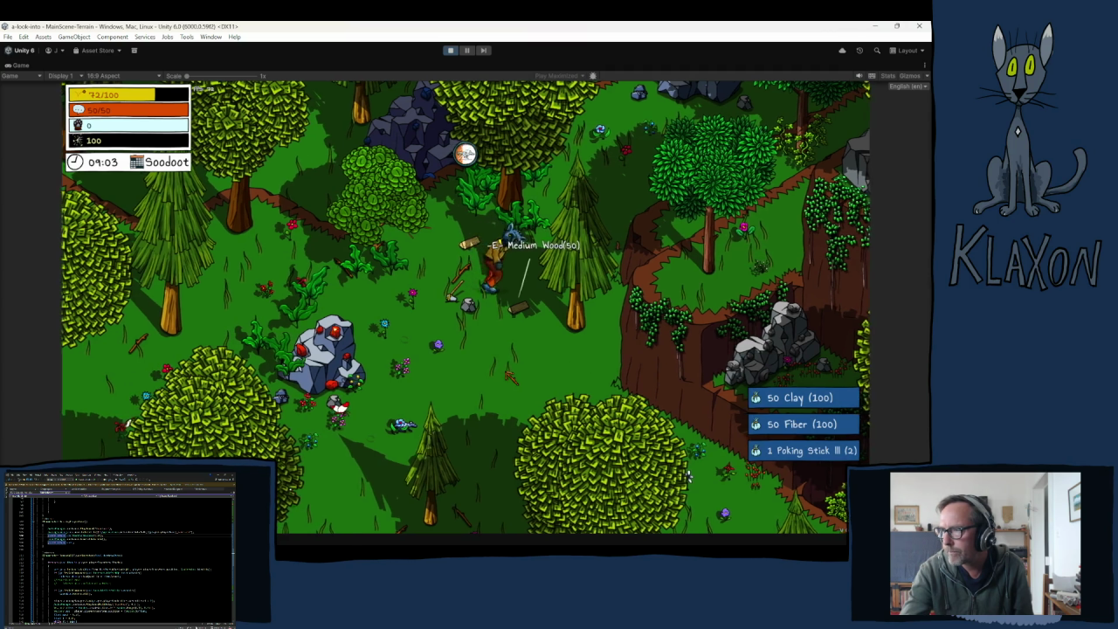
key(e)
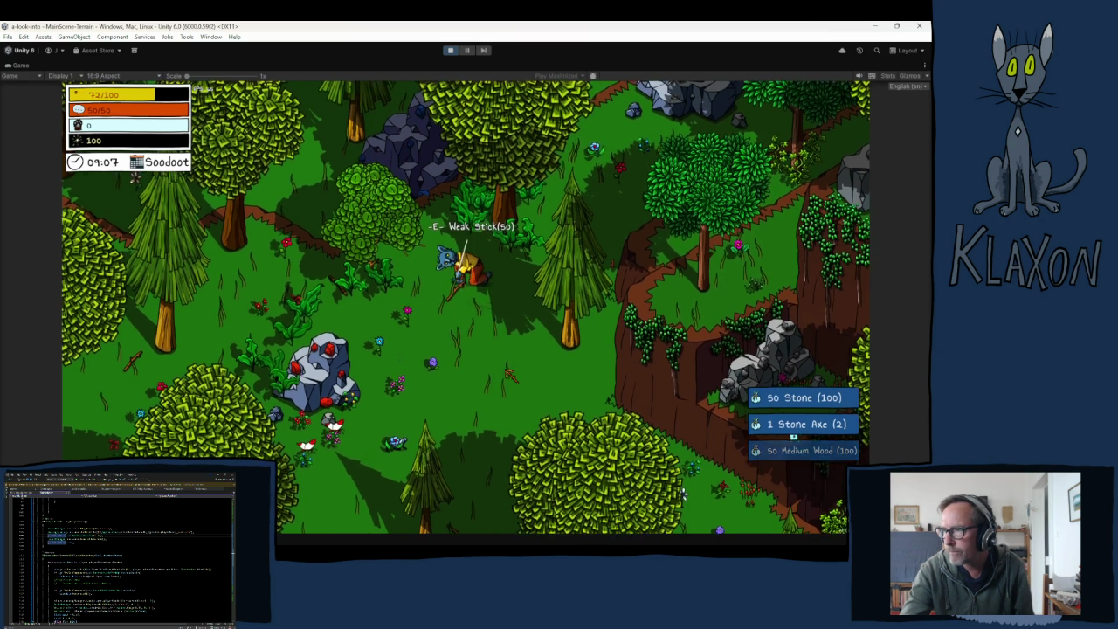
key(Tab)
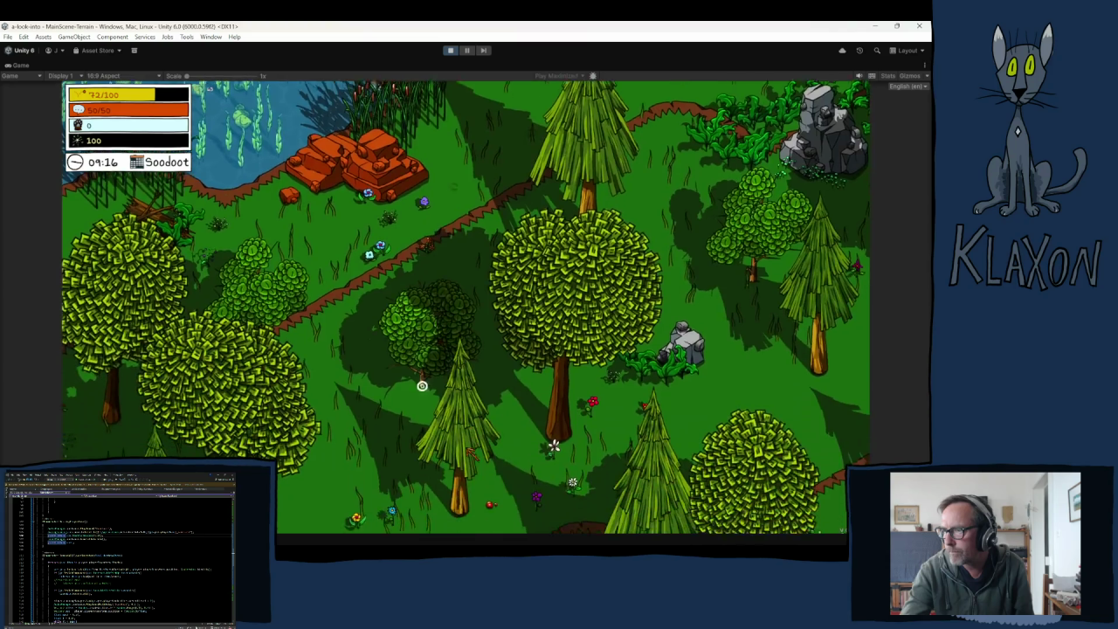
- Walk back to the bear, mount and ride it, and toggle the circular map
key(w)
key(d)
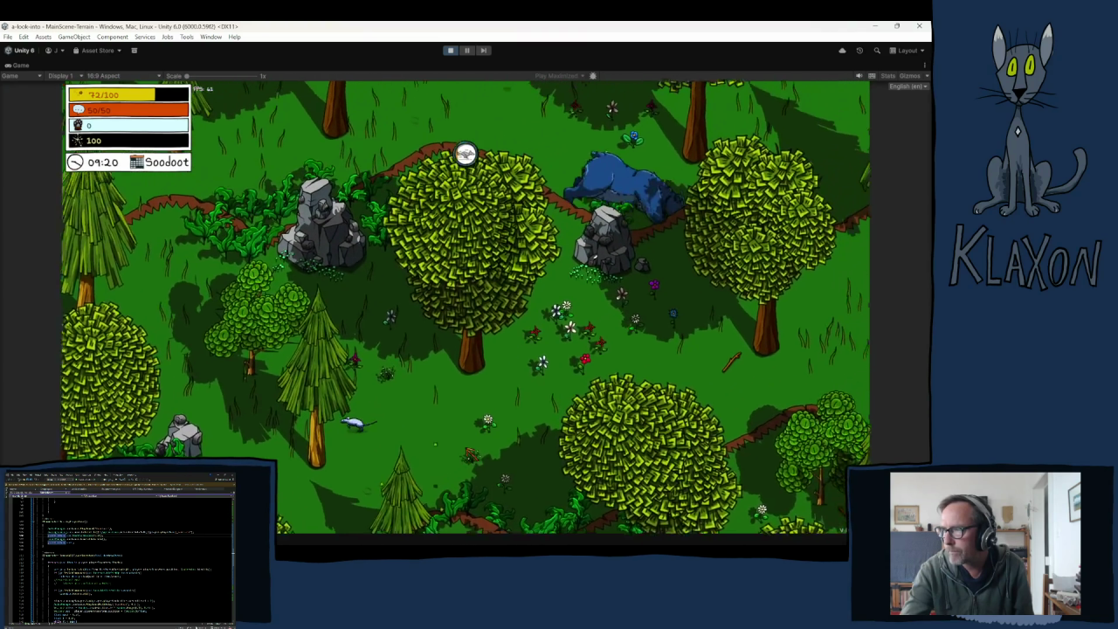
key(w)
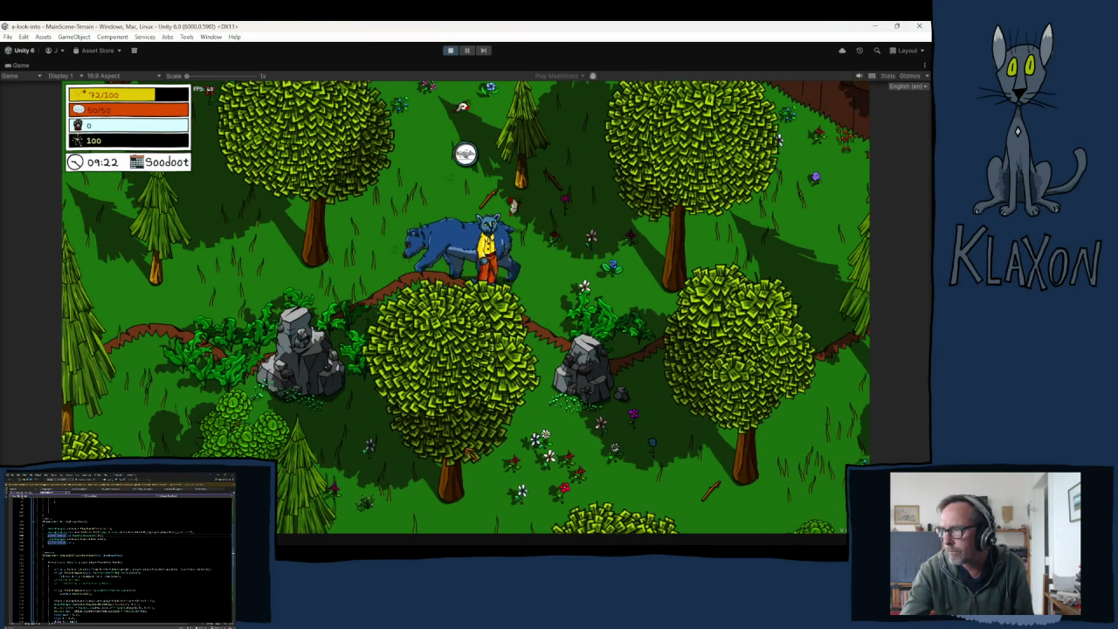
key(w)
key(e)
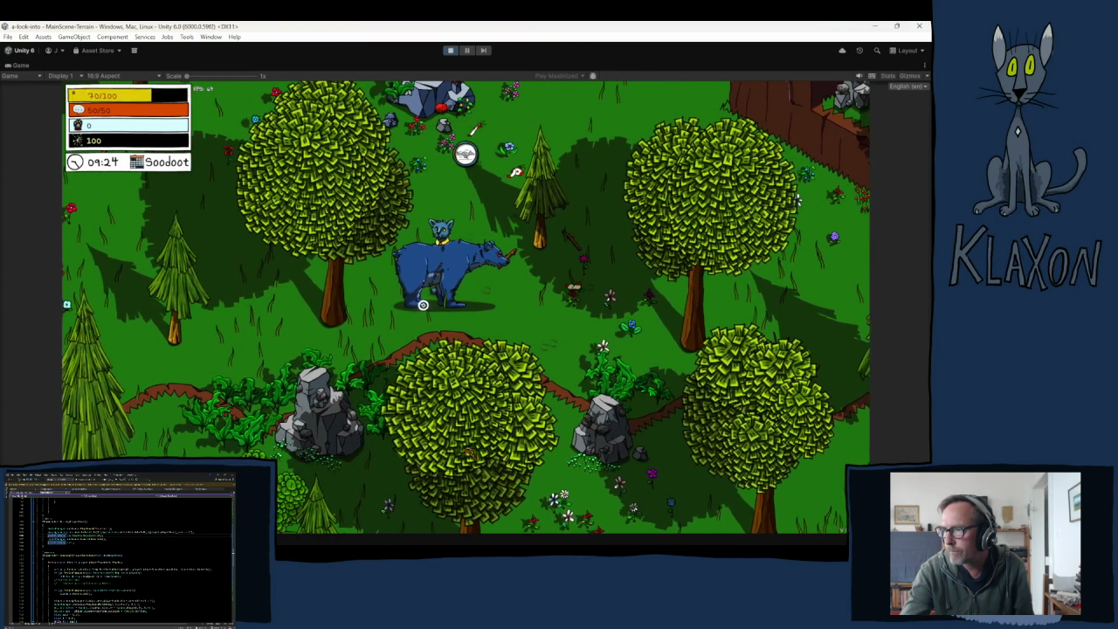
key(m)
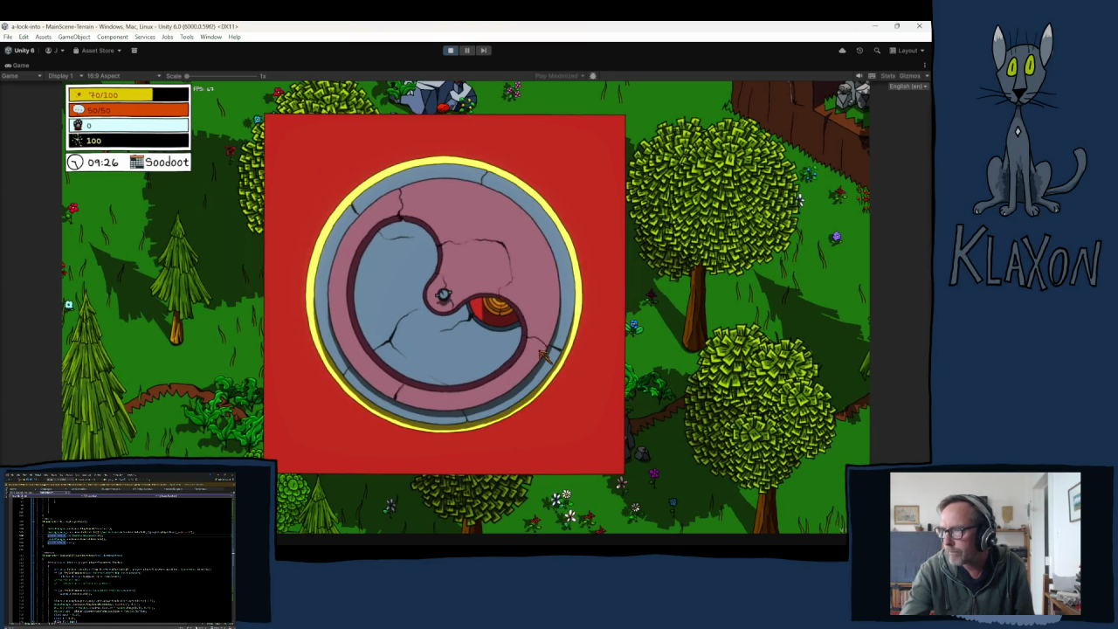
key(m)
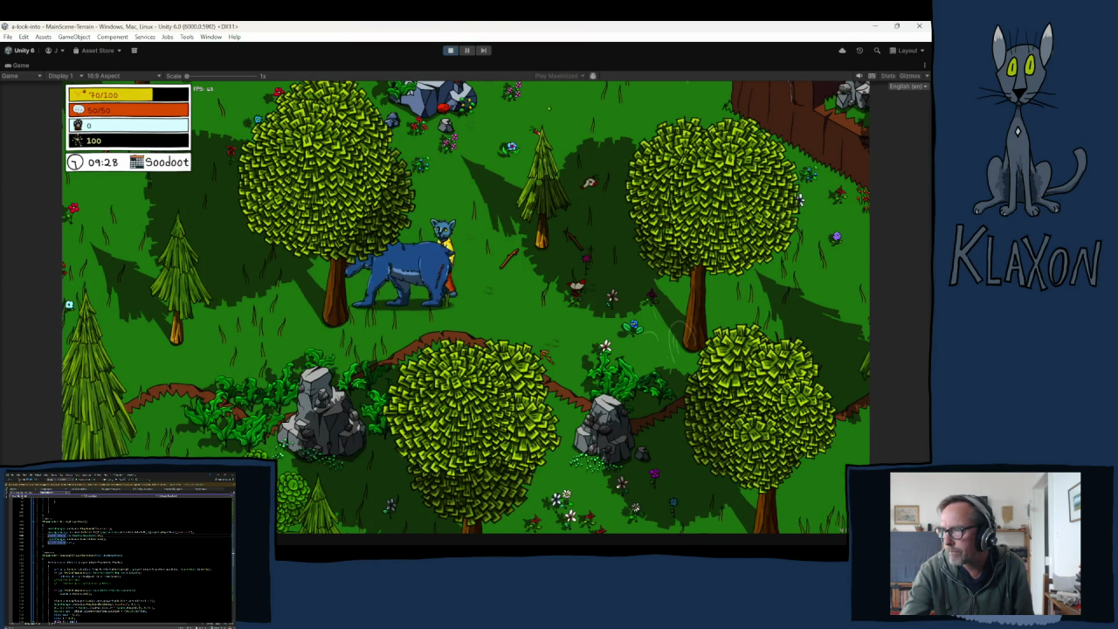
key(space)
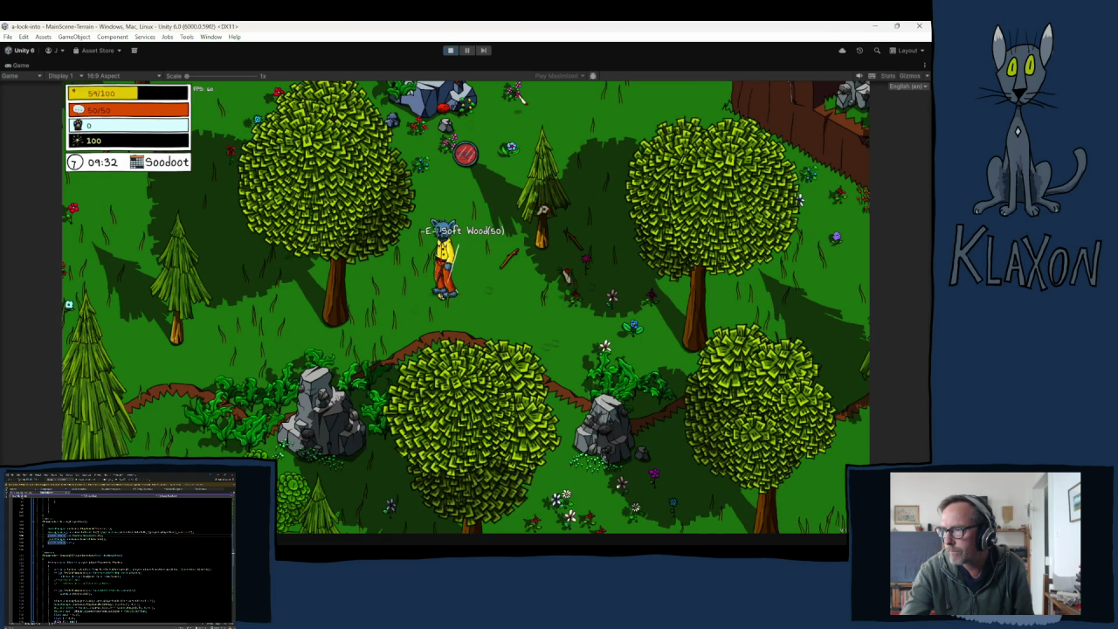
- Toggle the inventory panel and the debug command bar
key(a)
key(Tab)
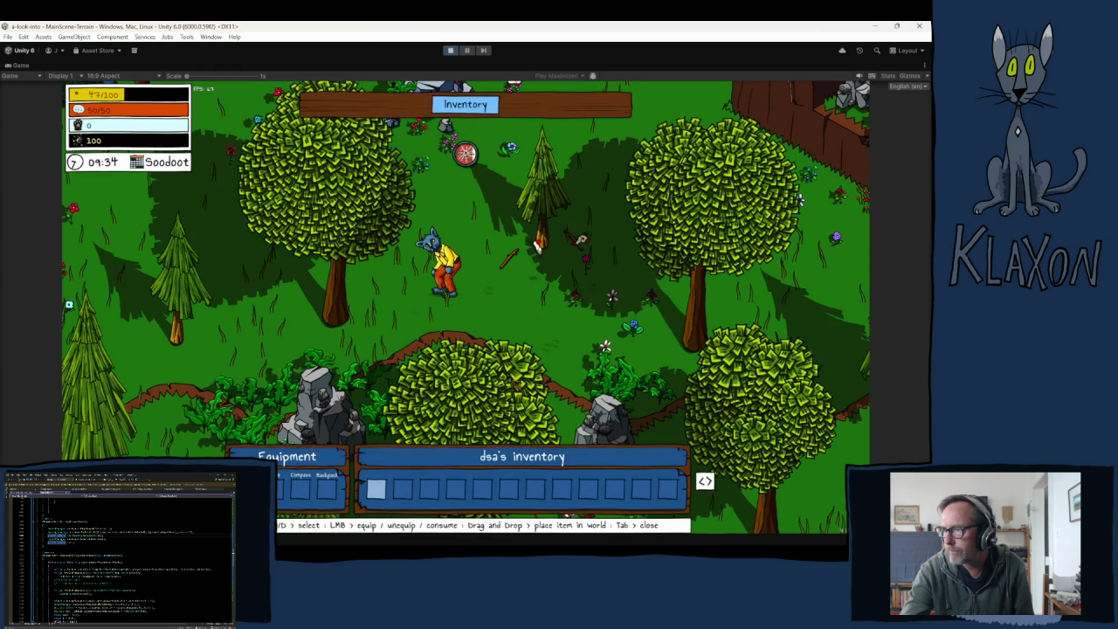
key(Tab)
key(grave)
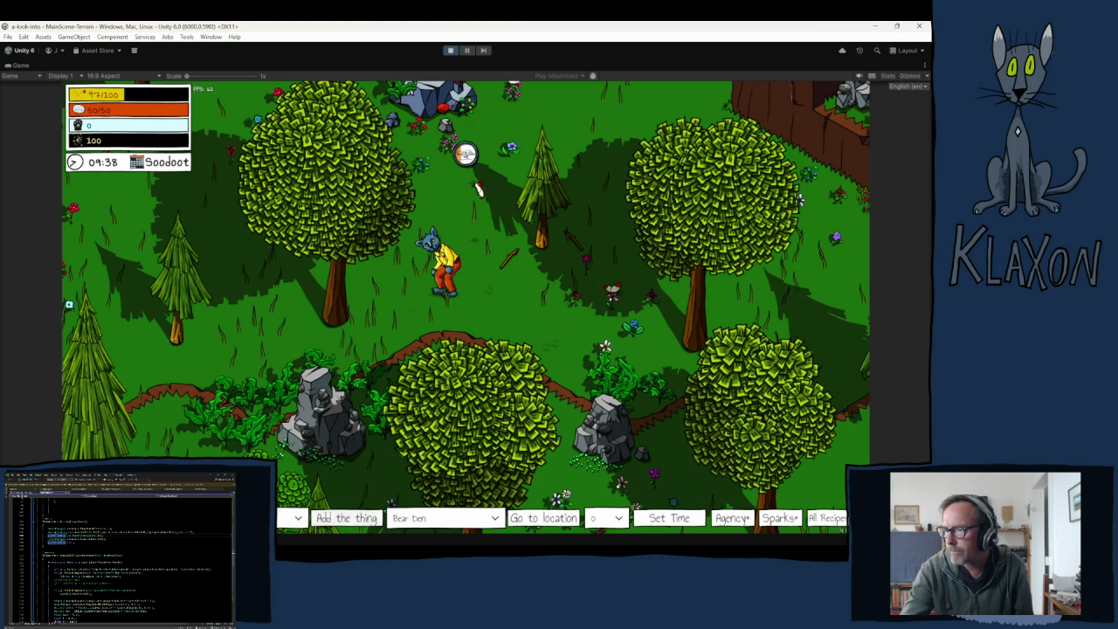
key(Tab)
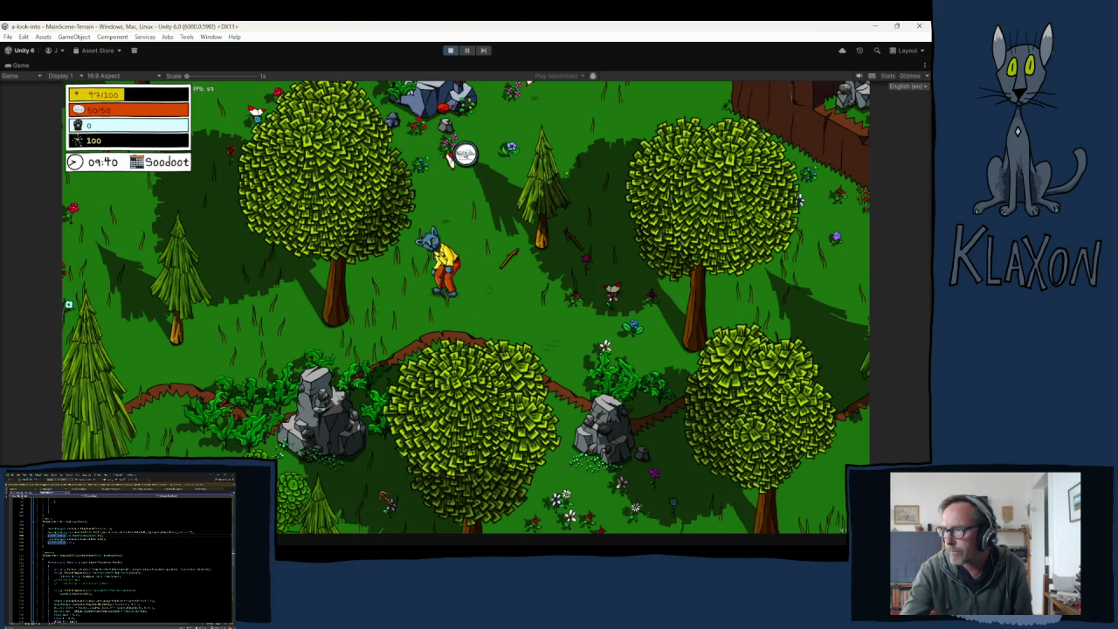
- Walk the character around the forest, past the rock and pond
key(w)
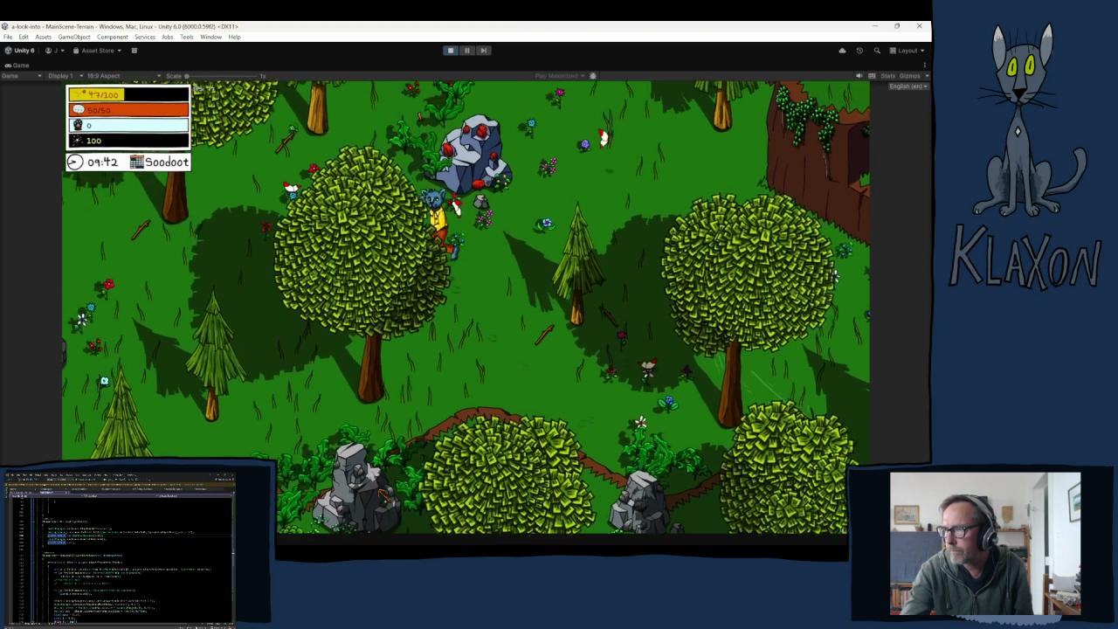
key(w)
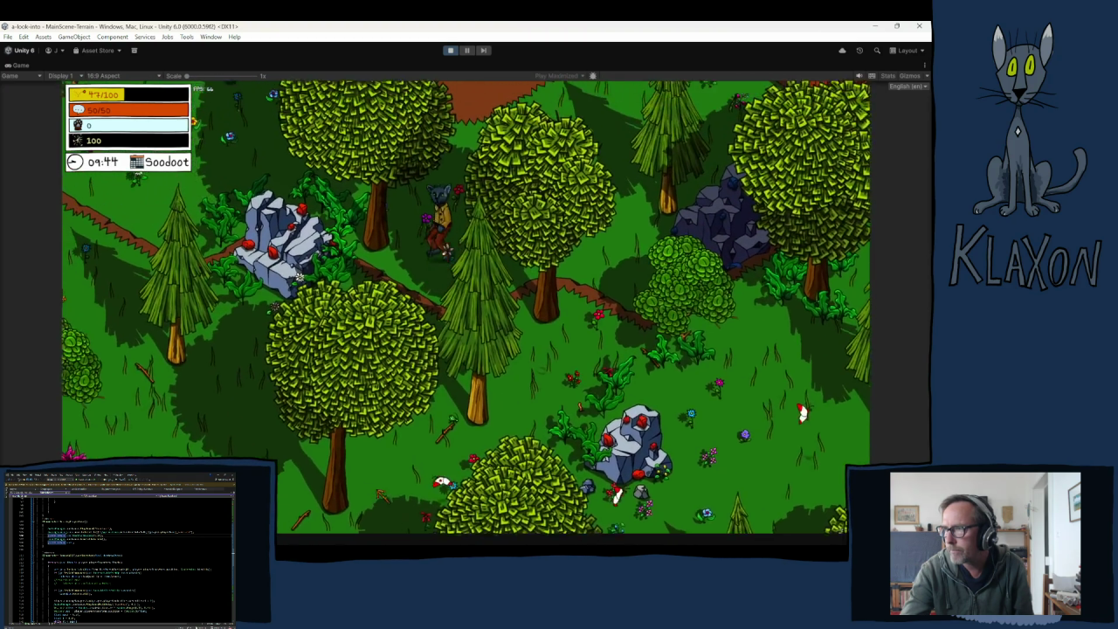
key(a)
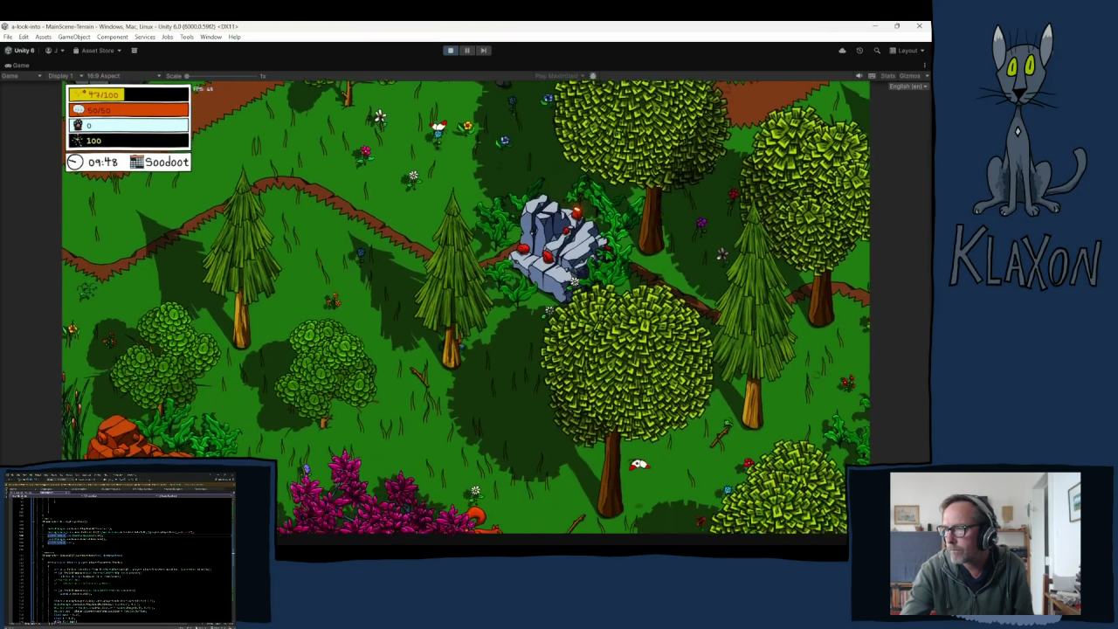
key(d)
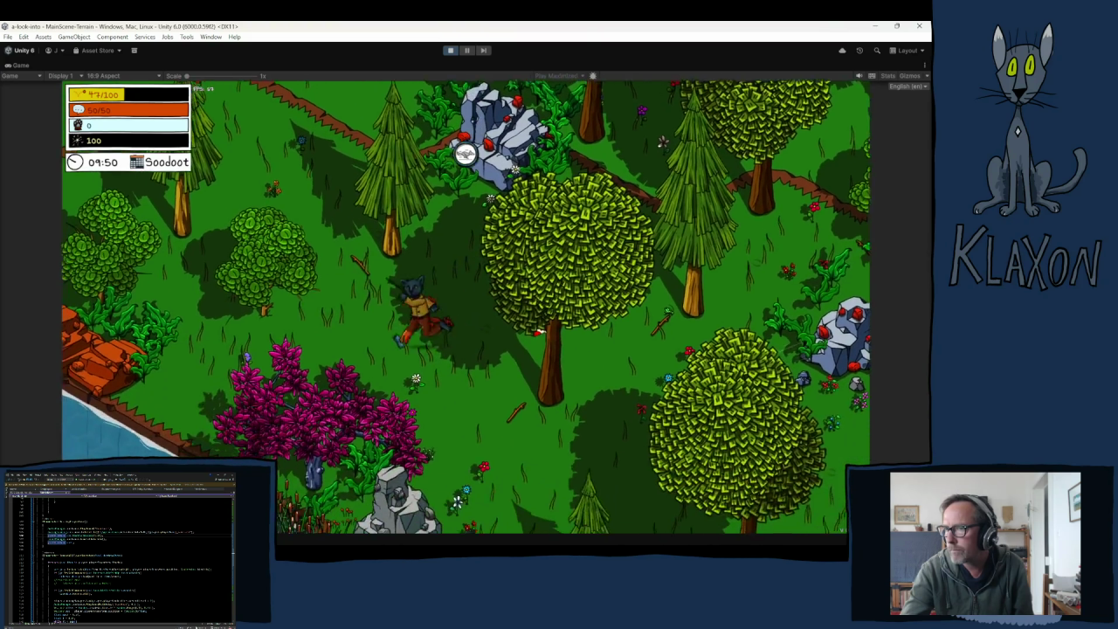
key(w+a)
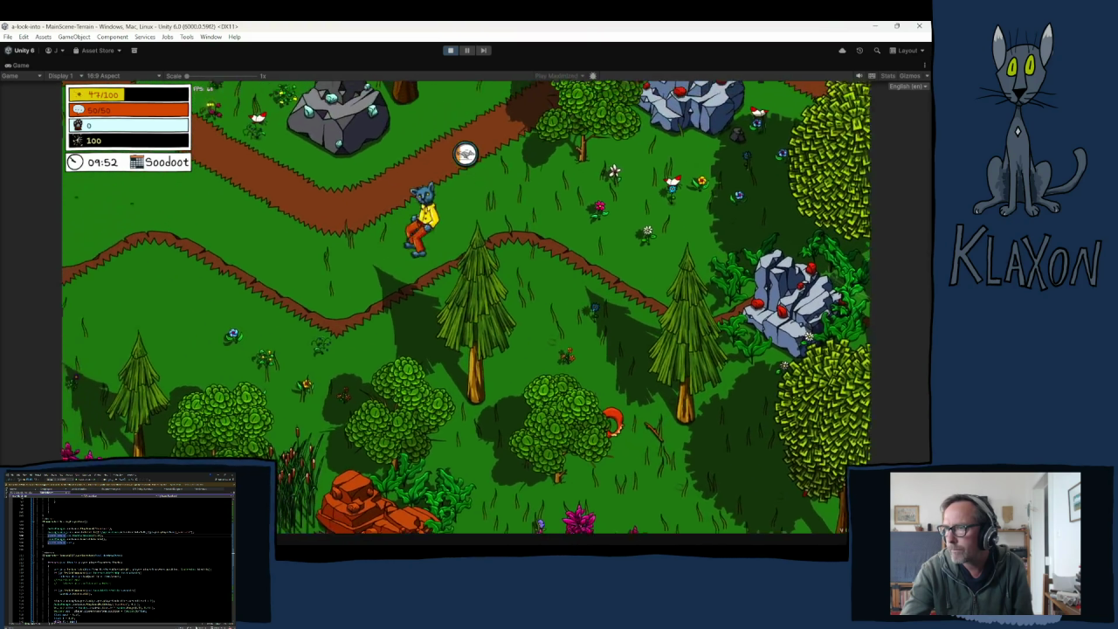
key(s+d)
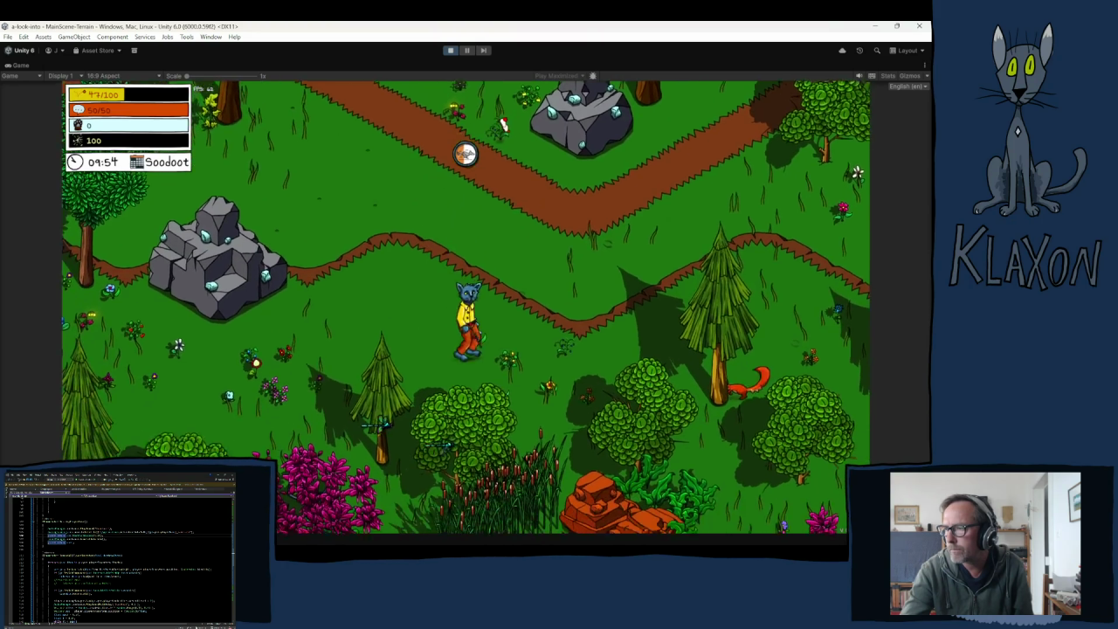
key(s+d)
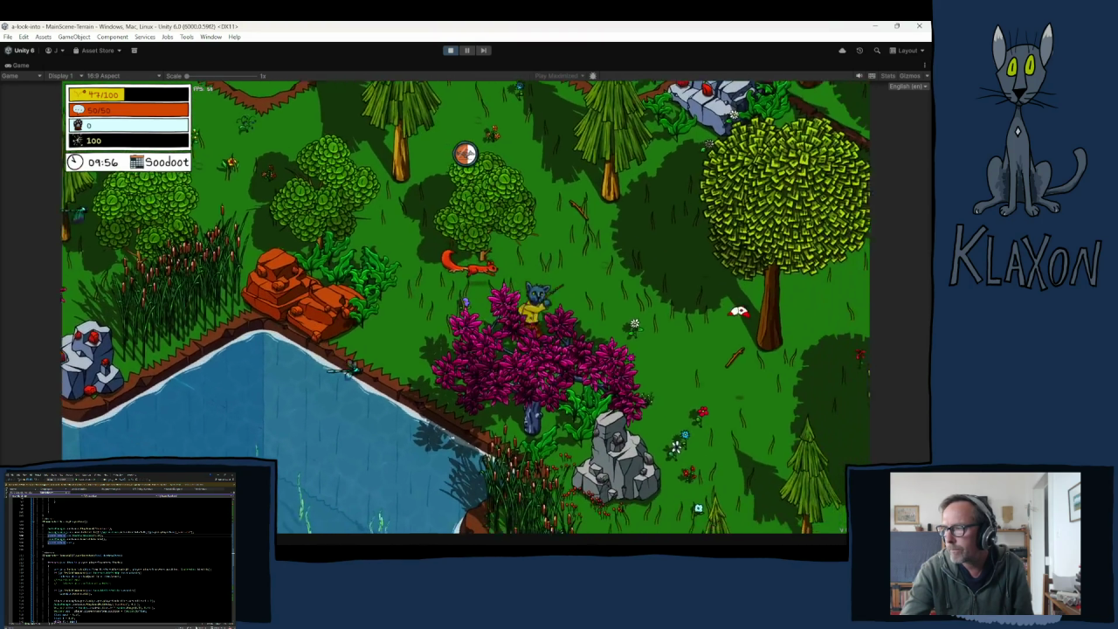
key(s+d)
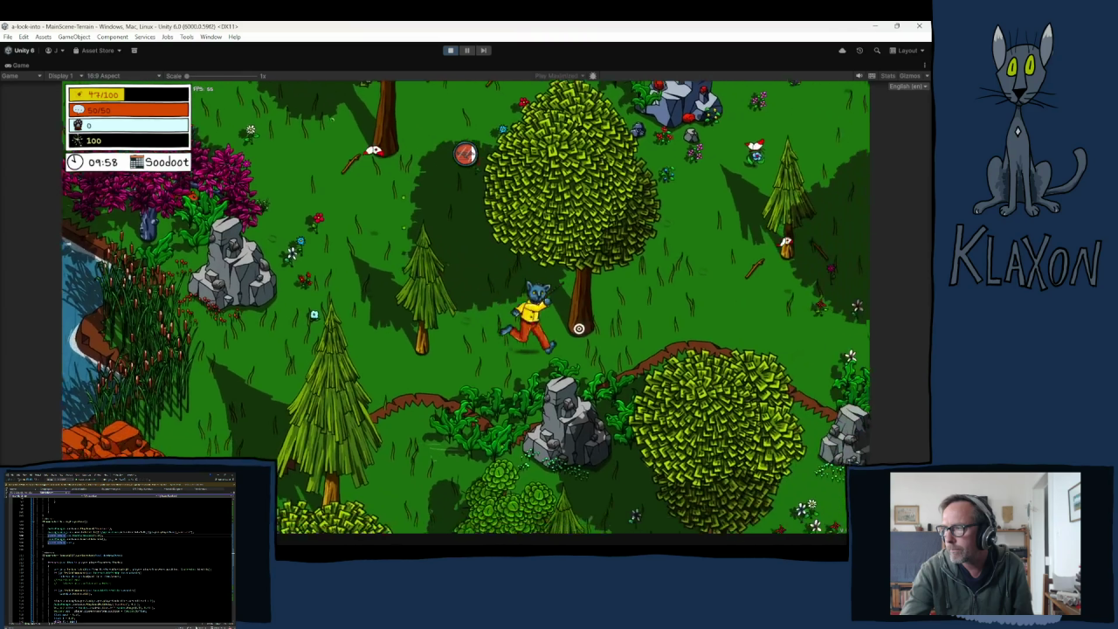
key(w+a)
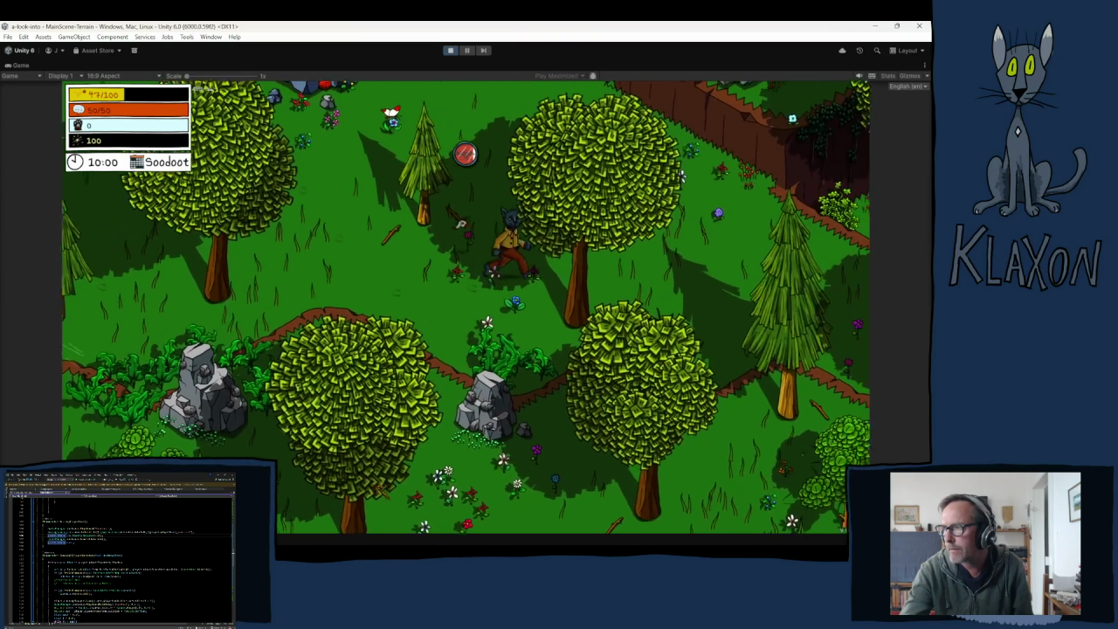
- Pause the game and inspect the Bear (1) object in the Hierarchy
click(467, 51)
click(317, 264)
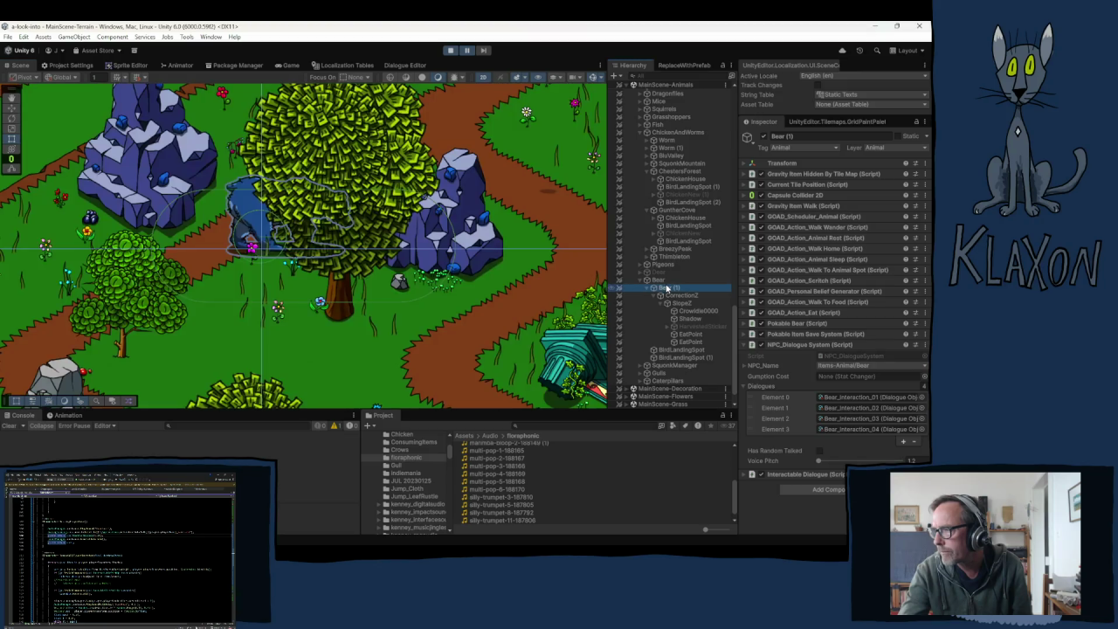
scroll(316, 262, down, 4)
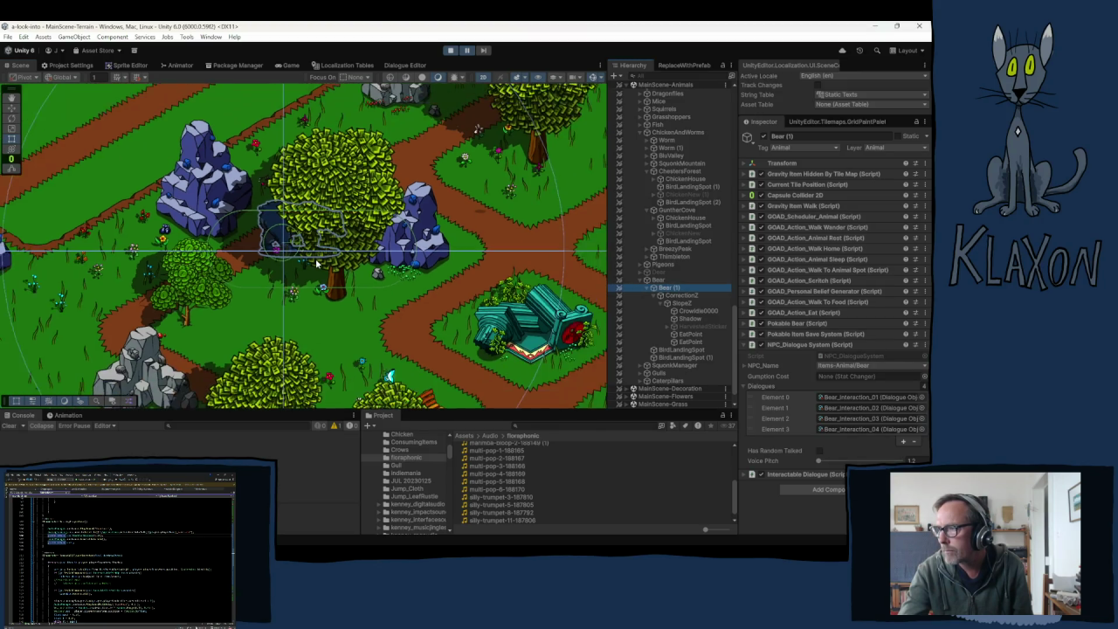
scroll(315, 258, up, 2)
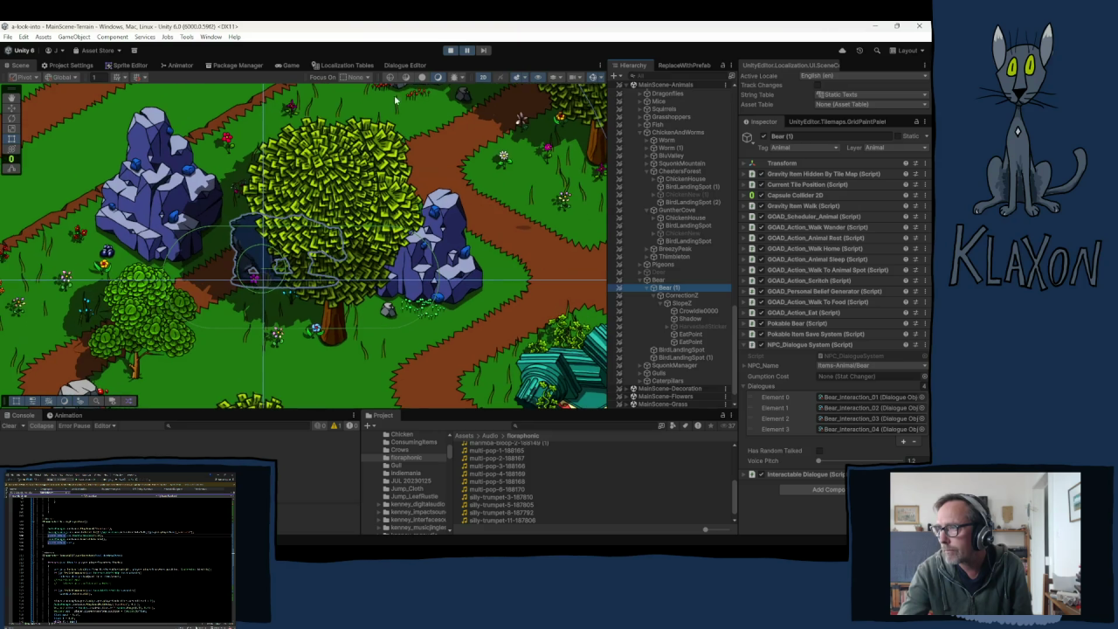
- Resume, walk to the bear by the rocks, and solve its rotating poke puzzle
click(467, 49)
key(w)
key(a)
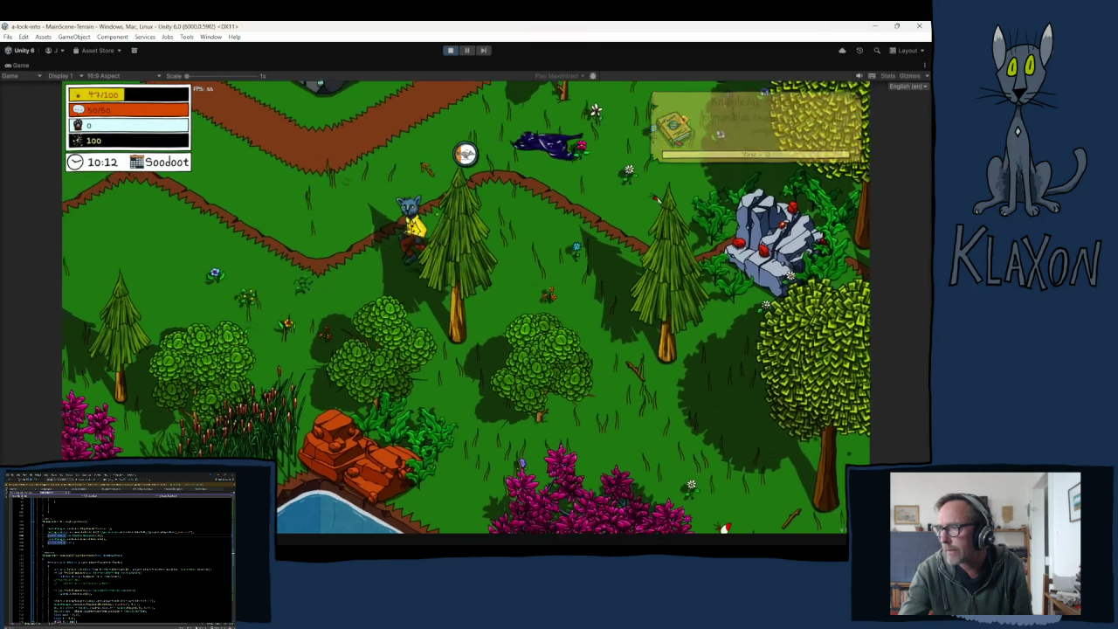
key(w)
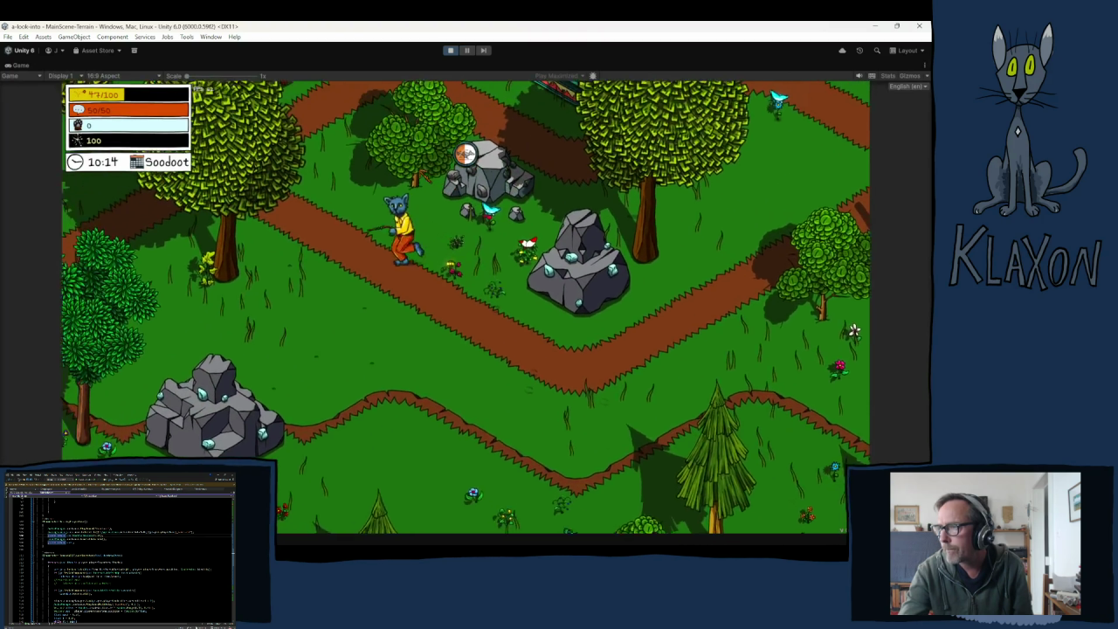
key(w)
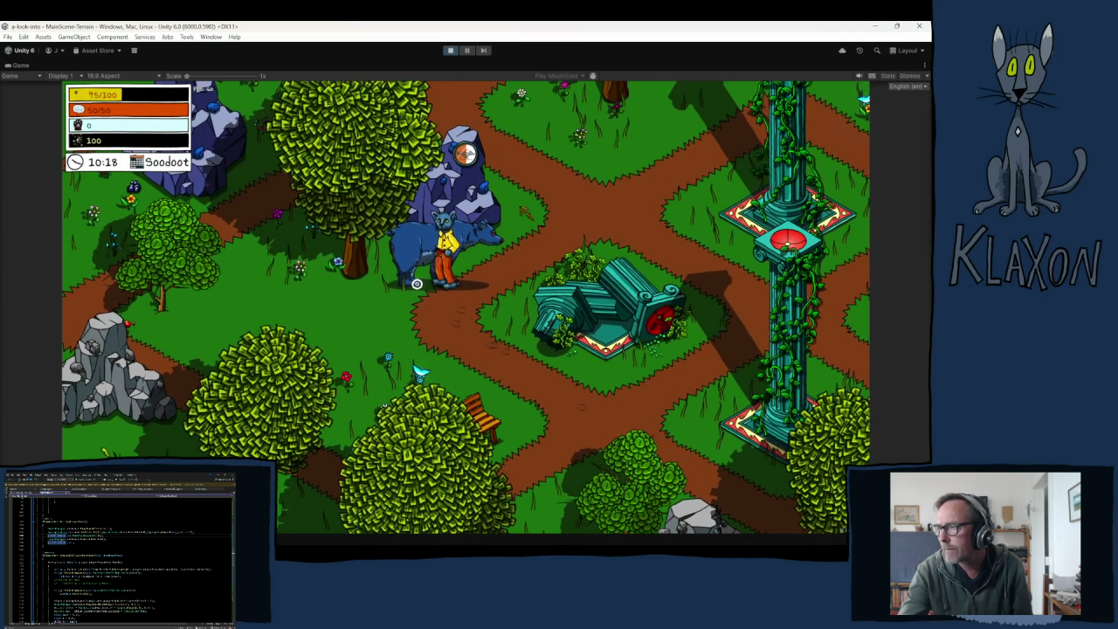
key(e)
key(d)
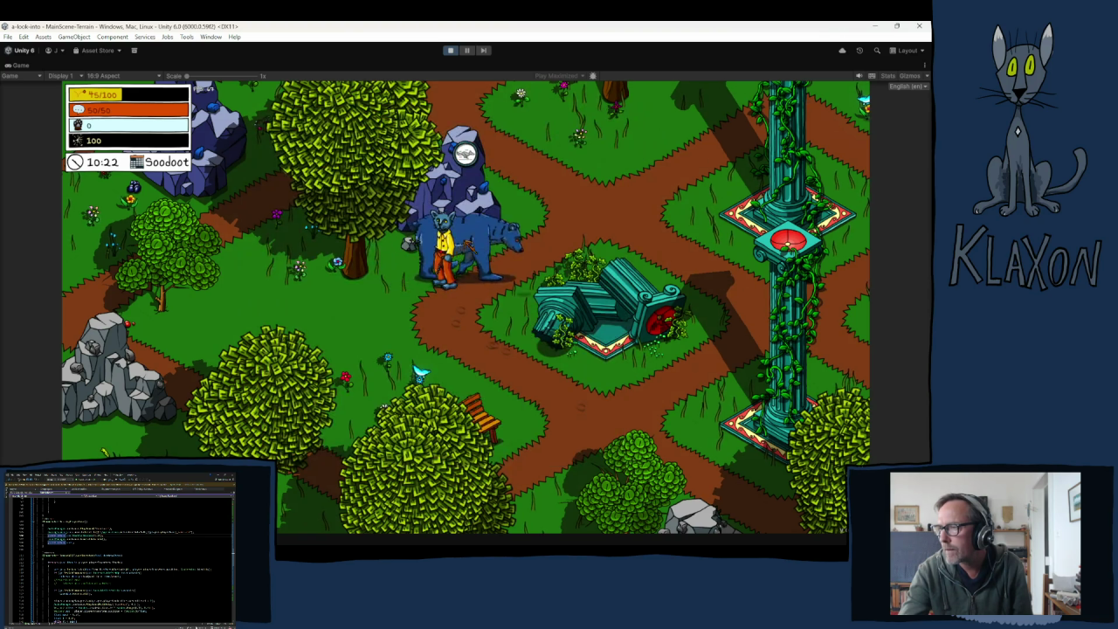
key(space)
key(space)
key(space)
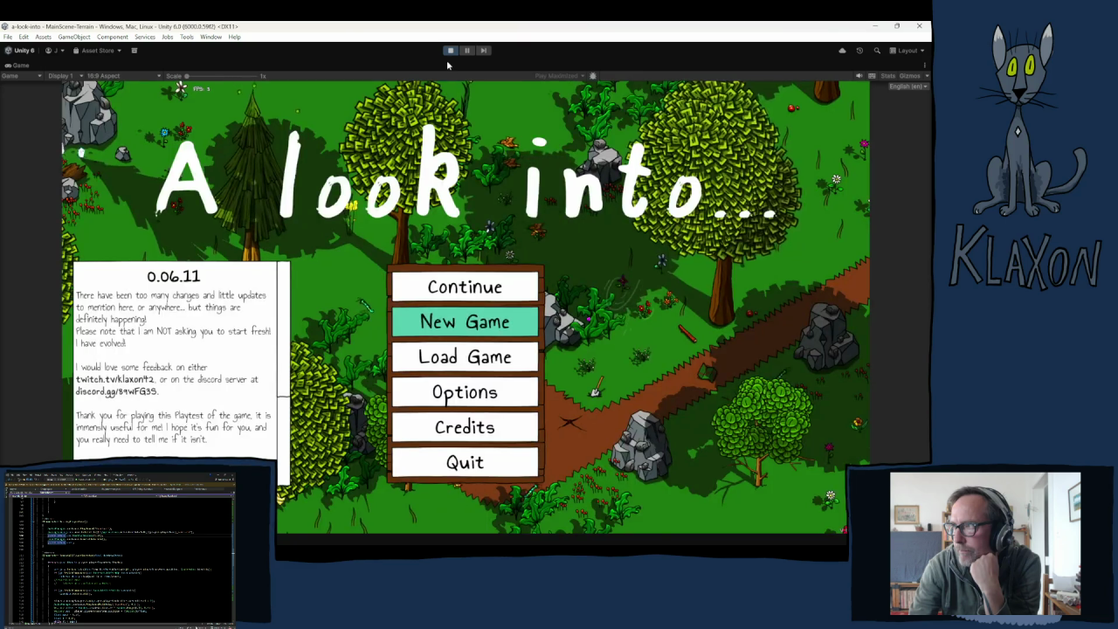
- Stop Play mode after the save wipe returns the game to its title screen
click(451, 51)
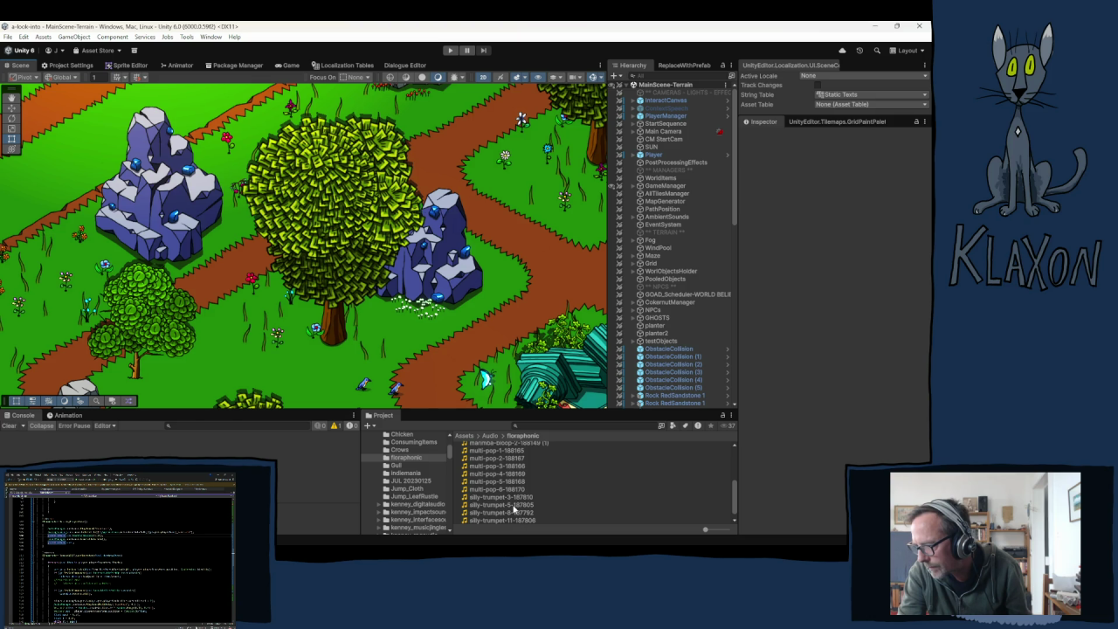
- Check the silly-trumpet-5-187805 clip's import settings, then switch to PokableBear.cs in Visual Studio
click(514, 507)
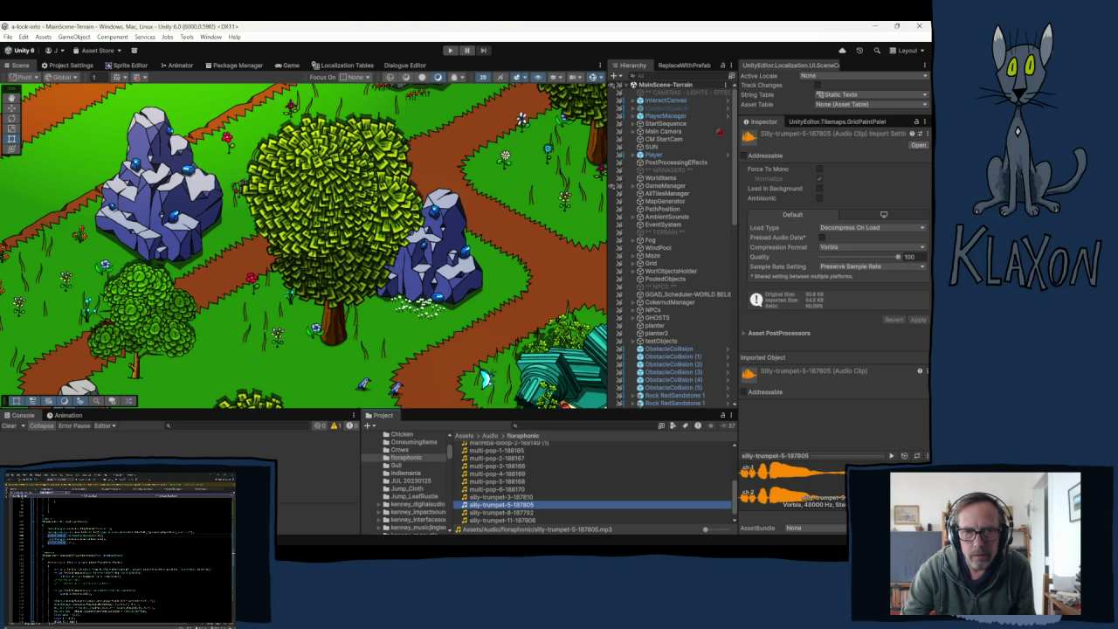
key(alt+Tab)
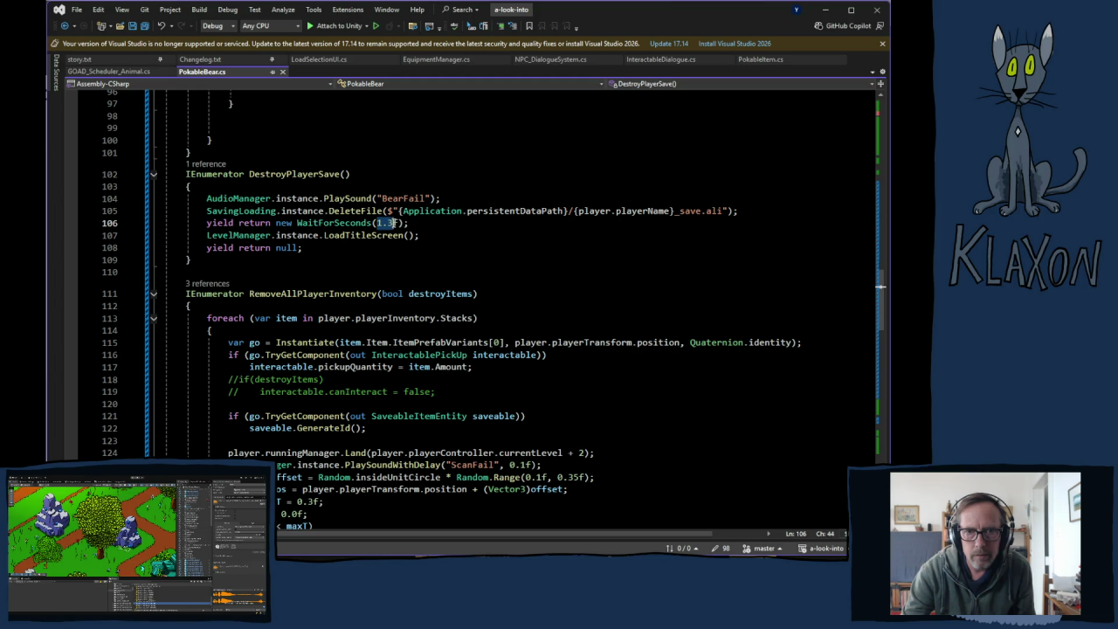
- Set the line-106 WaitForSeconds value to 2.905 and select the Land call on line 124
text(2.905)
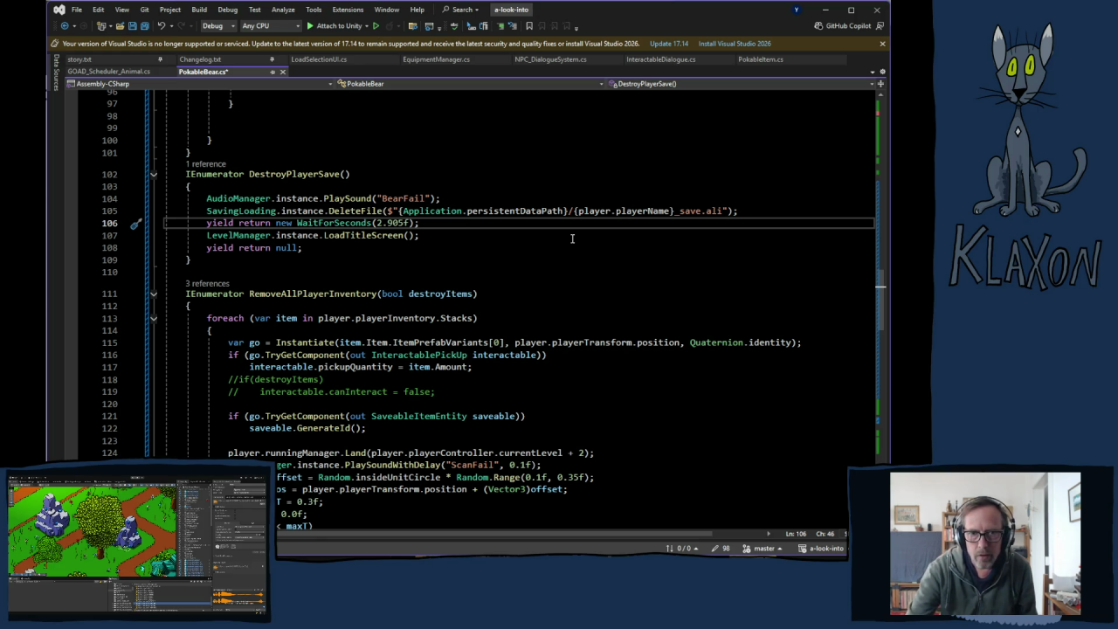
scroll(468, 426, down, 4)
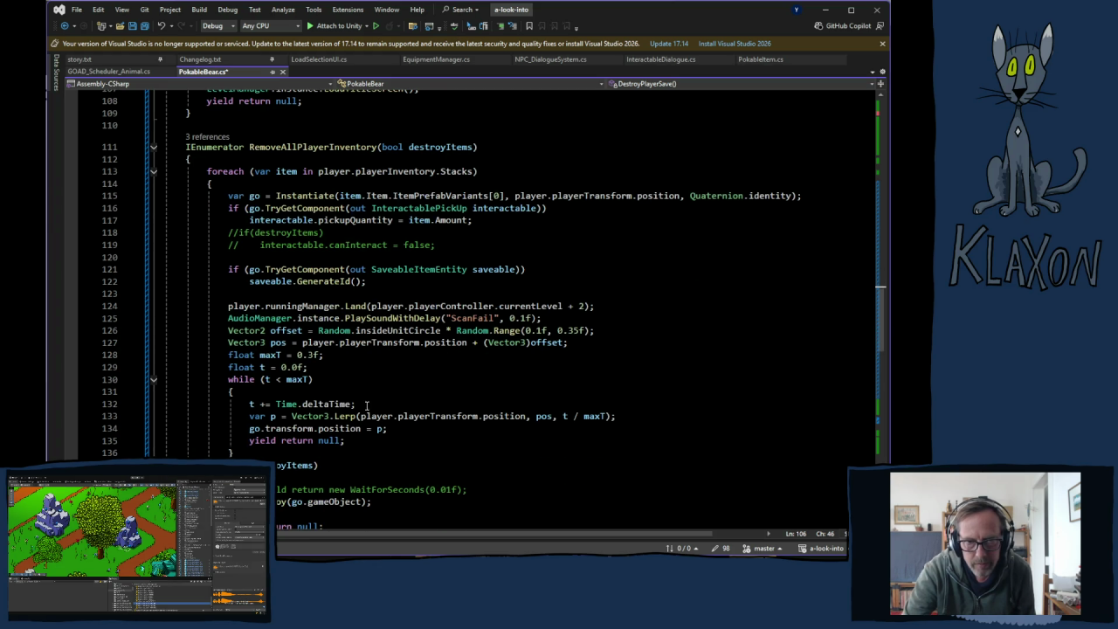
mouse_move(228, 306)
mouse_down()
mouse_move(568, 319)
mouse_move(600, 307)
mouse_up()
key(ctrl+c)
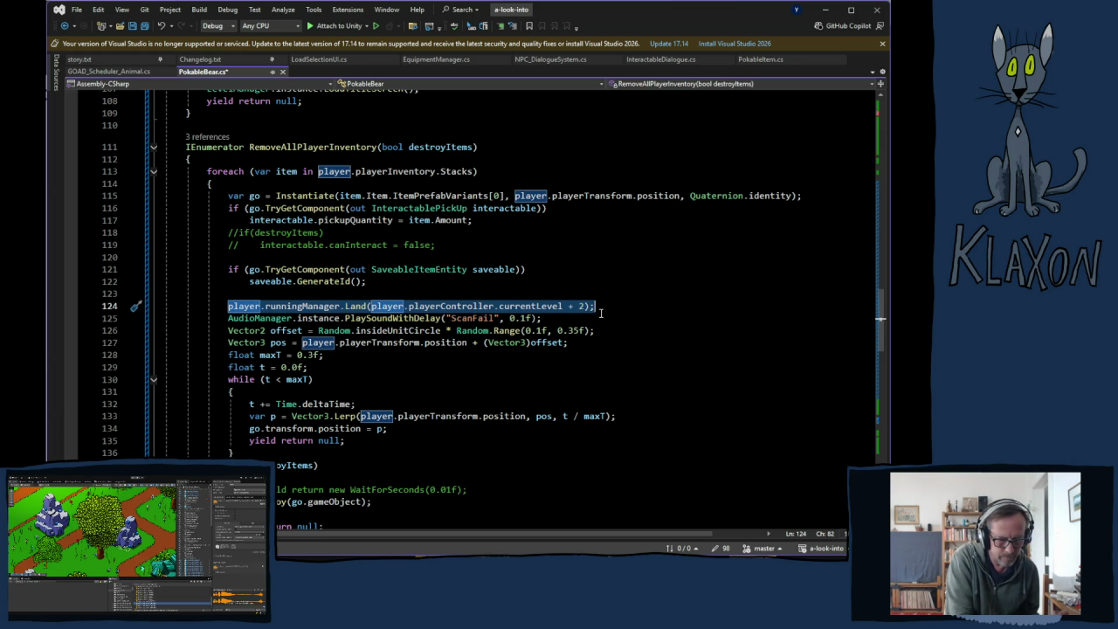
scroll(643, 336, up, 5)
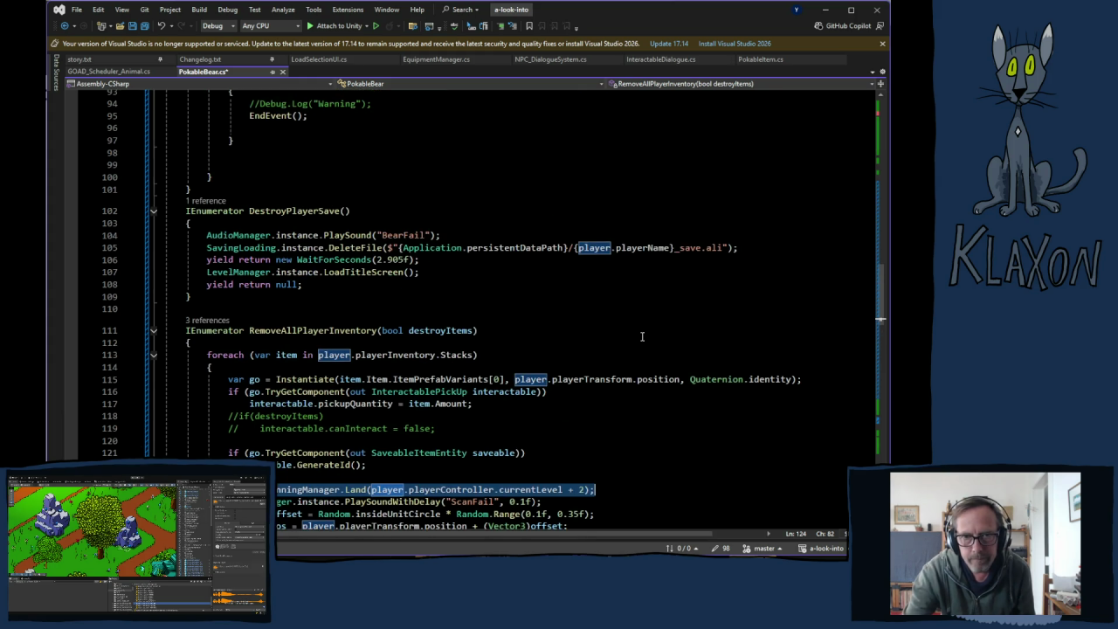
scroll(467, 338, up, 4)
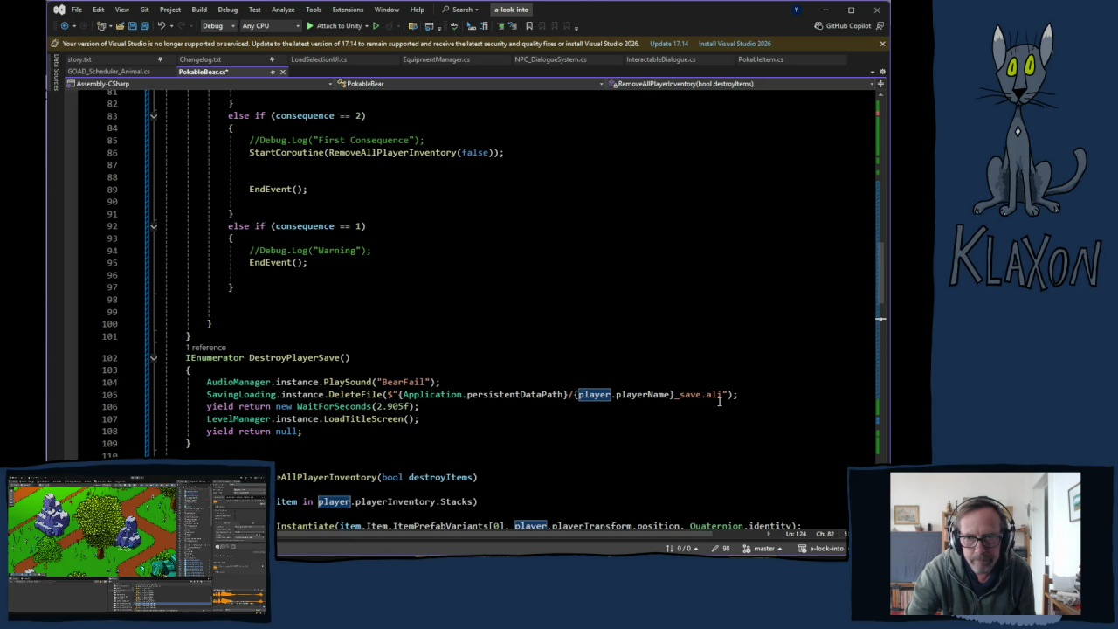
- Duplicate the WaitForSeconds line and paste the Land call between the two waits
click(446, 407)
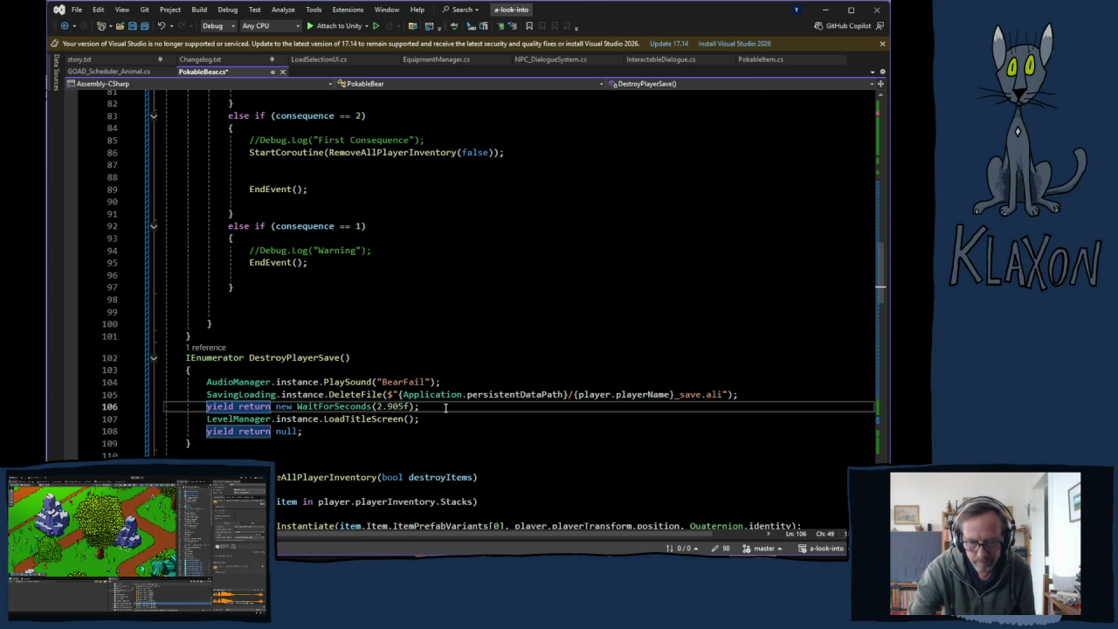
key(Return)
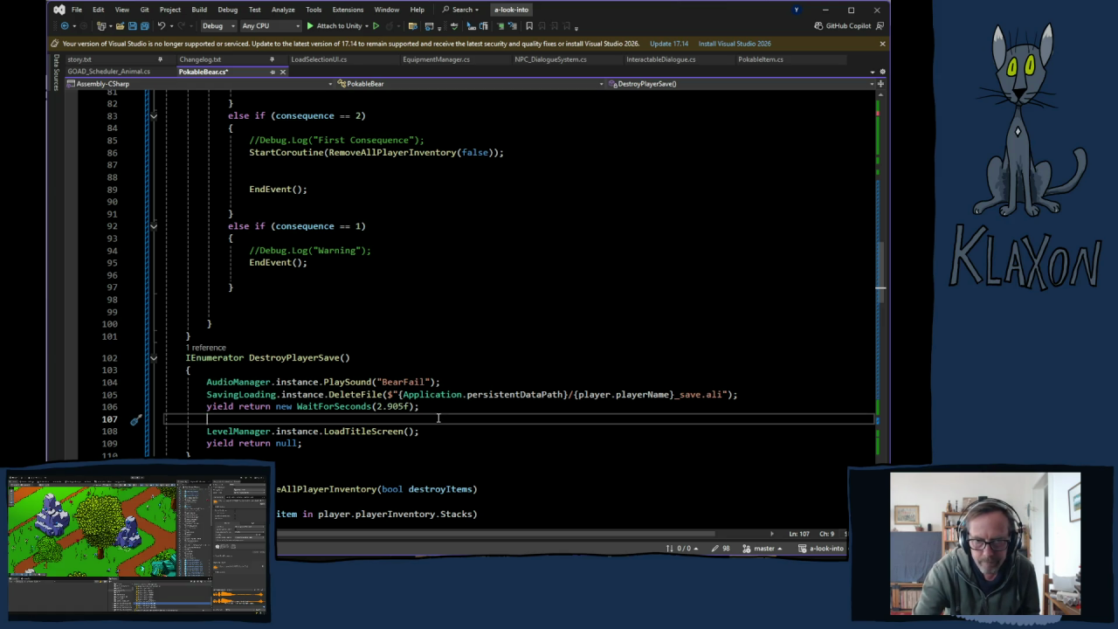
click(446, 406)
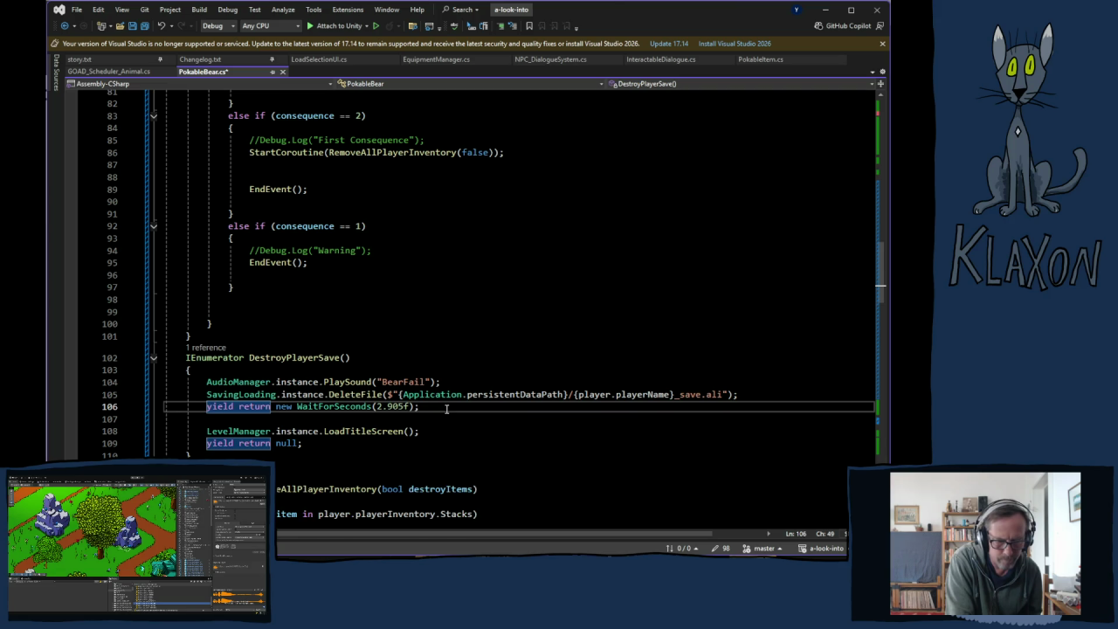
key(ctrl+d)
key(ctrl+Return)
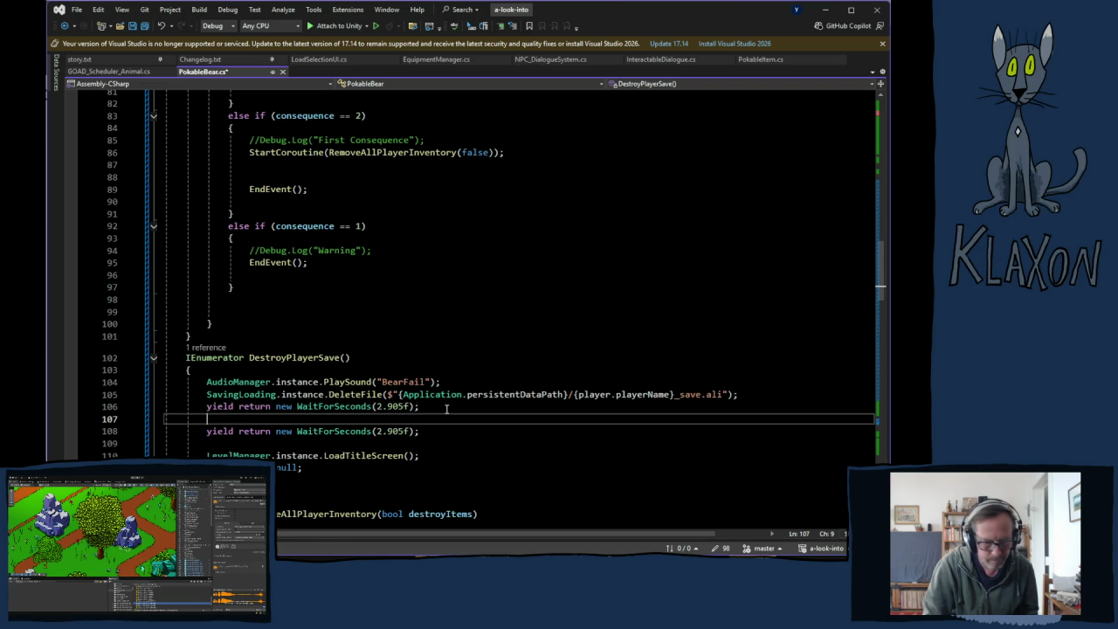
key(ctrl+v)
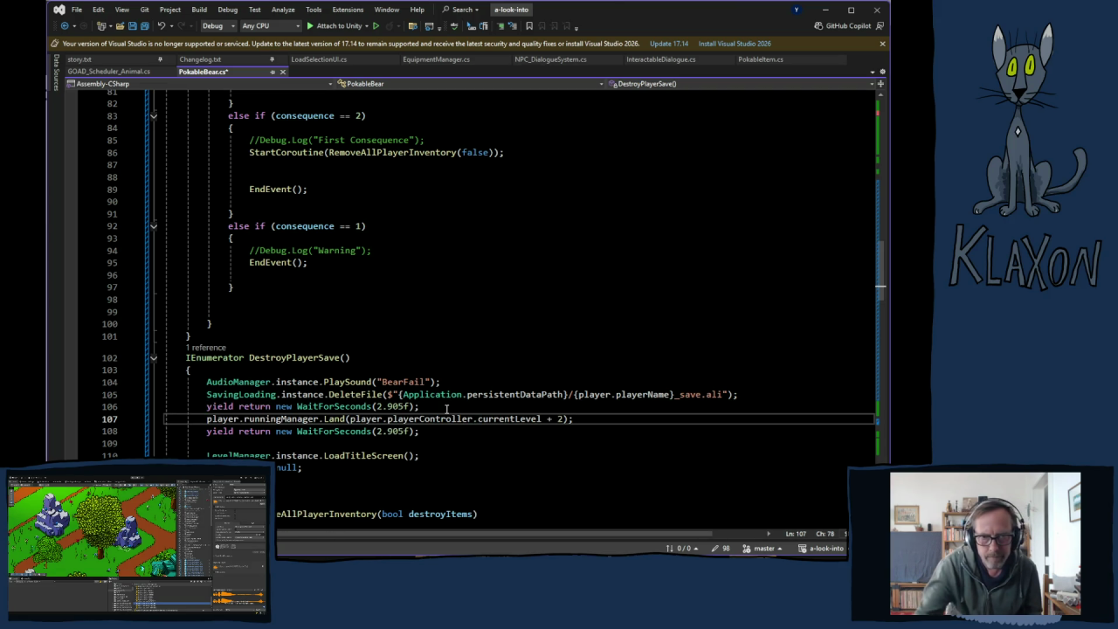
- Edit the values of the two WaitForSeconds calls in DestroyPlayerSave
click(405, 407)
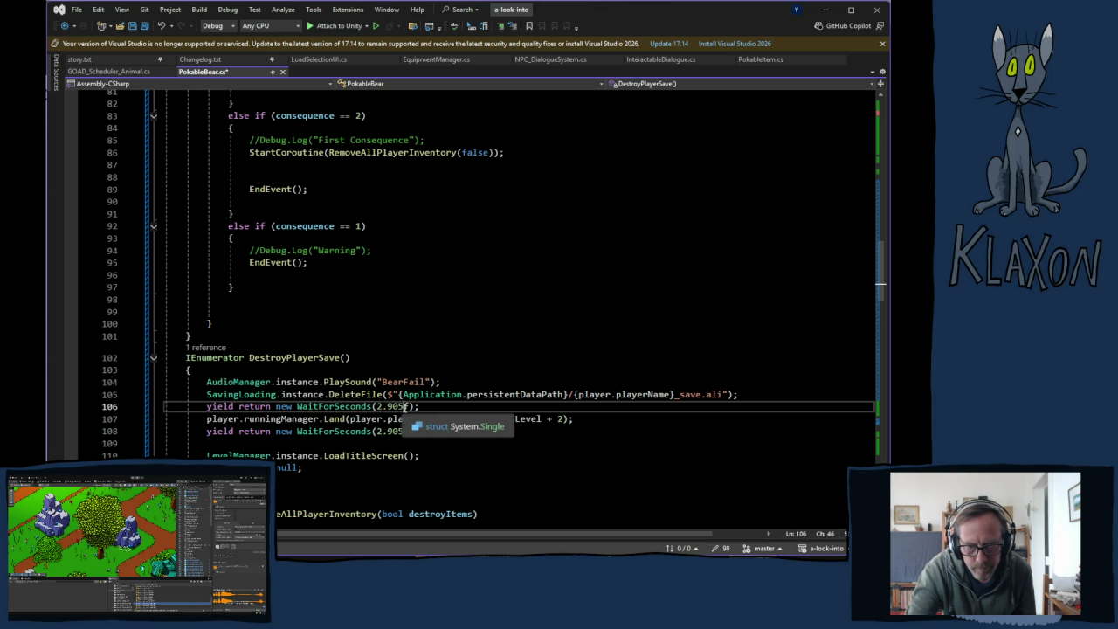
key(BackSpace)
key(BackSpace)
key(BackSpace)
text(0)
click(385, 431)
key(BackSpace)
text(0)
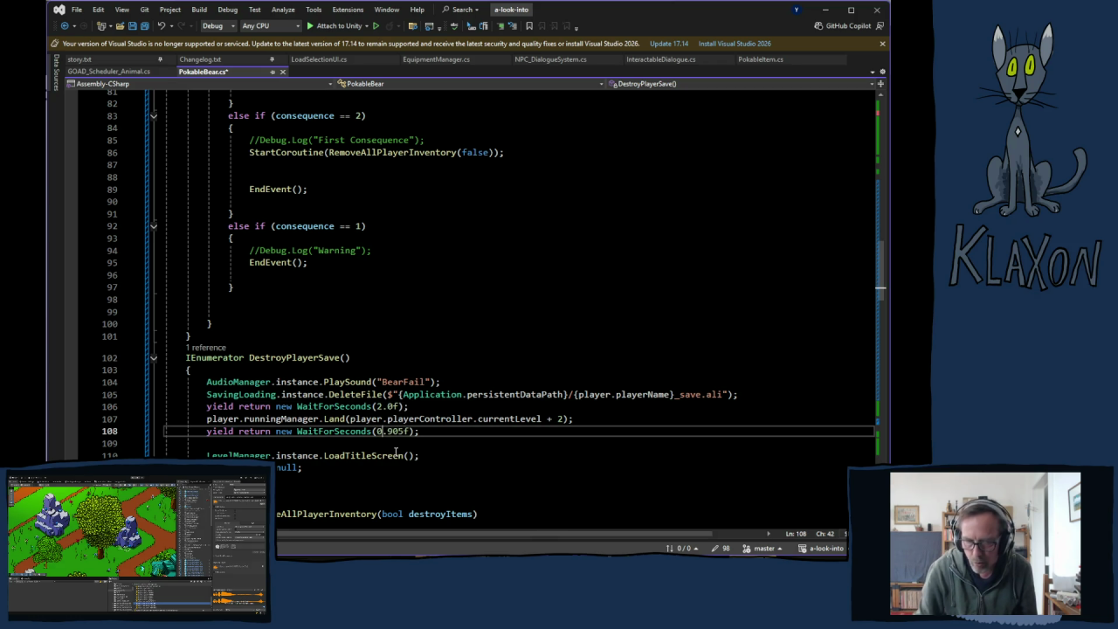
- Change the Land call's offset to currentLevel + 20 and save PokableBear.cs
click(559, 420)
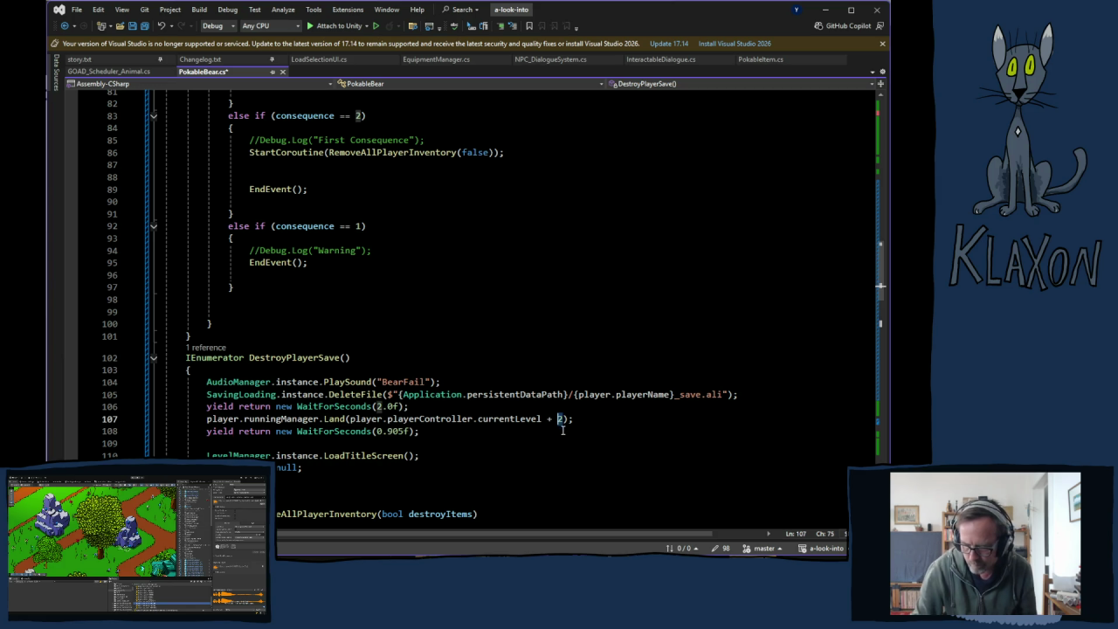
text(10)
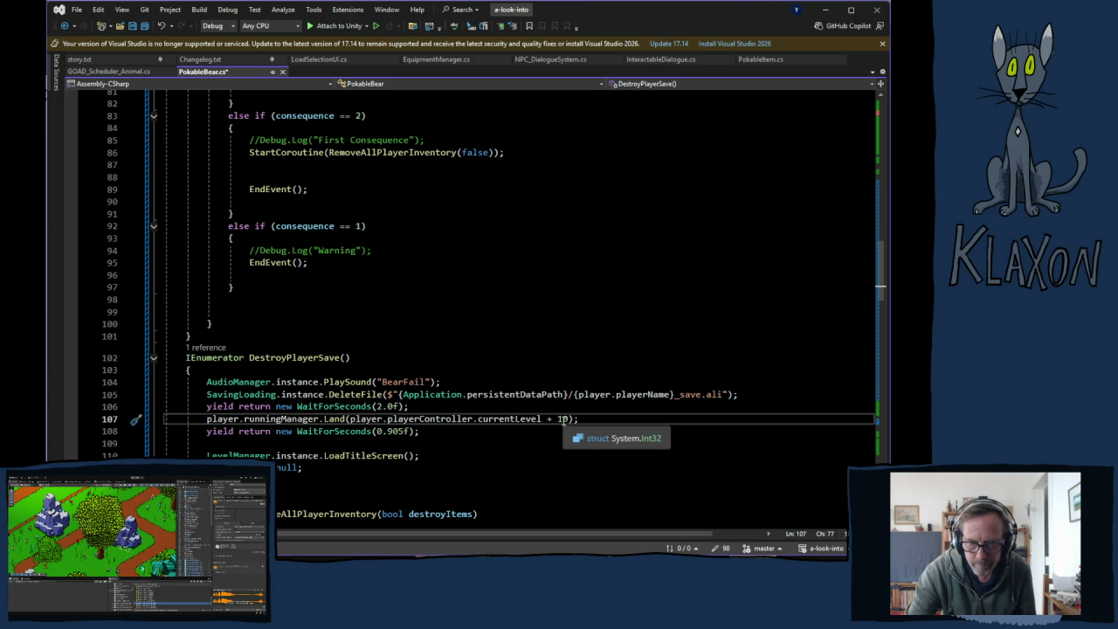
click(564, 419)
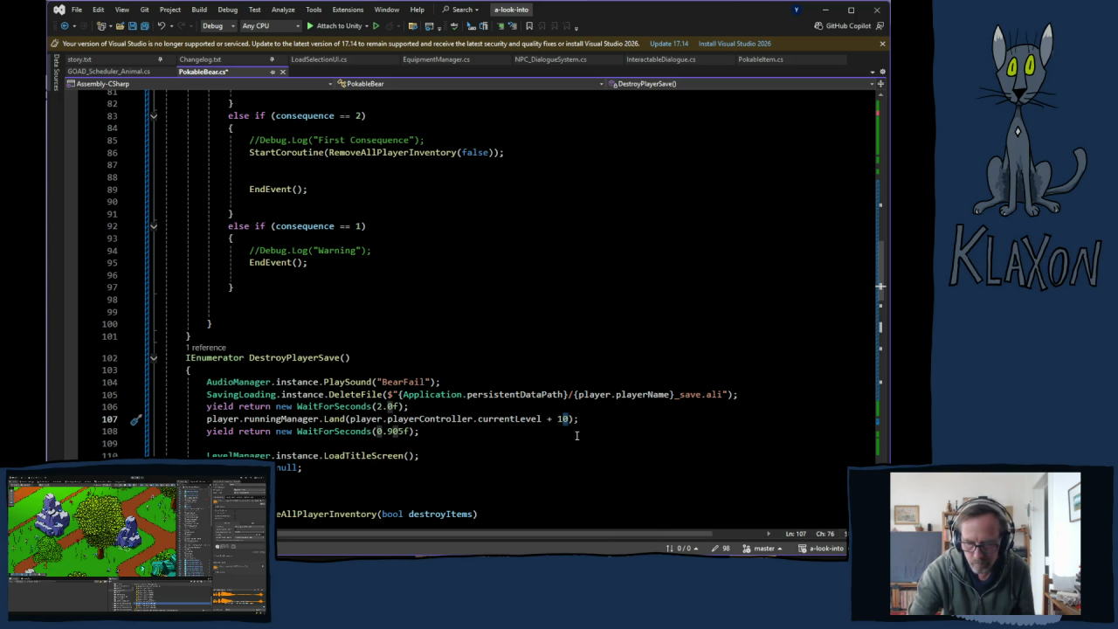
key(BackSpace)
text(2)
key(Right)
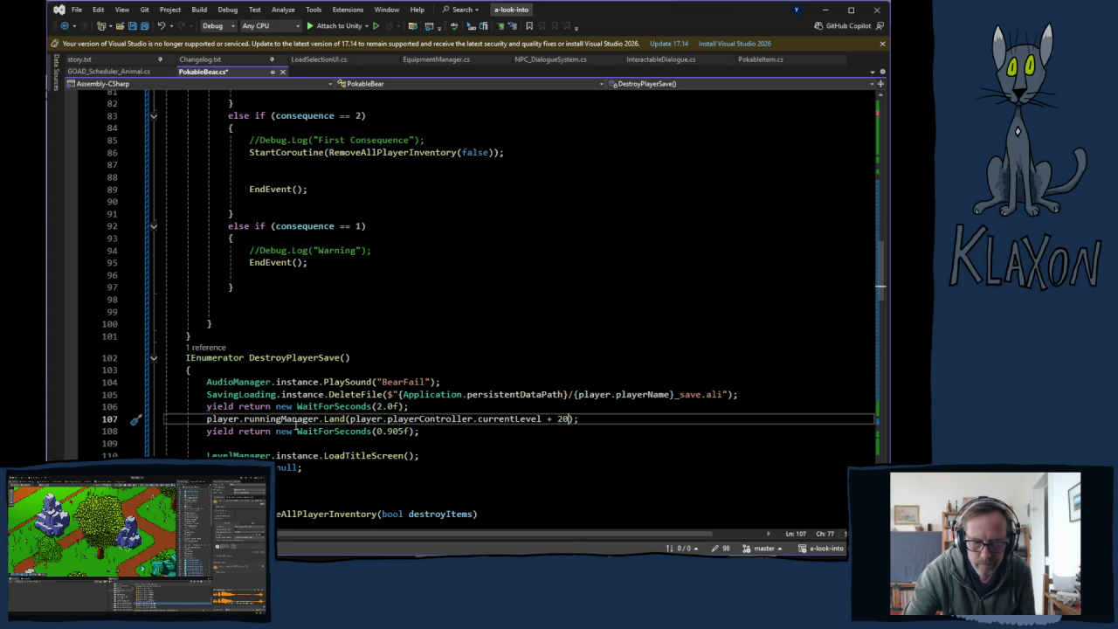
key(ctrl+s)
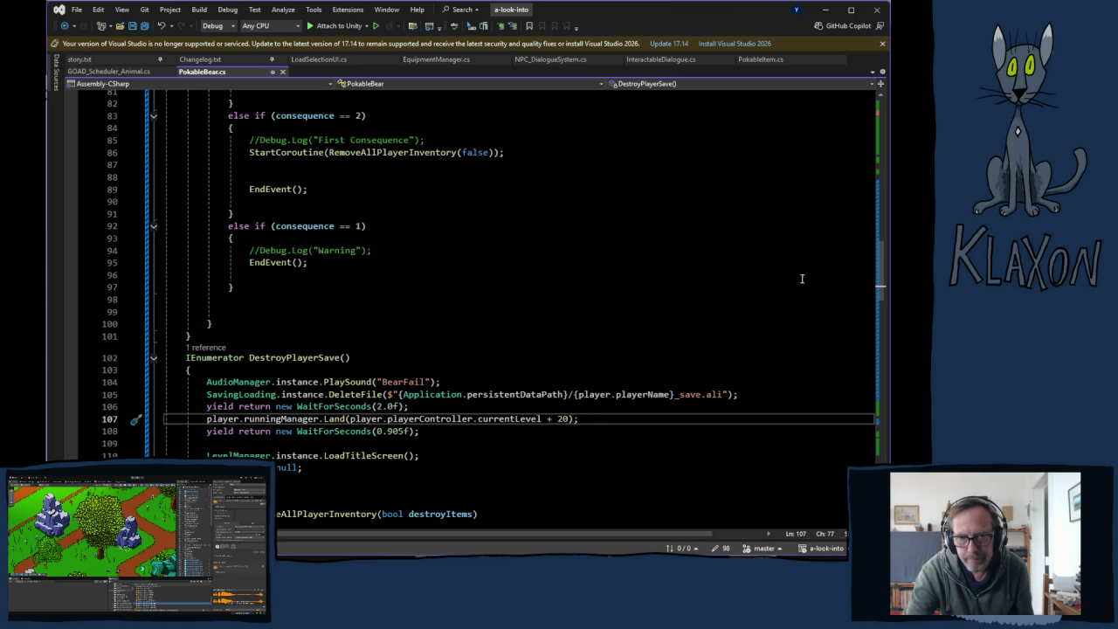
key(alt+Tab)
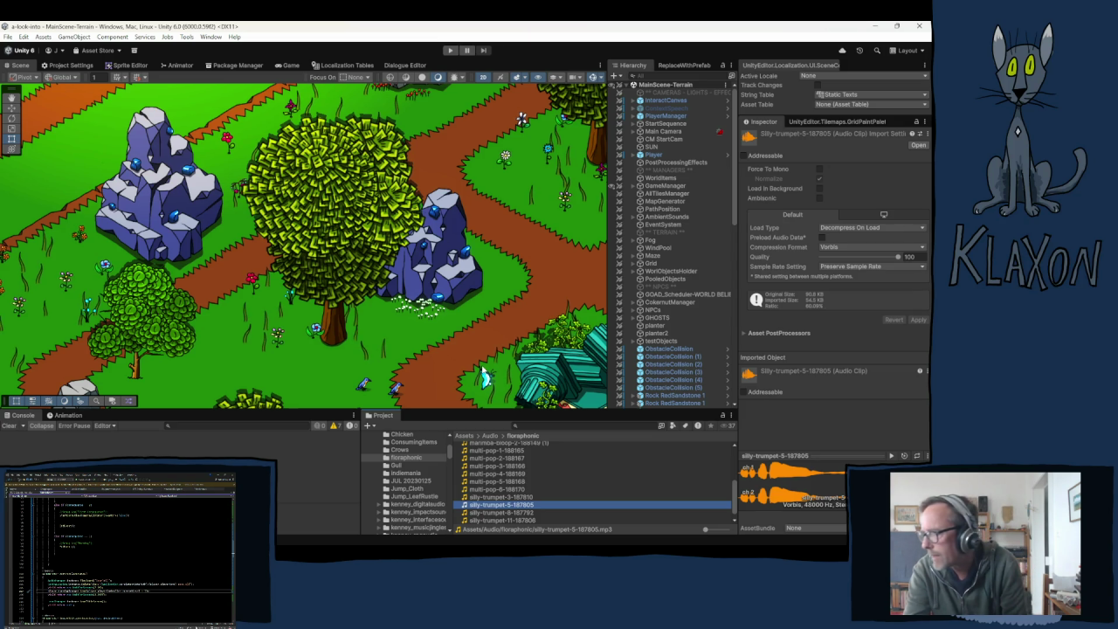
- Enter Play mode again to retest, bringing up the version 0.06.11 title menu
click(450, 51)
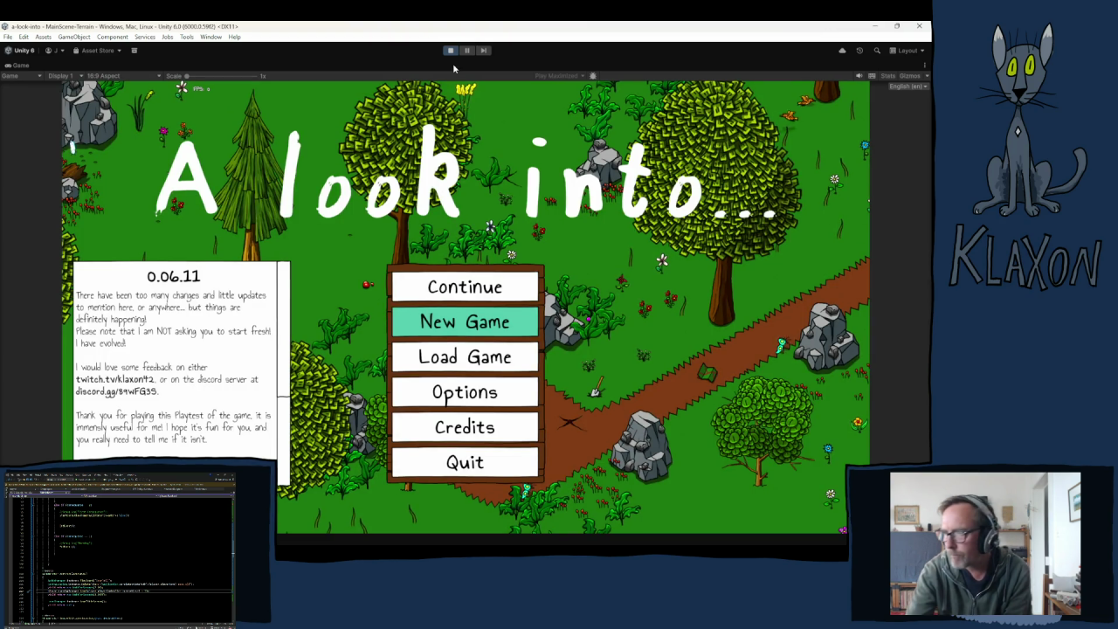
- Start a new game and create a fresh character with a new name
click(465, 322)
click(456, 378)
text(Soodoot)
click(488, 392)
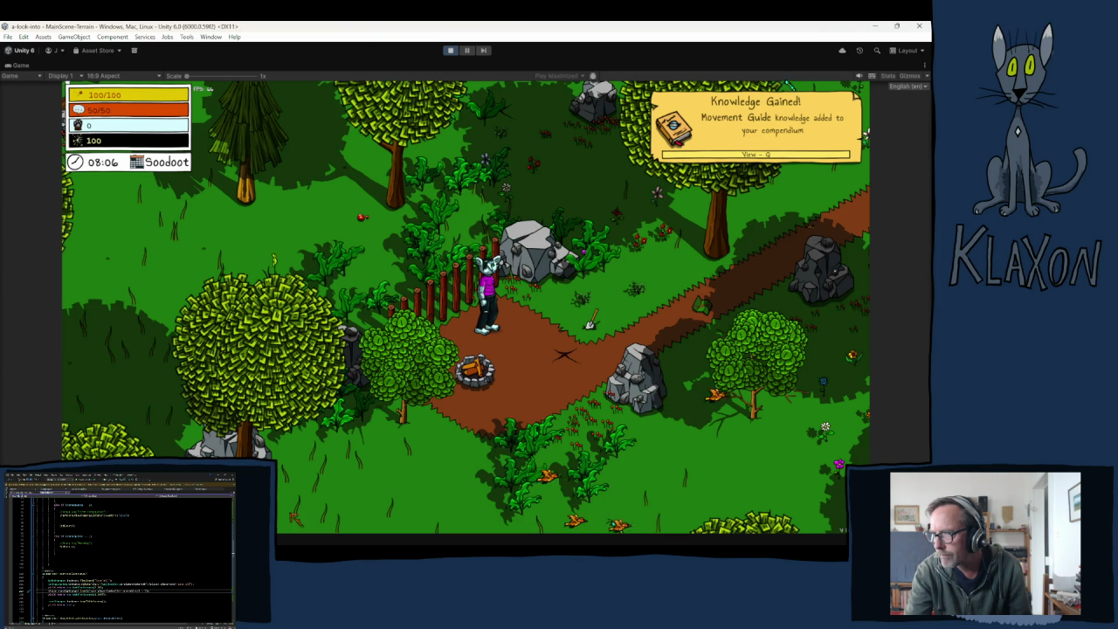
- Give the character a Poking Stick from the debug item list
click(219, 518)
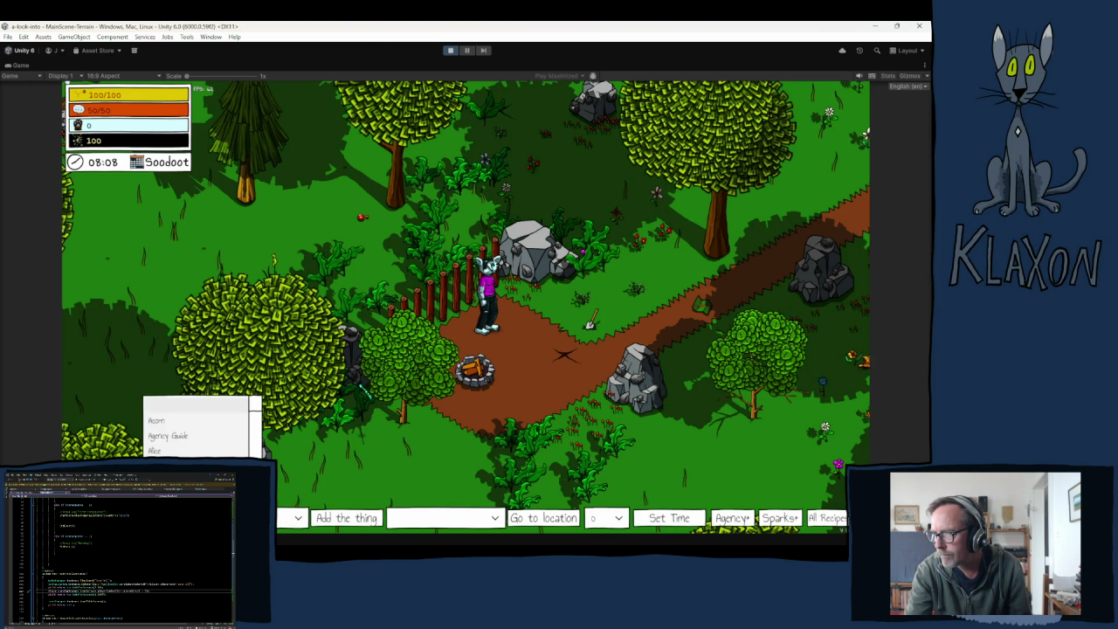
scroll(249, 432, down, 10)
scroll(201, 428, up, 5)
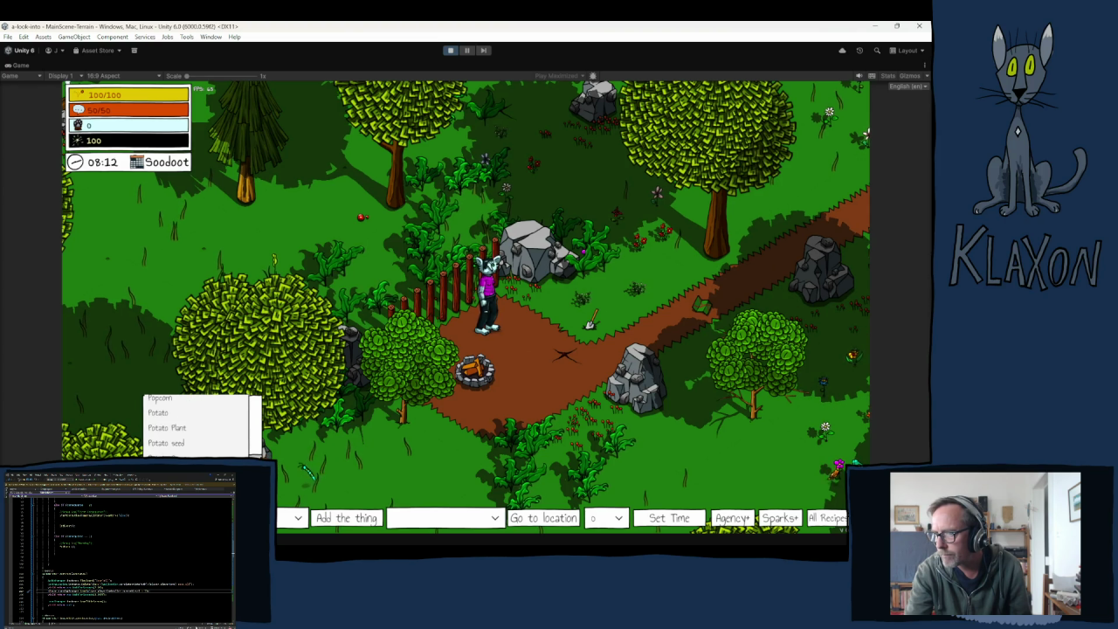
scroll(201, 428, up, 3)
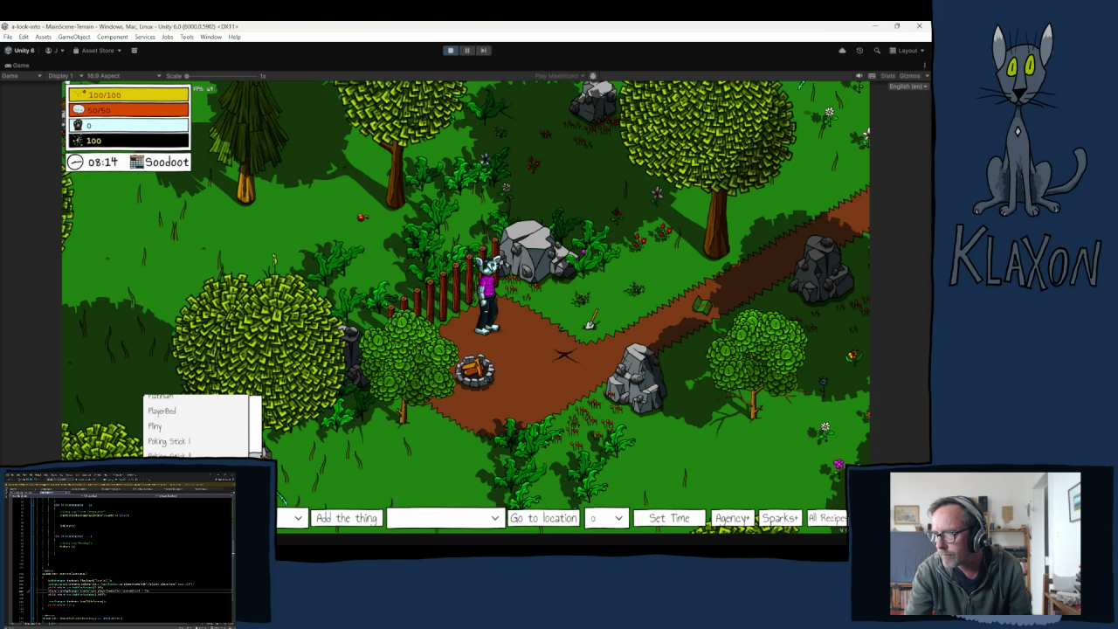
click(167, 442)
click(346, 518)
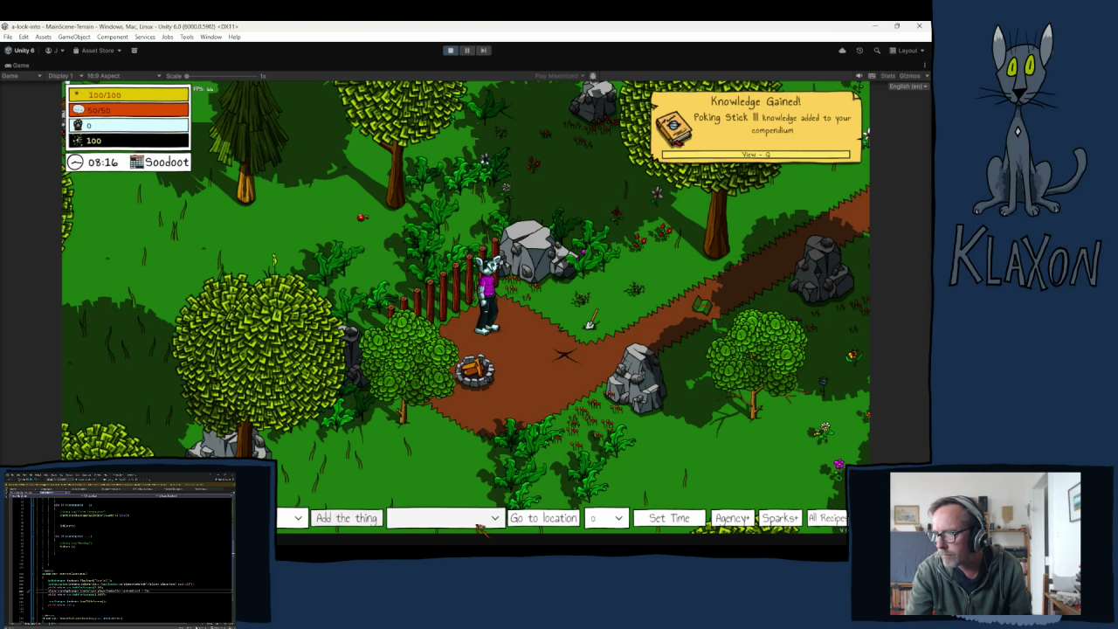
- Choose Bear Den as the teleport destination
click(479, 521)
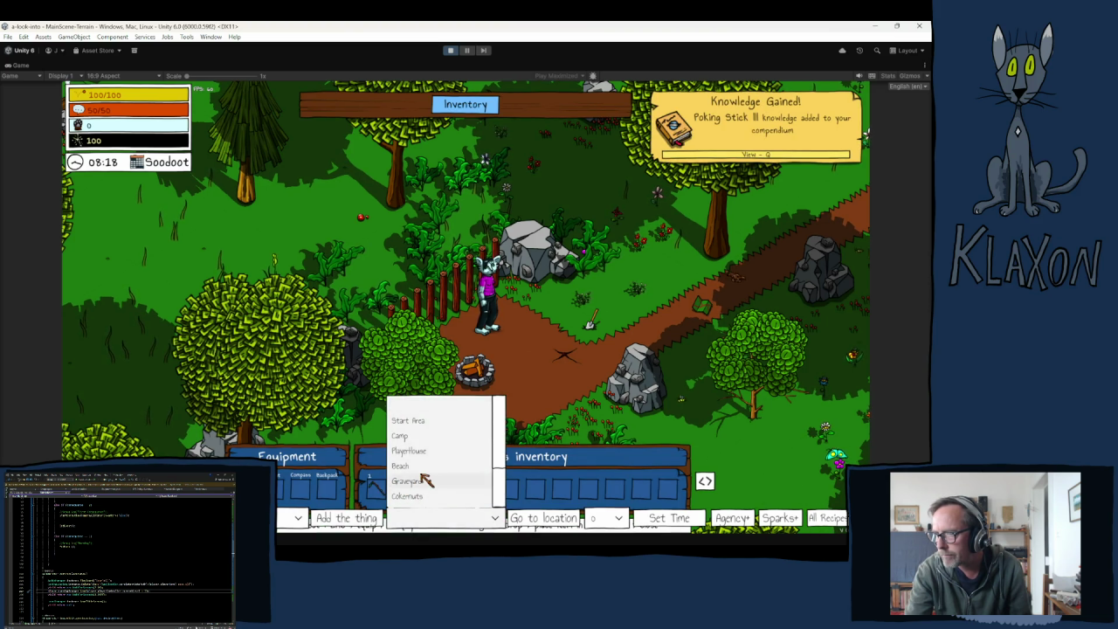
scroll(426, 481, down, 2)
click(420, 478)
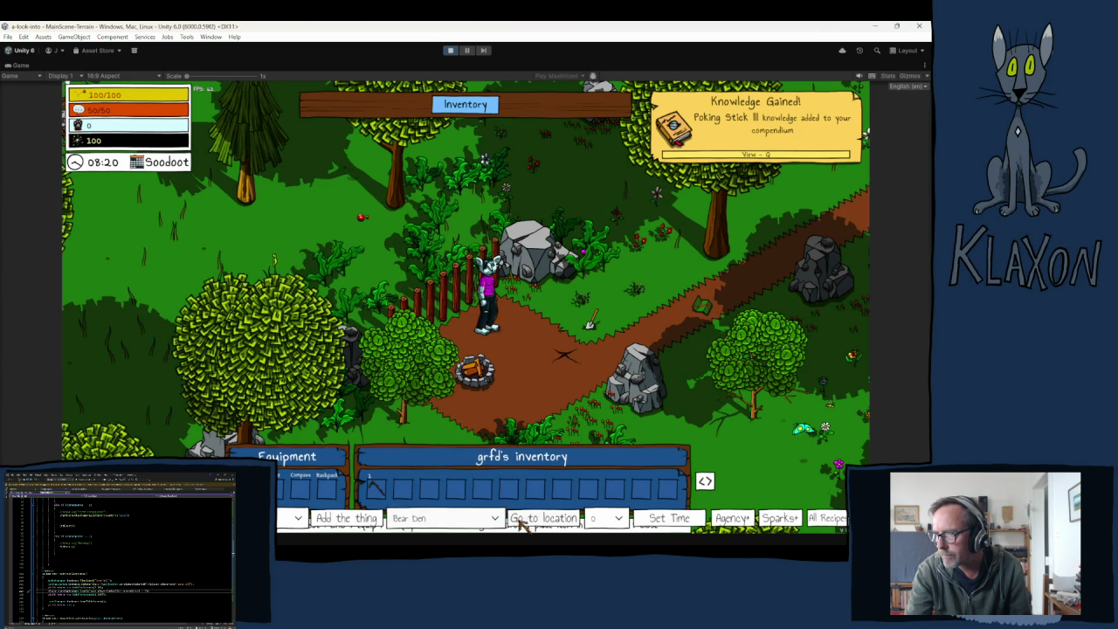
- Teleport to the Bear Den and poke the bear to start its dial minigame
click(521, 520)
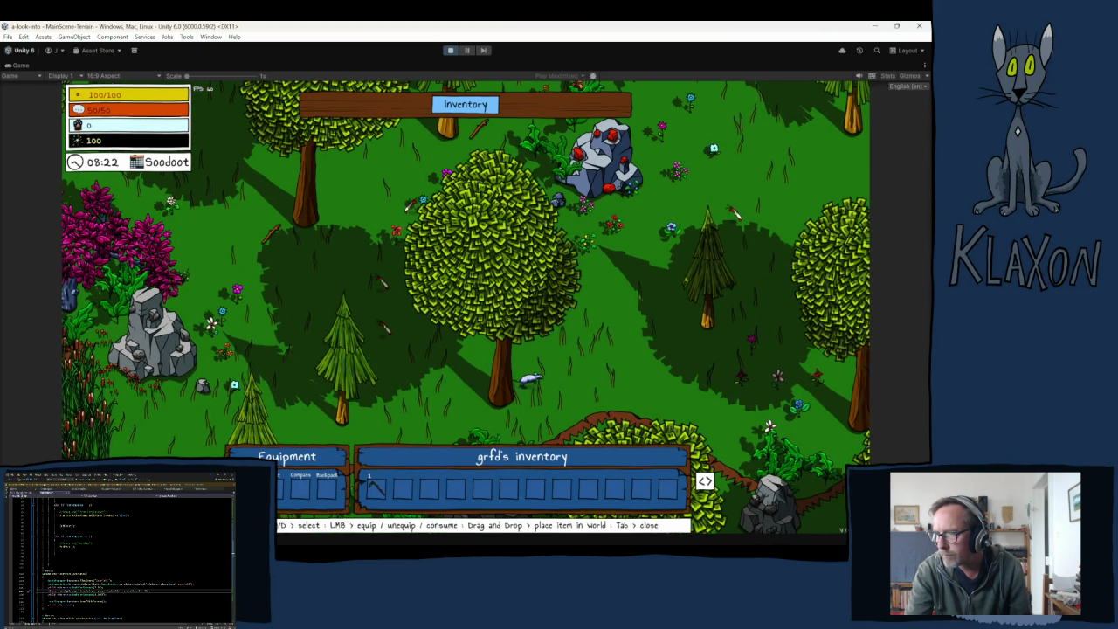
key(Tab)
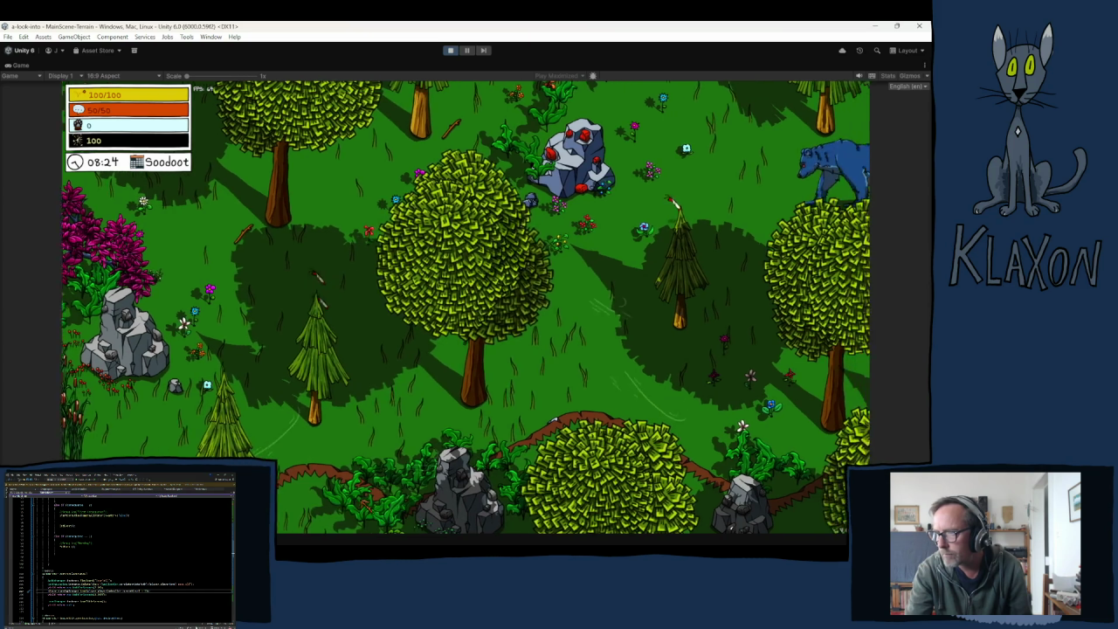
key(d)
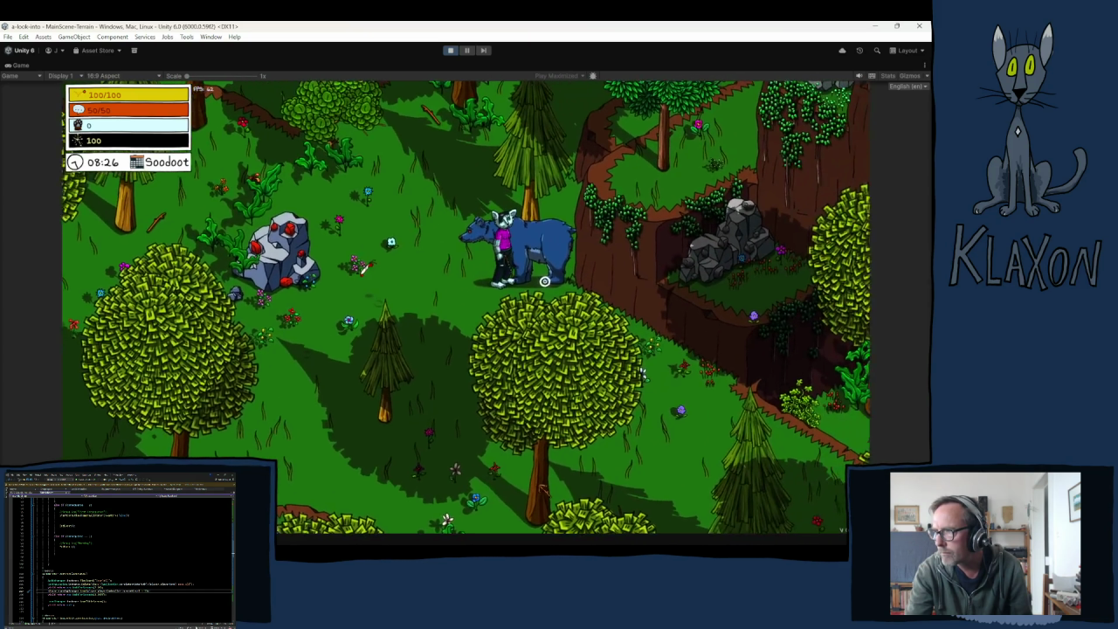
key(e)
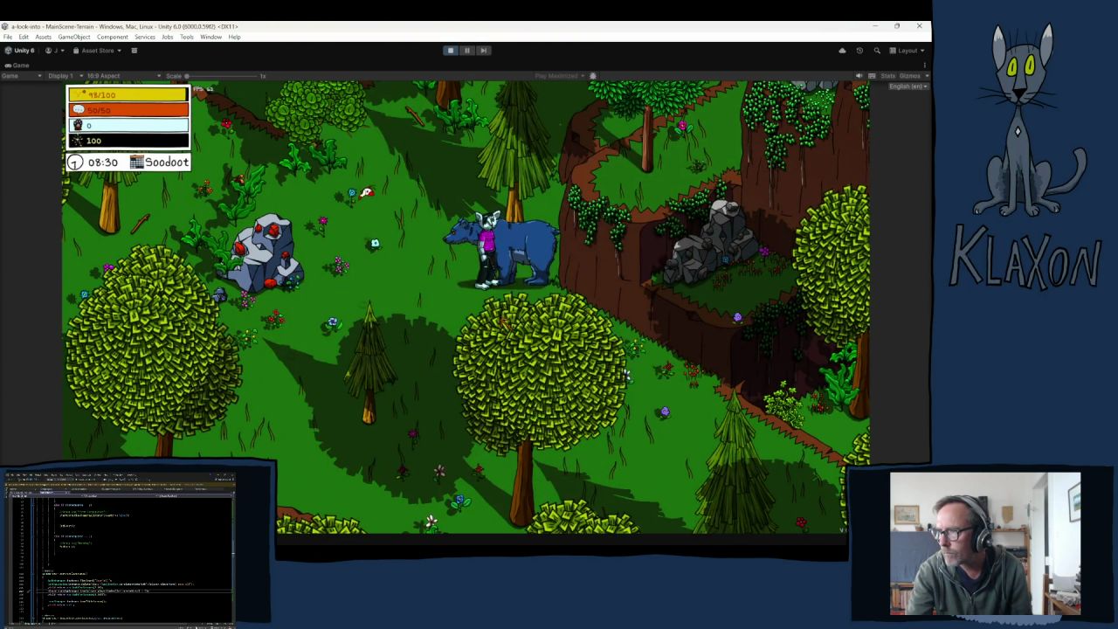
- Walk around in front of the bear, poke it again, and finish the dial puzzle
key(space)
key(s)
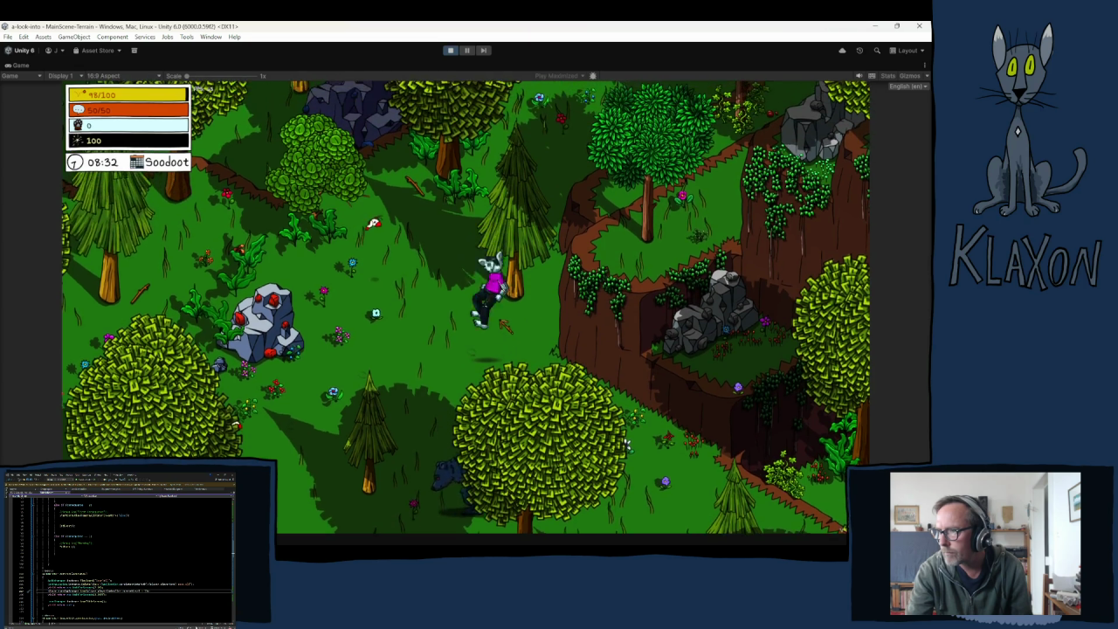
key(s)
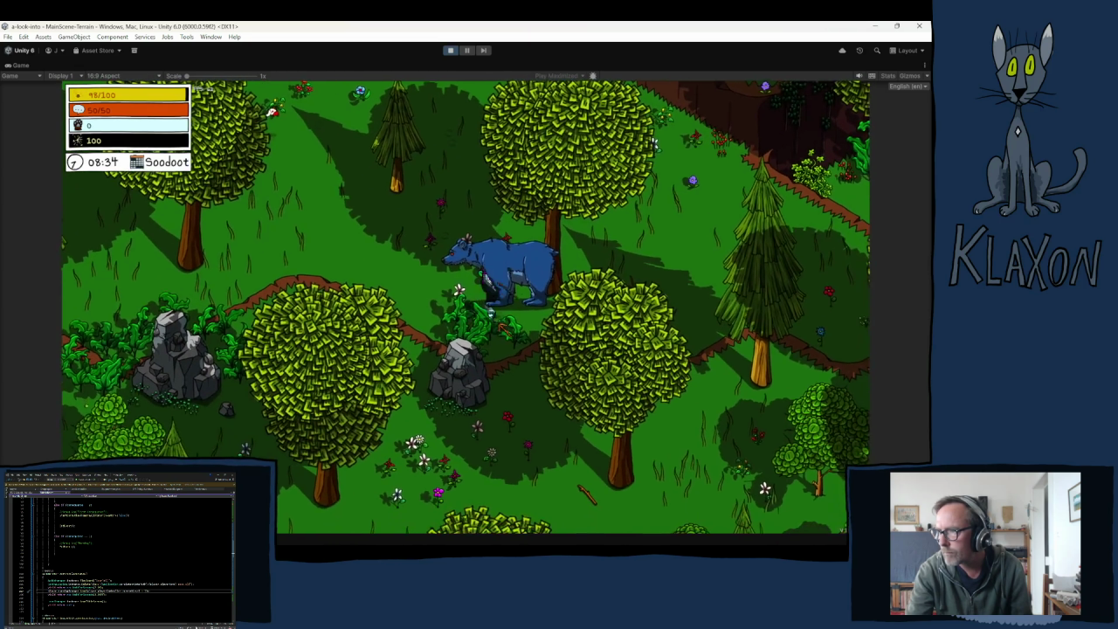
key(s)
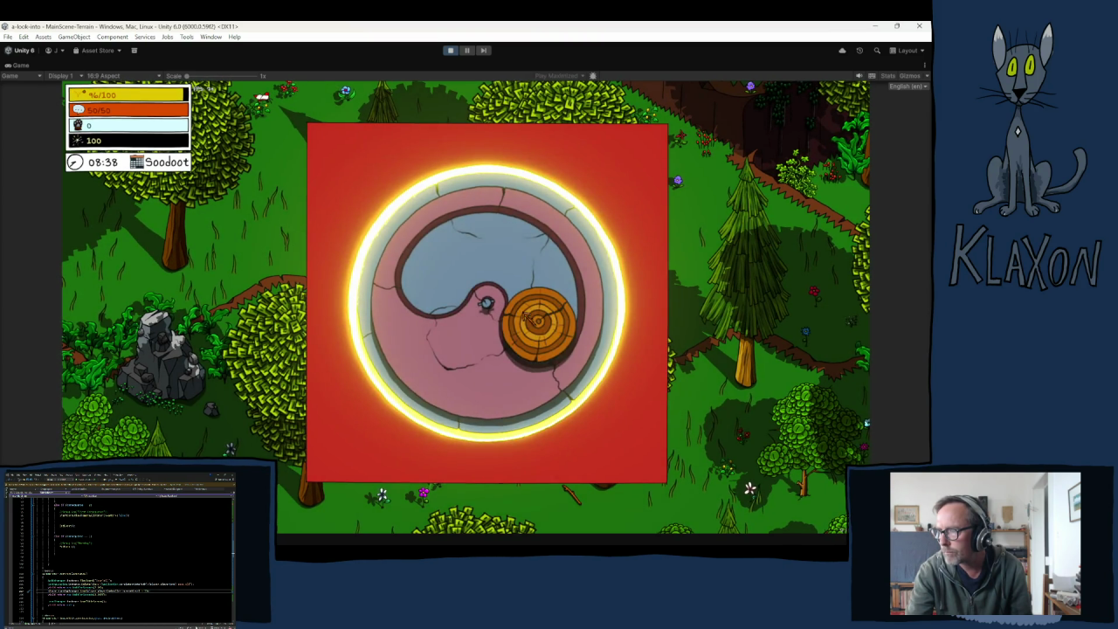
key(a)
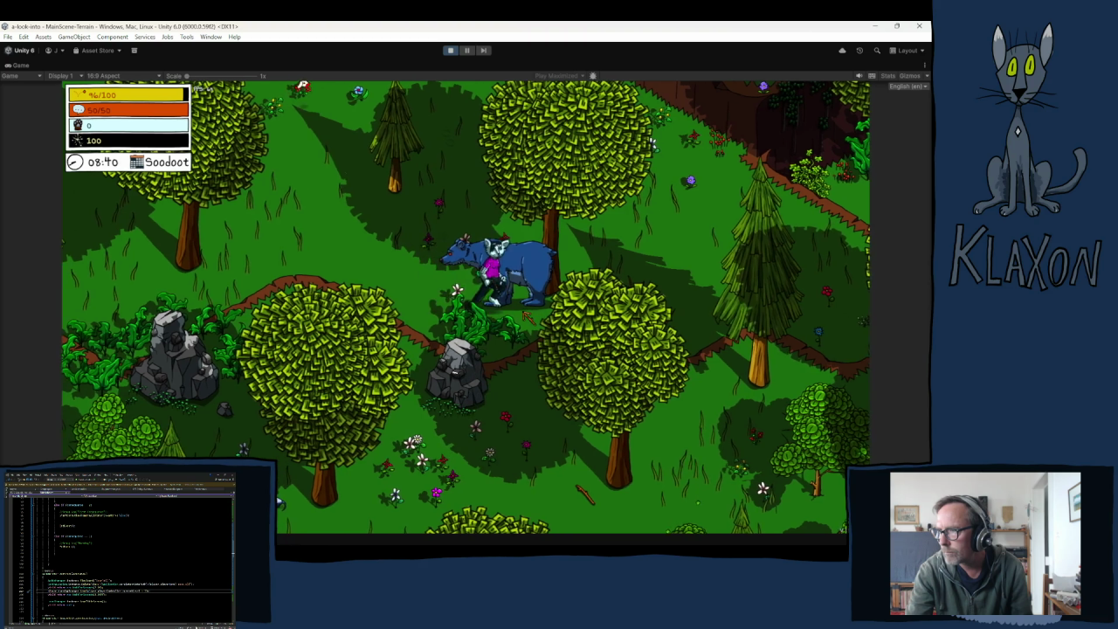
key(w)
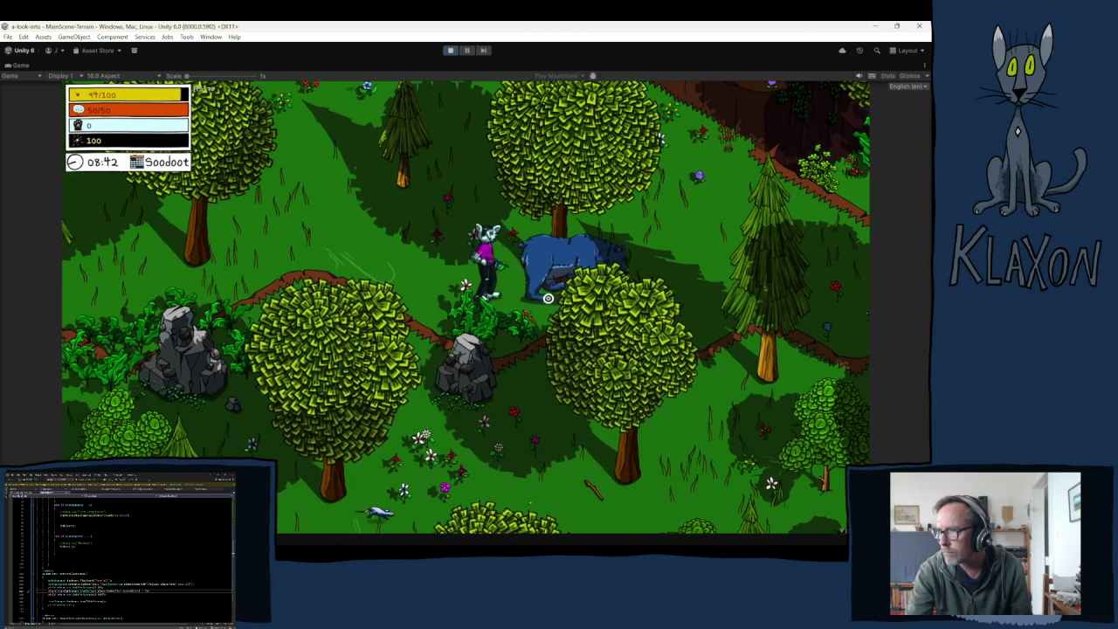
key(e)
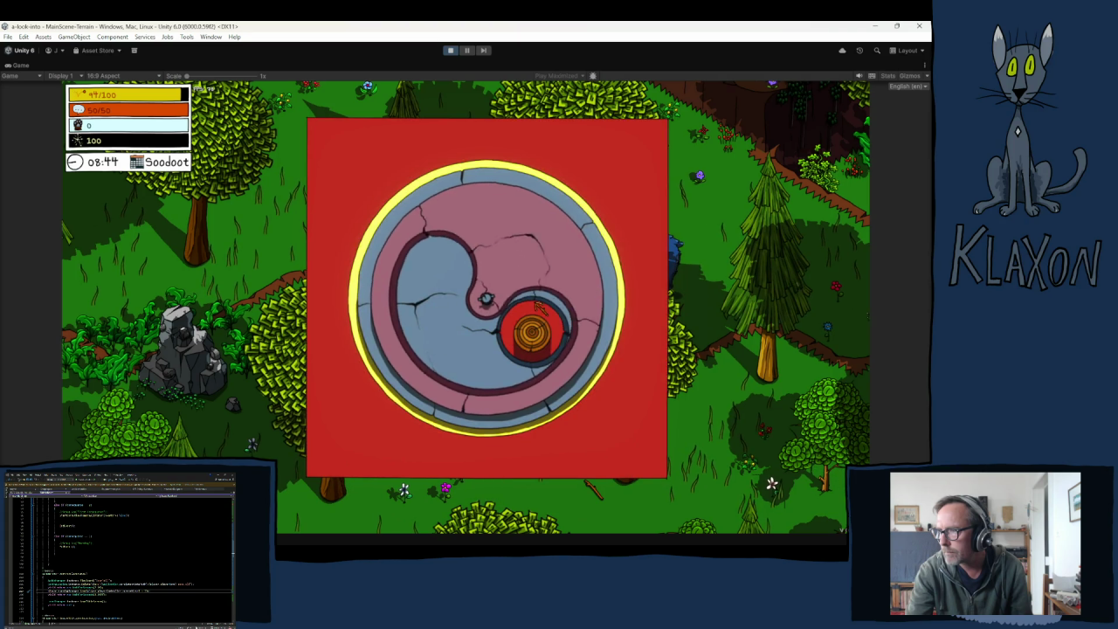
key(Escape)
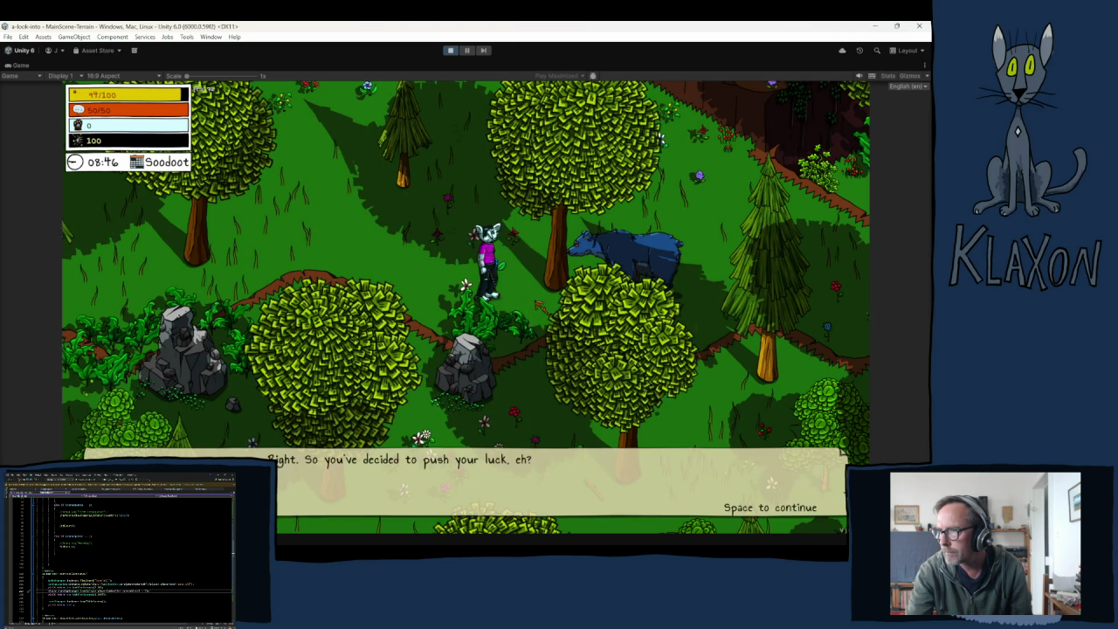
key(space)
key(space)
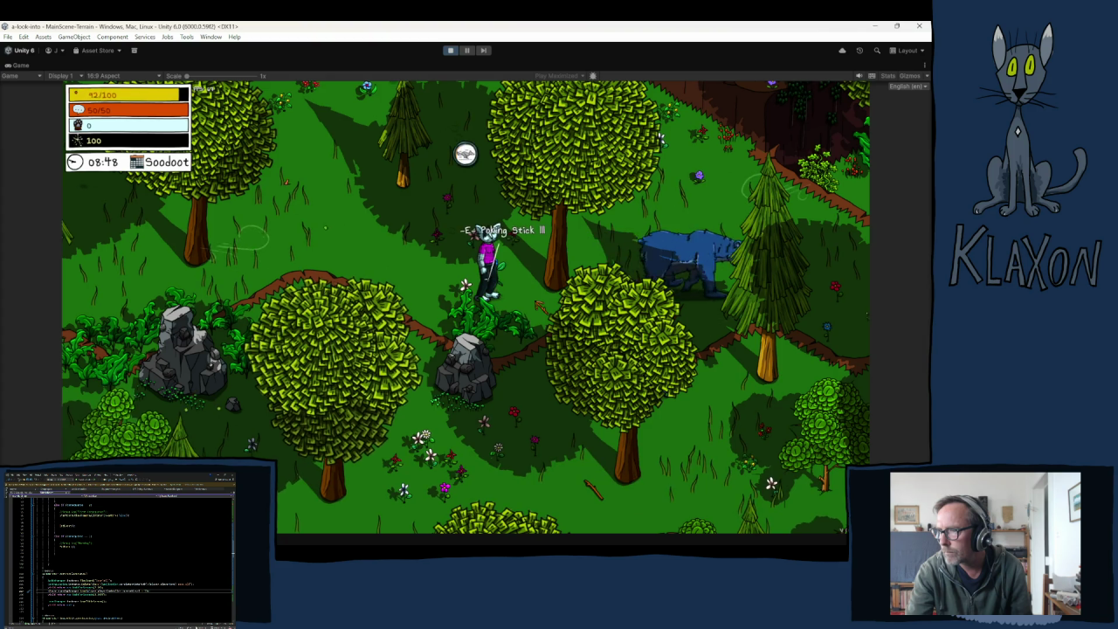
- Pick up Poking Stick III, walk to the bear and poke it through its dialogue
key(e)
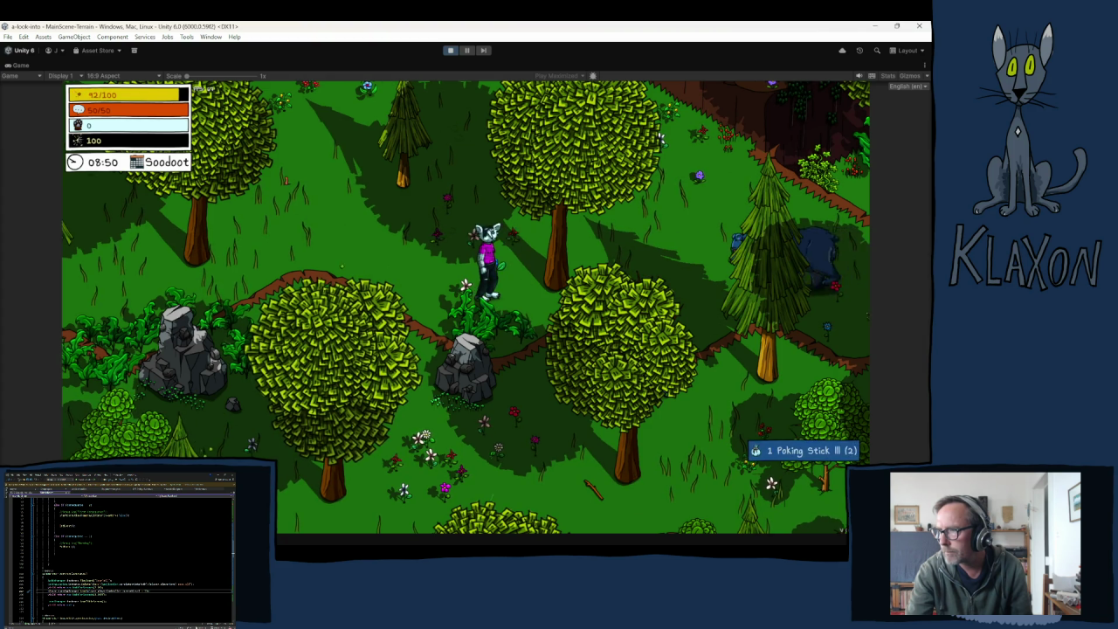
key(d)
key(Tab)
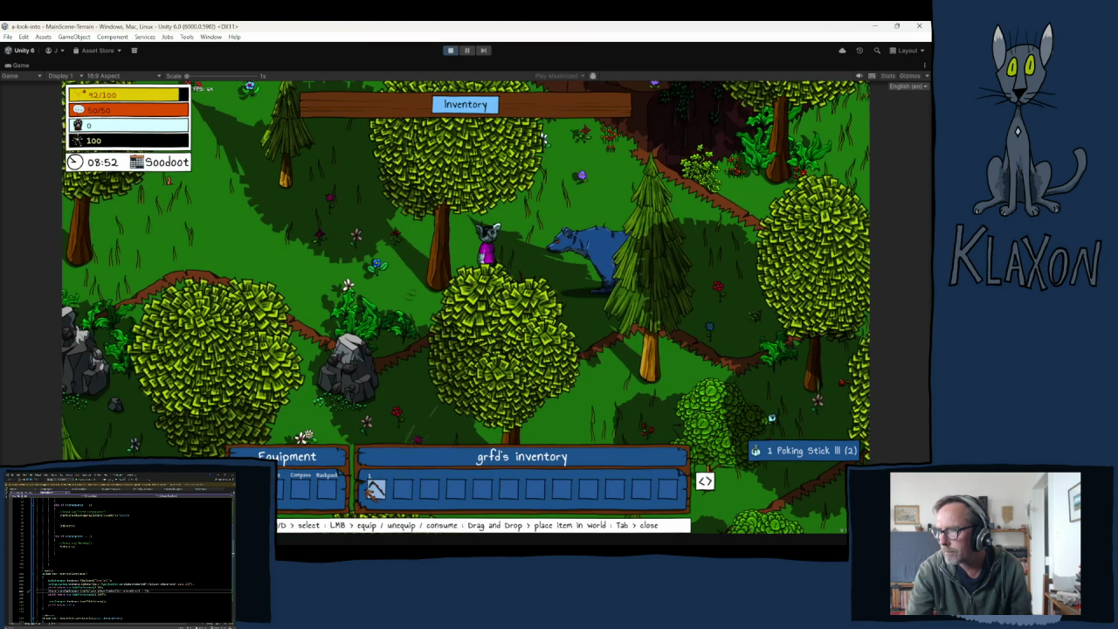
key(Tab)
key(d)
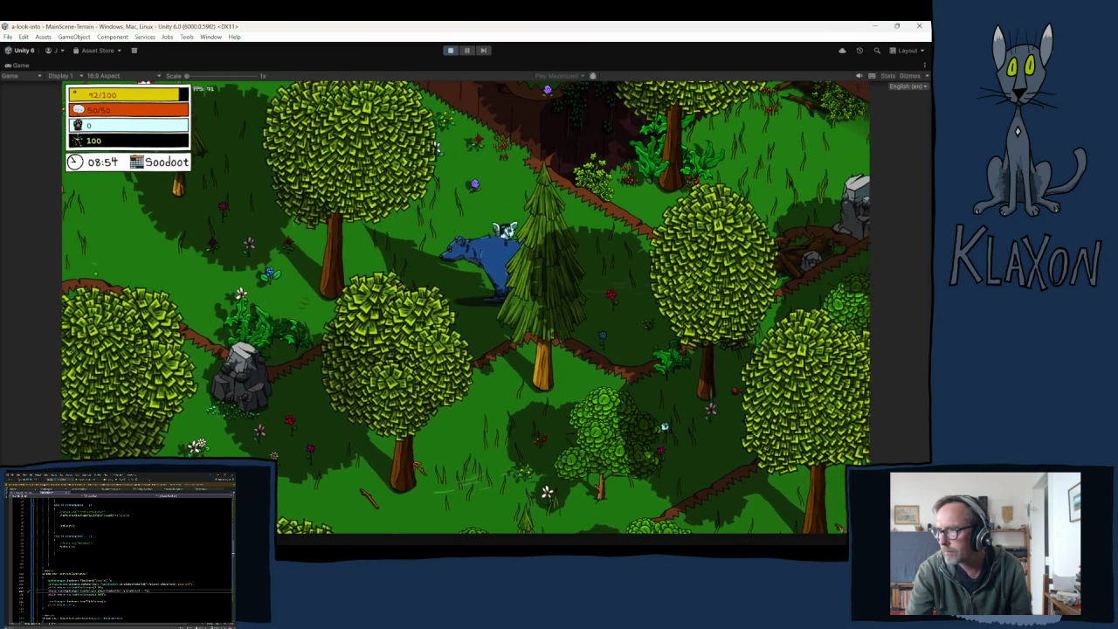
key(e)
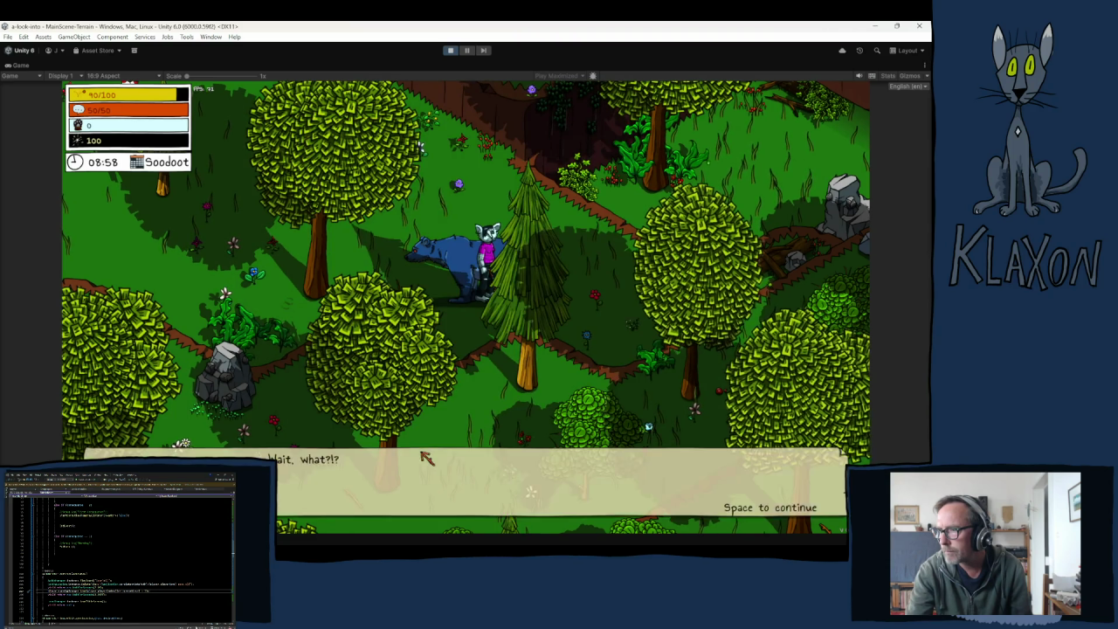
key(space)
key(space)
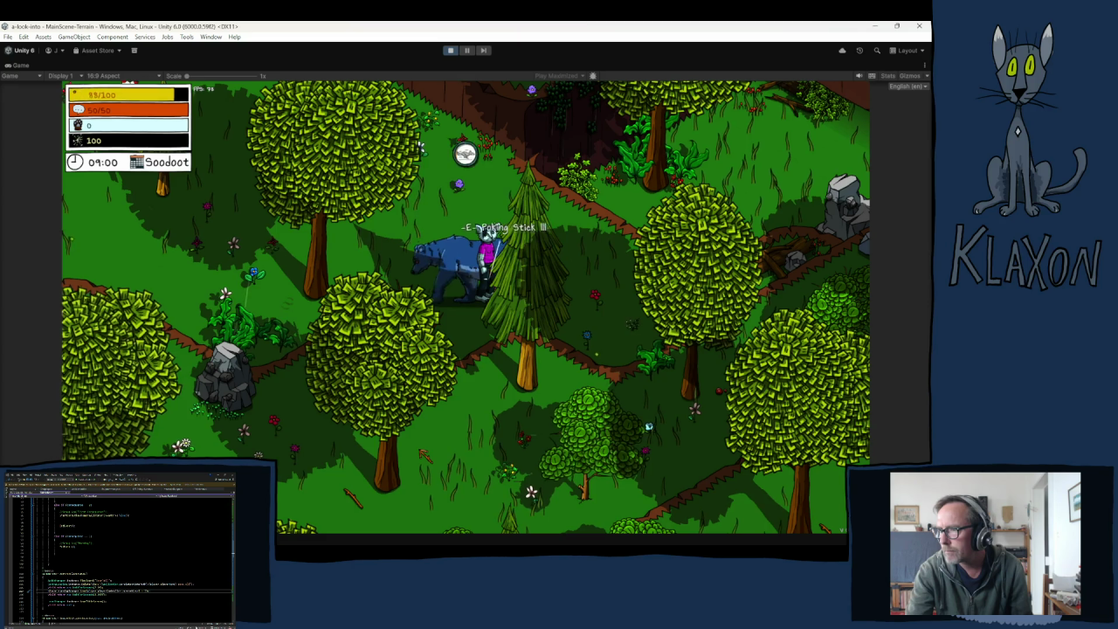
- Follow the bear, poke it through the spiral minigame and past its final warning
key(Tab)
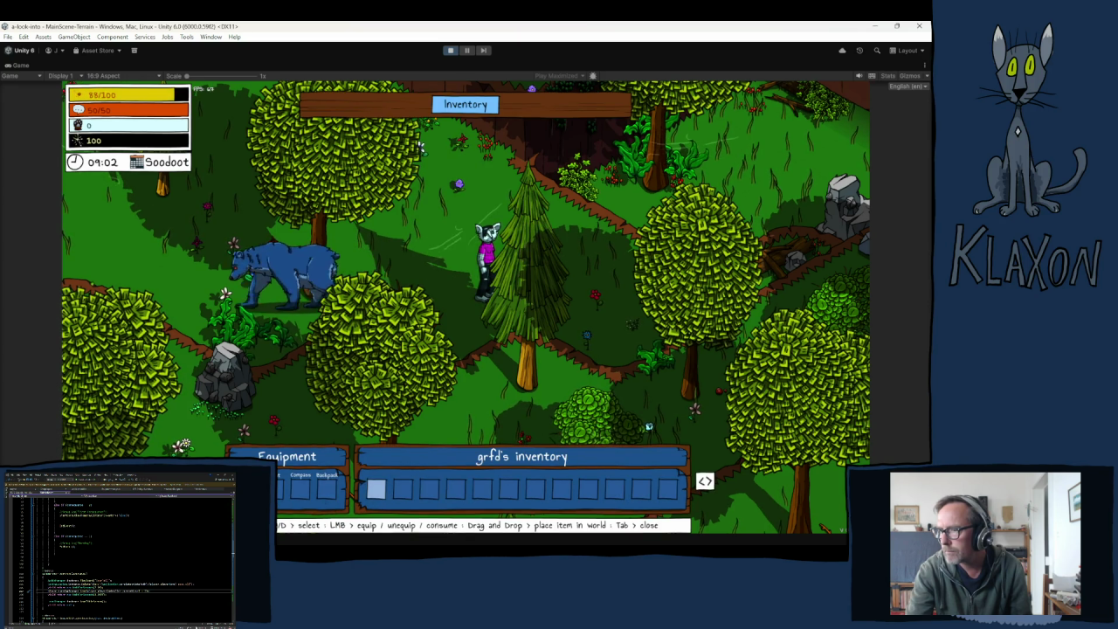
key(Tab)
key(Tab)
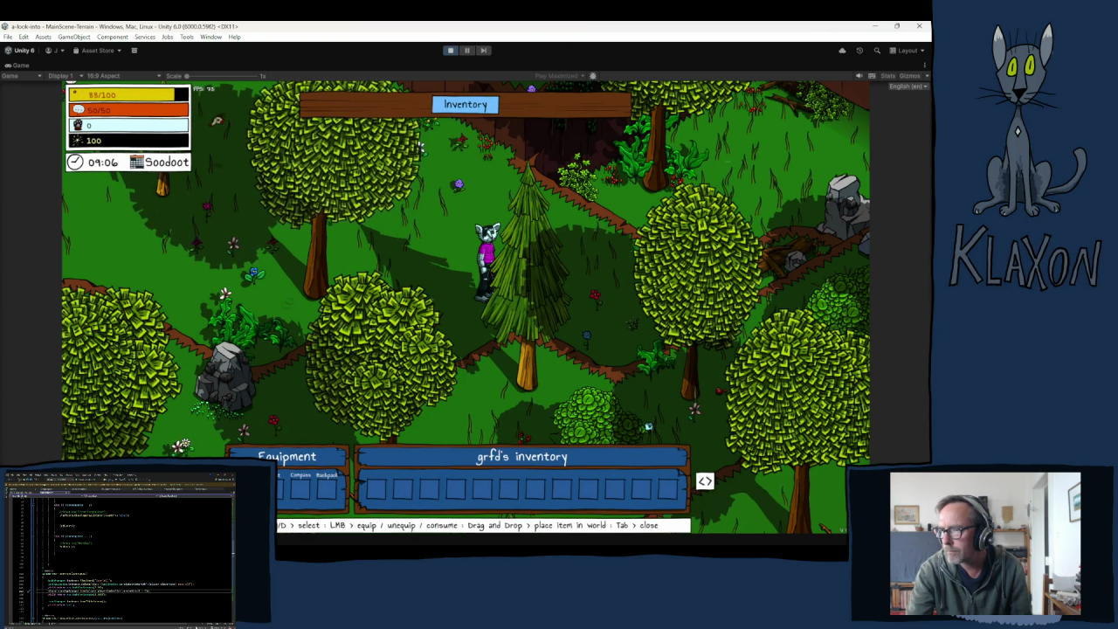
key(Tab)
key(a)
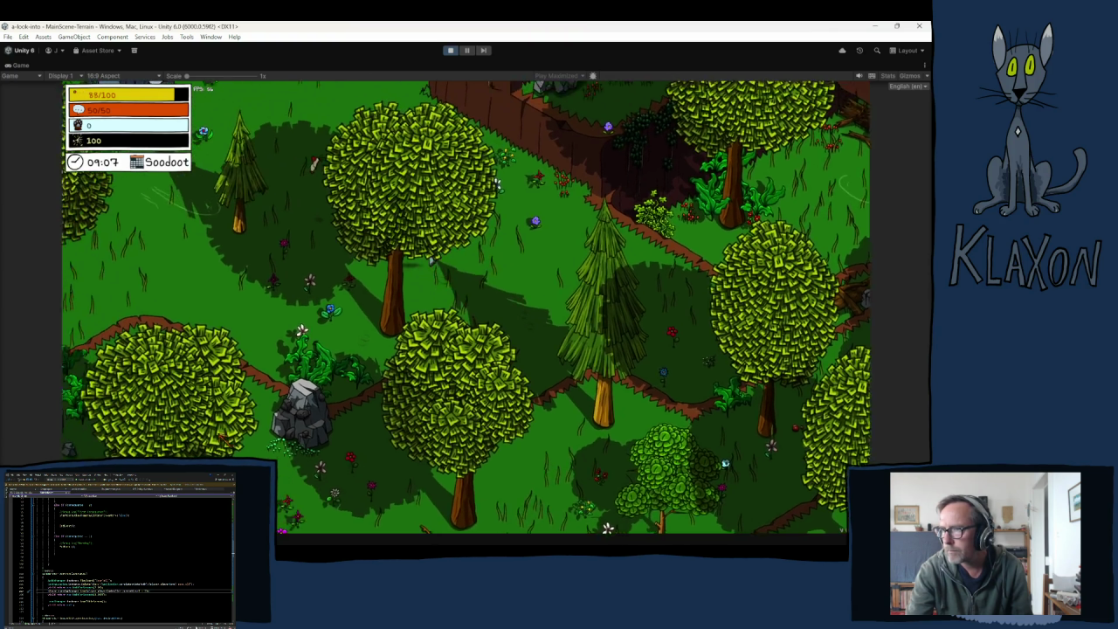
key(a)
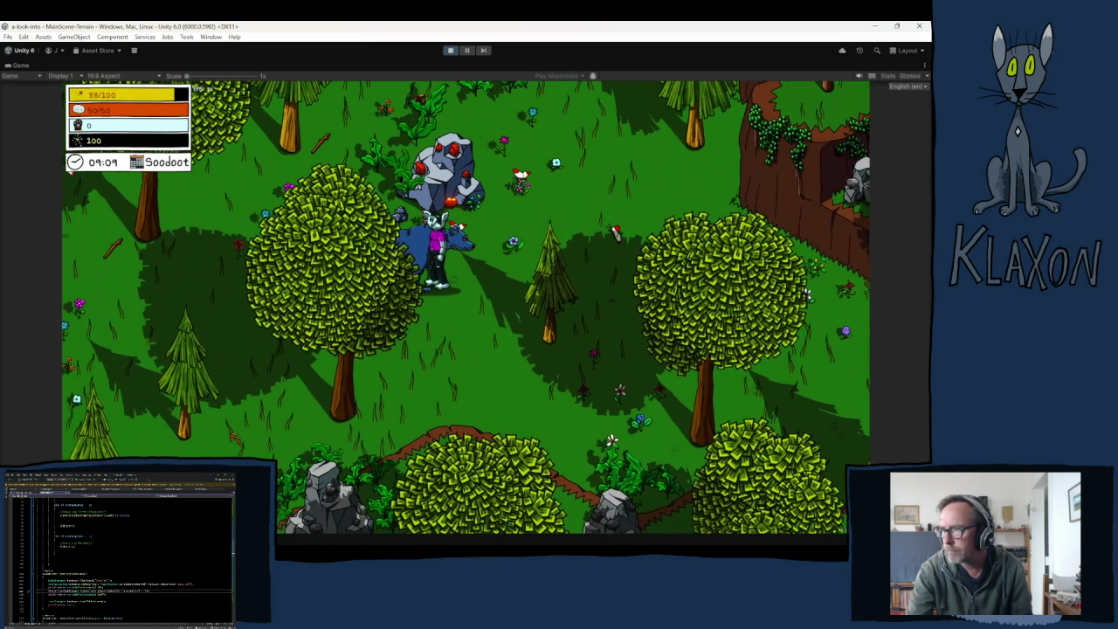
key(a)
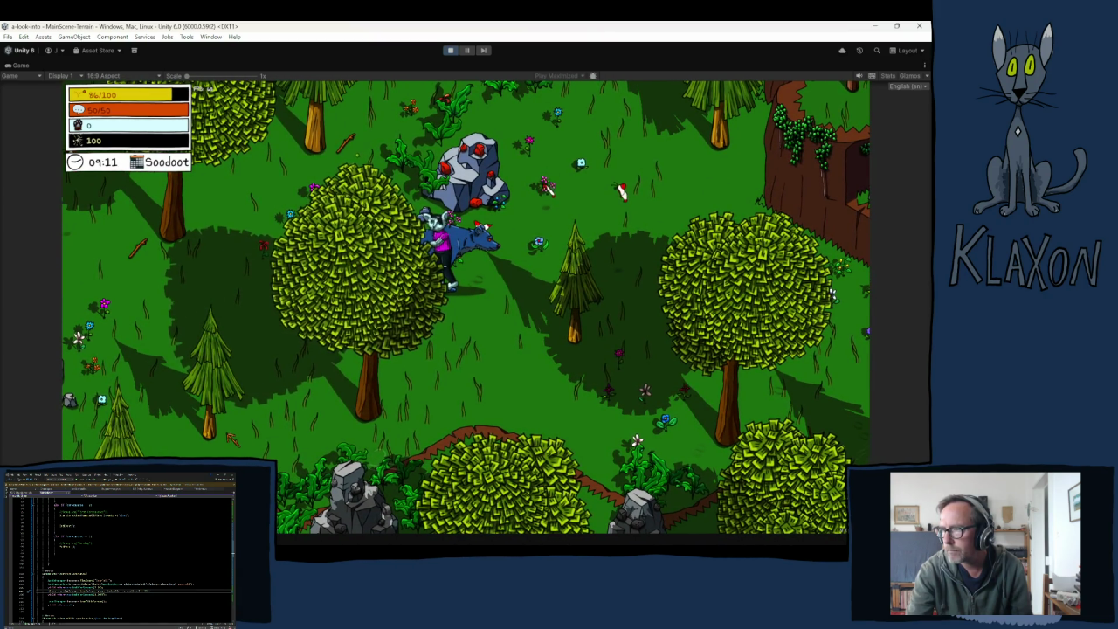
key(e)
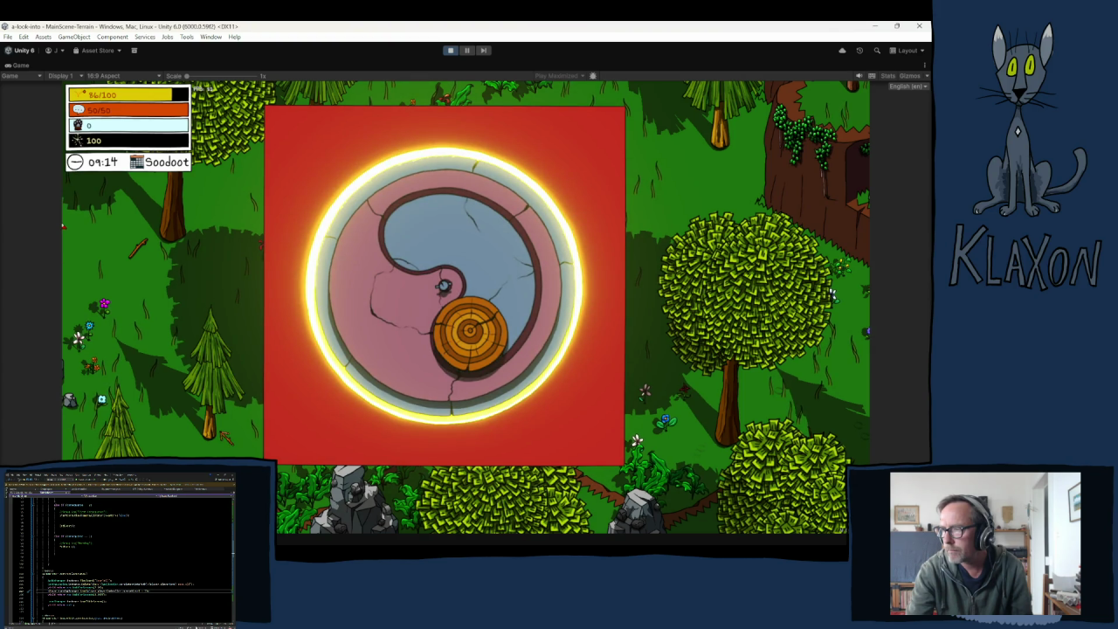
key(space)
key(space)
key(space)
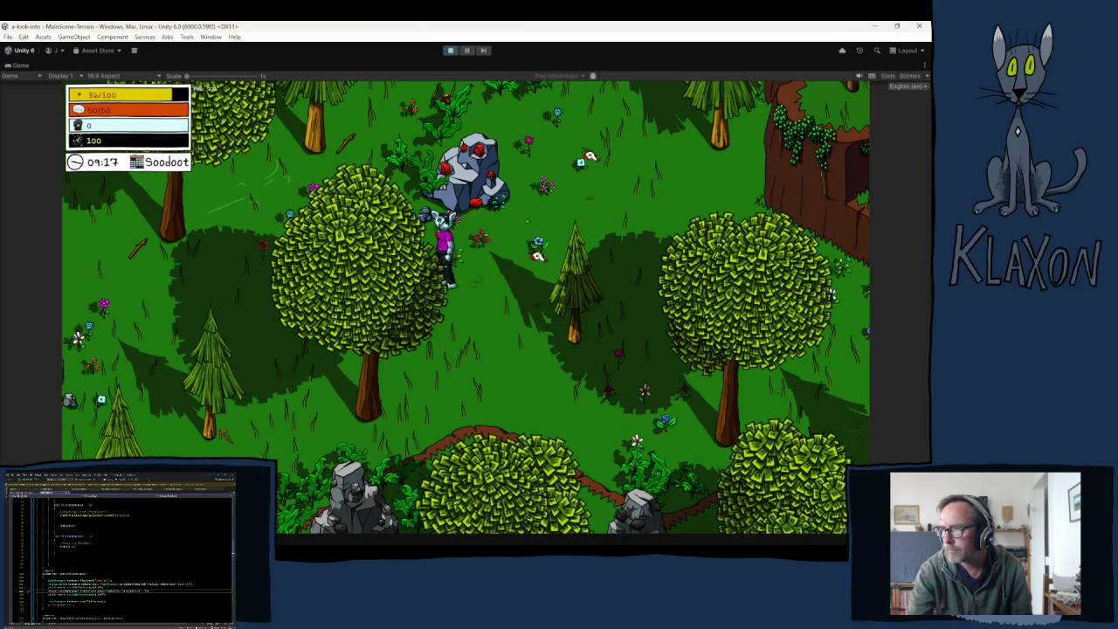
key(e)
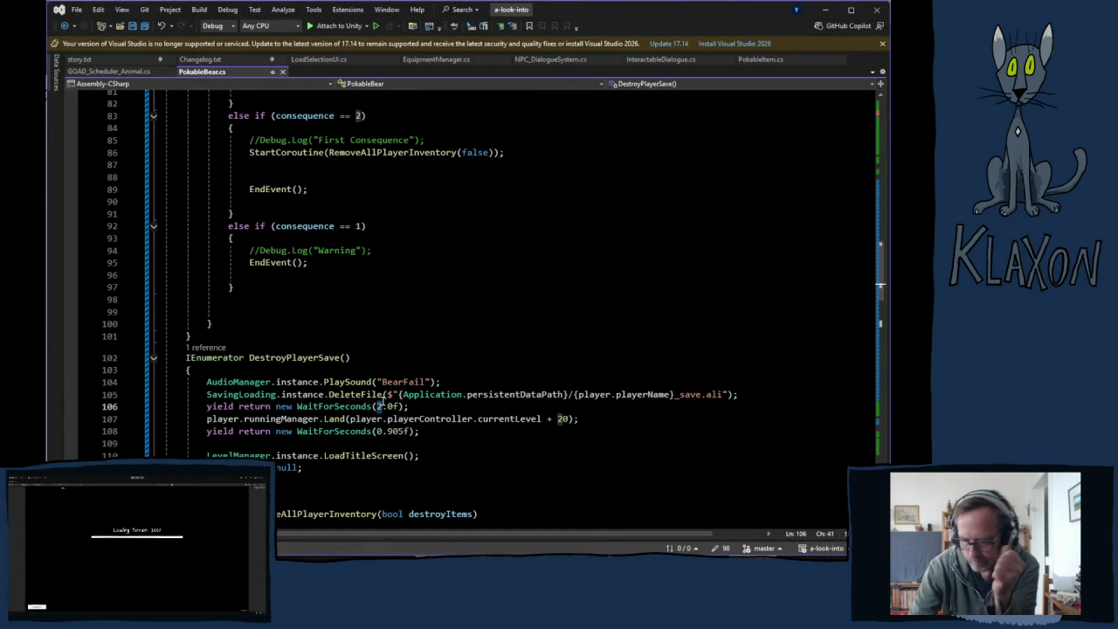
- Change the DestroyPlayerSave delays to 1.0 and 1.905 seconds and save PokableBear.cs
text(1)
double_click(378, 431)
text(1)
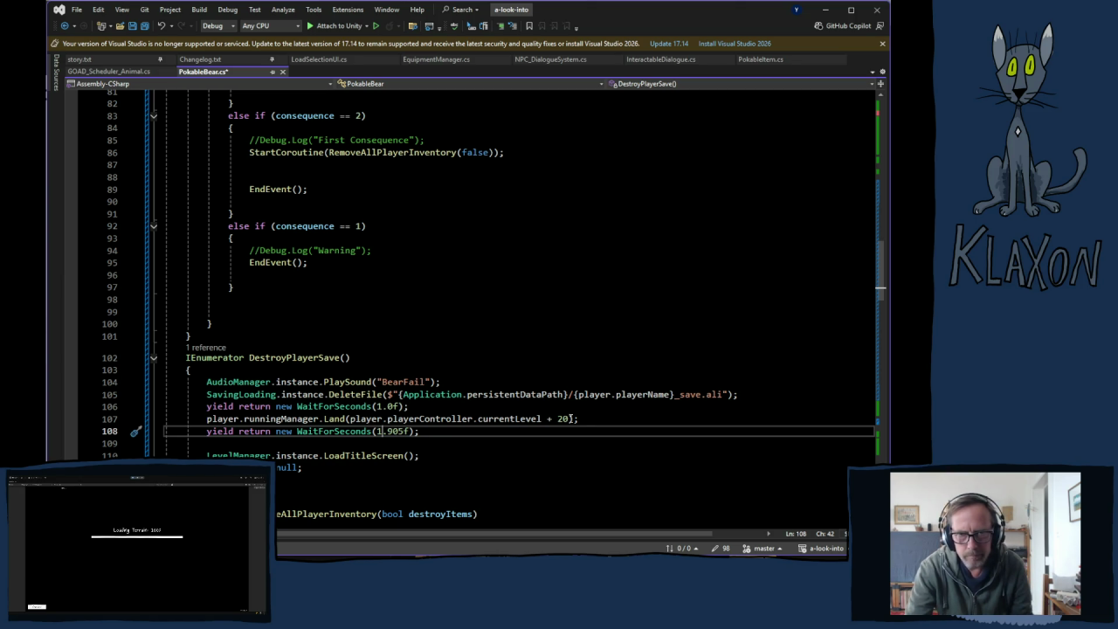
key(ctrl+s)
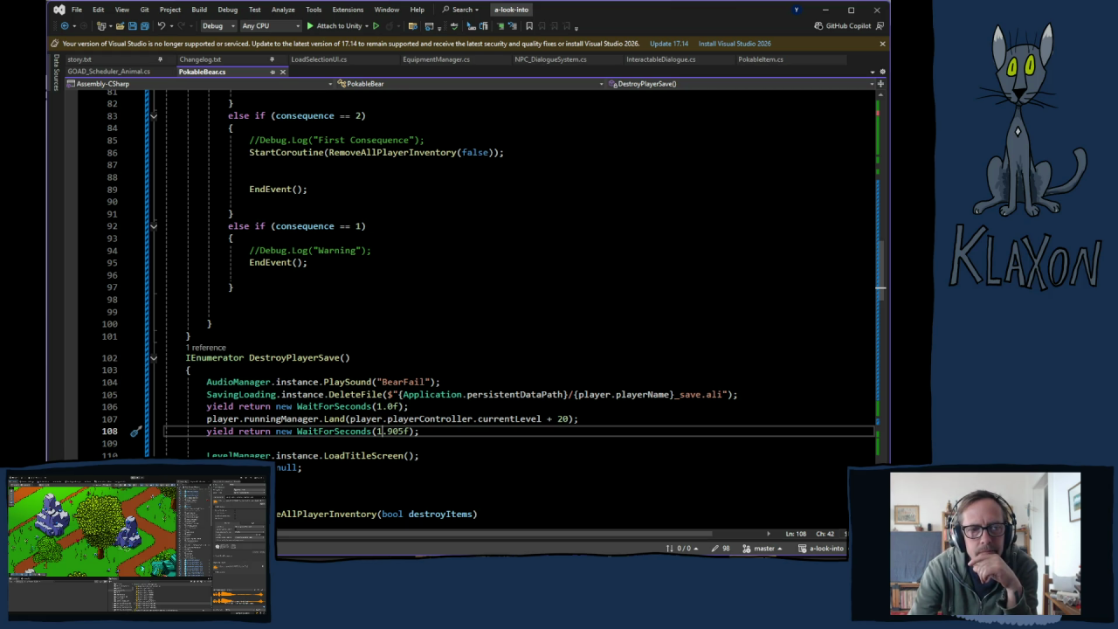
- Return from Visual Studio to the Unity editor so PokableBear.cs recompiles
key(alt+Tab)
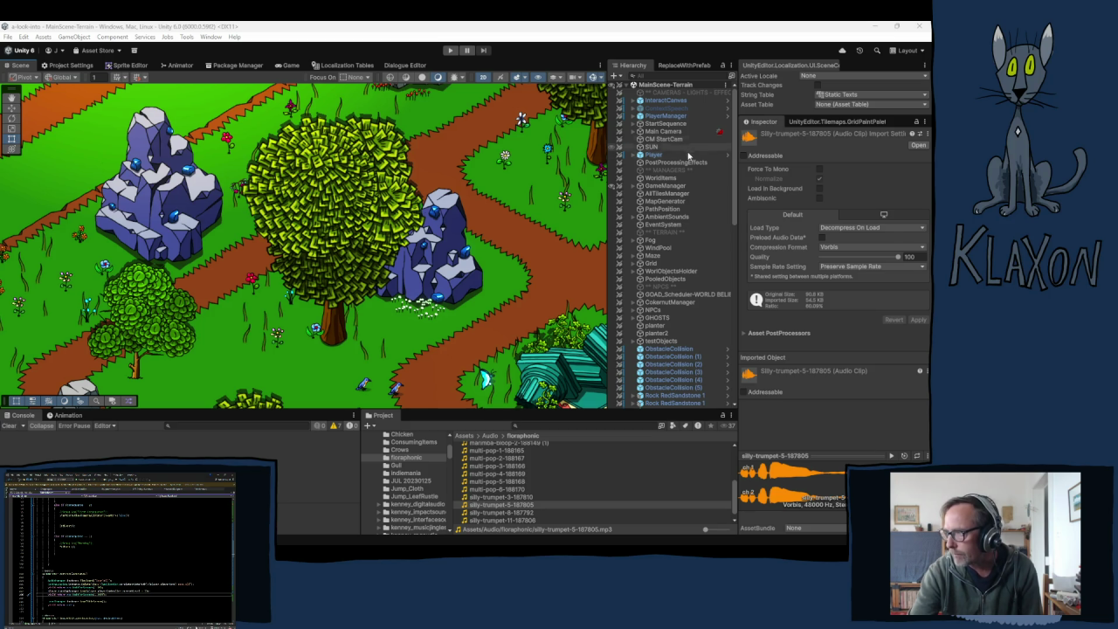
- Expand GameManager and UI-LoadingScreen, then select LoadScreen to view its Slot_1 sliced Image
click(635, 186)
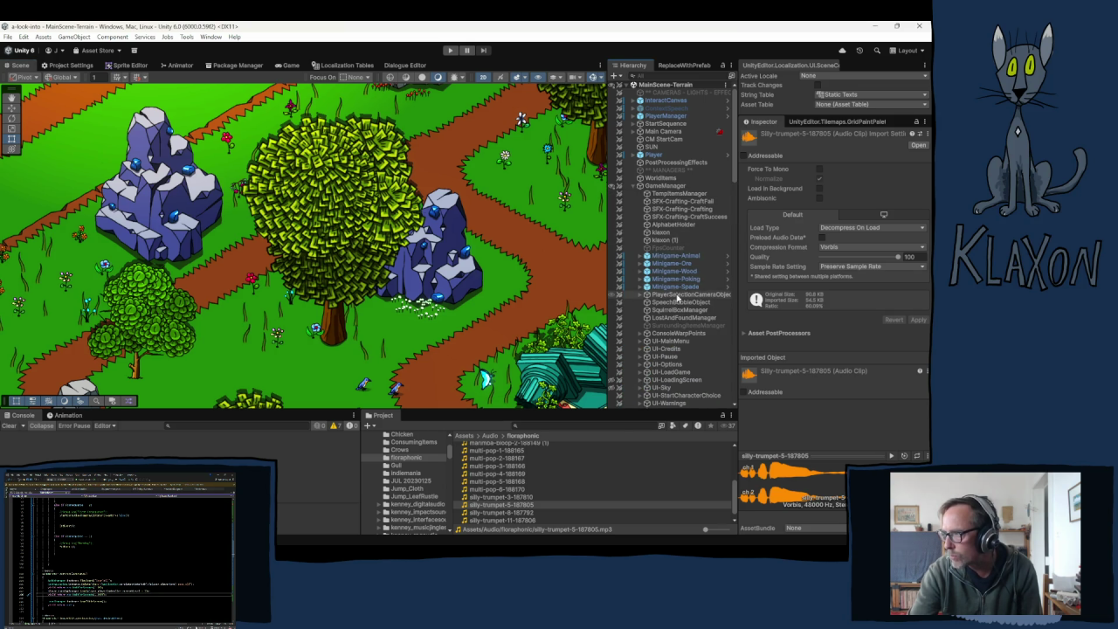
click(675, 382)
click(643, 381)
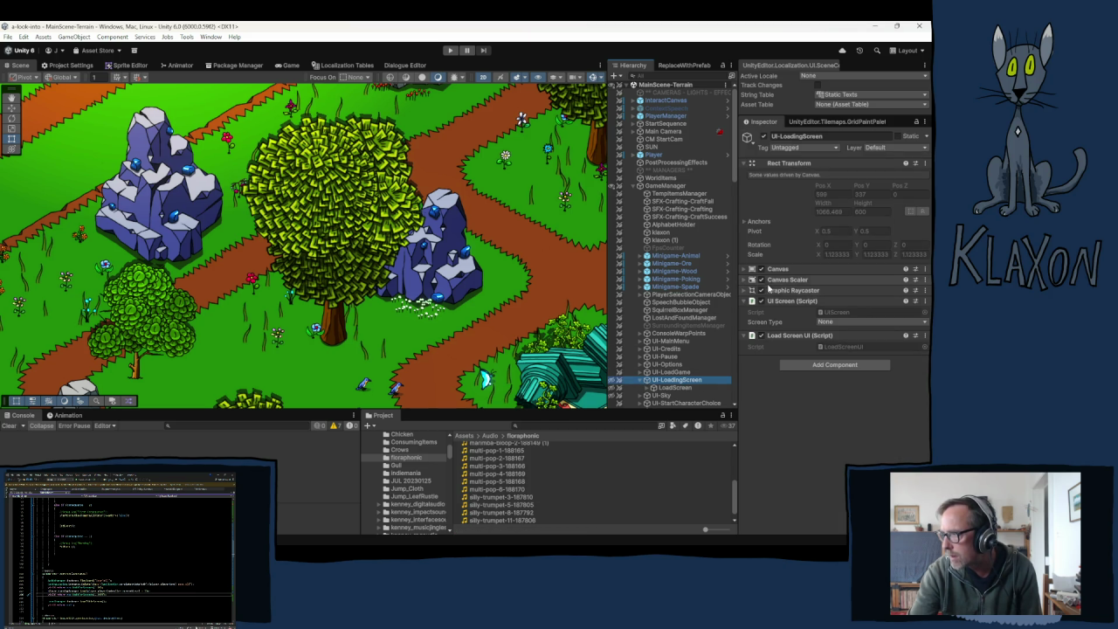
click(677, 388)
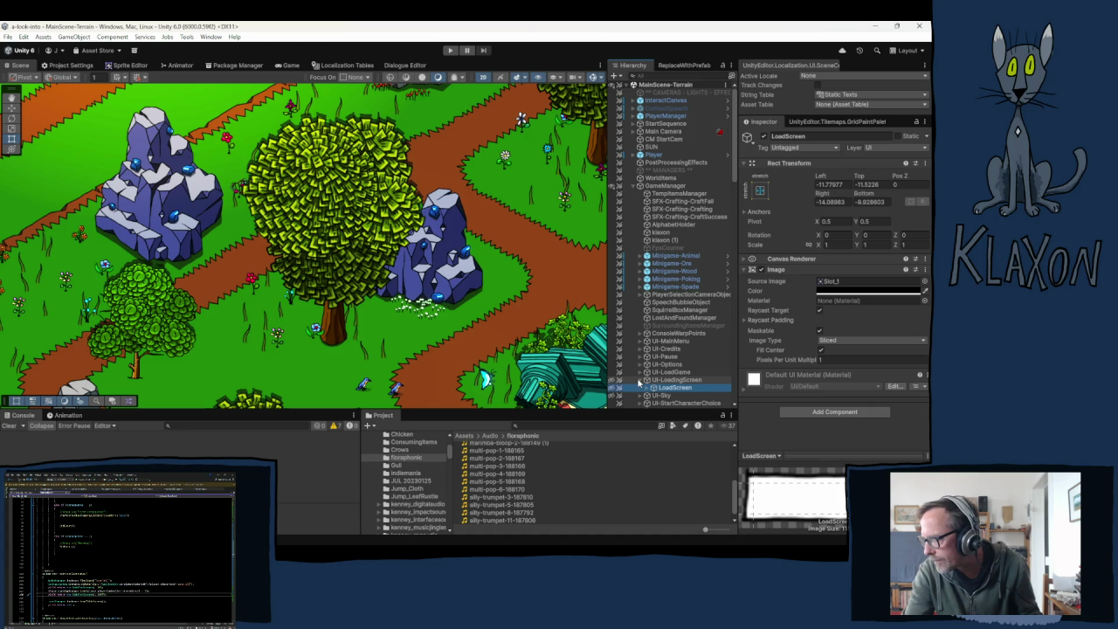
- Duplicate UI-LoadingScreen into a UI-LoadingScreen (1) copy and begin renaming it
click(644, 380)
click(677, 381)
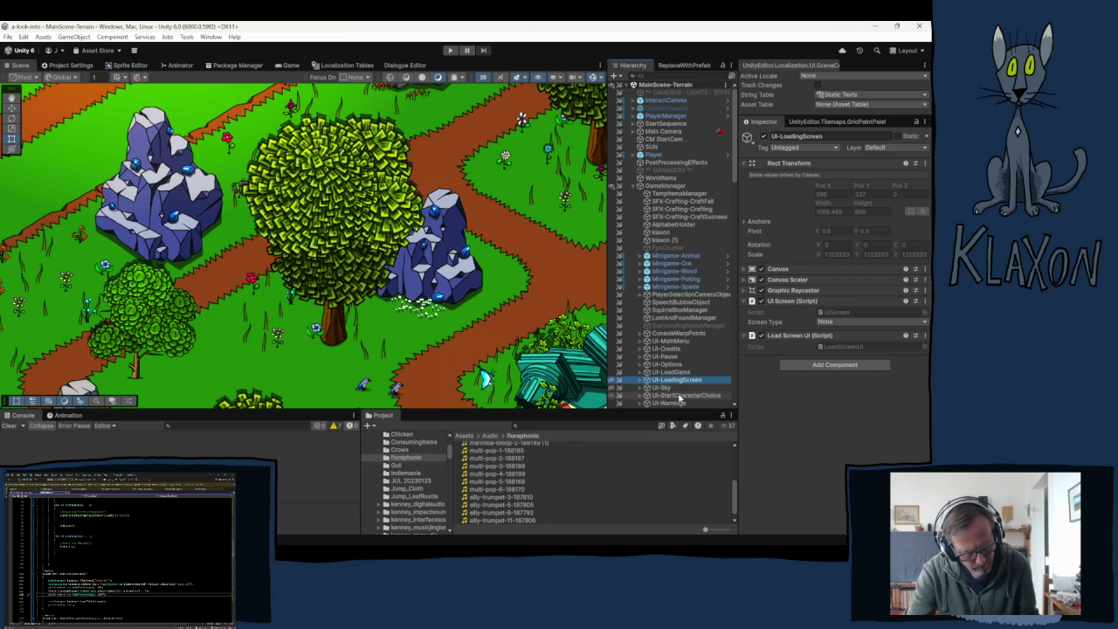
key(ctrl+d)
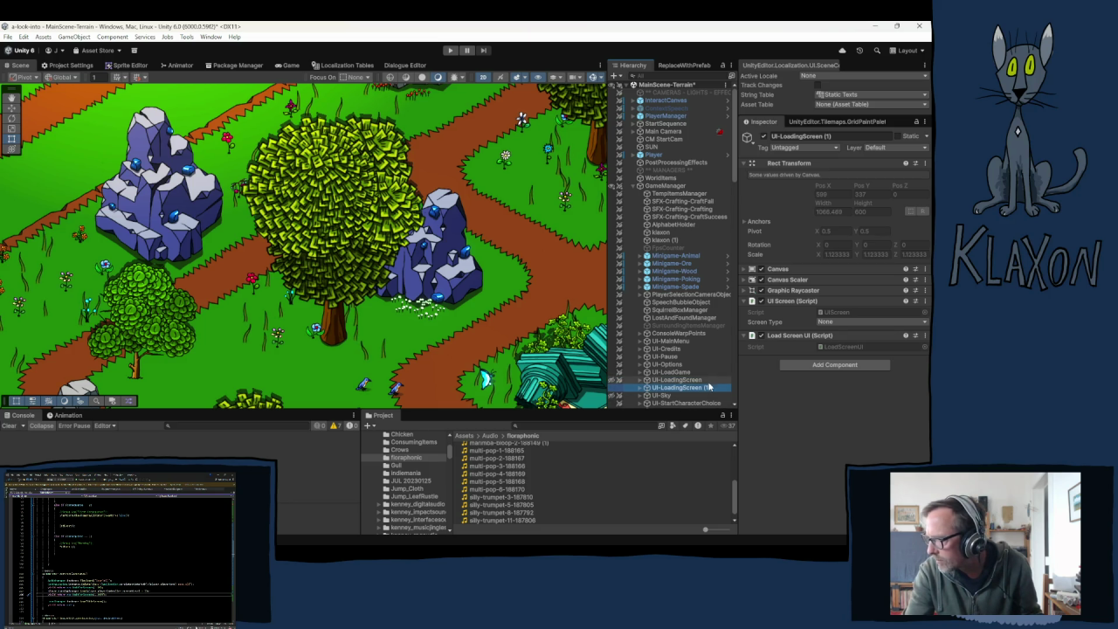
key(F2)
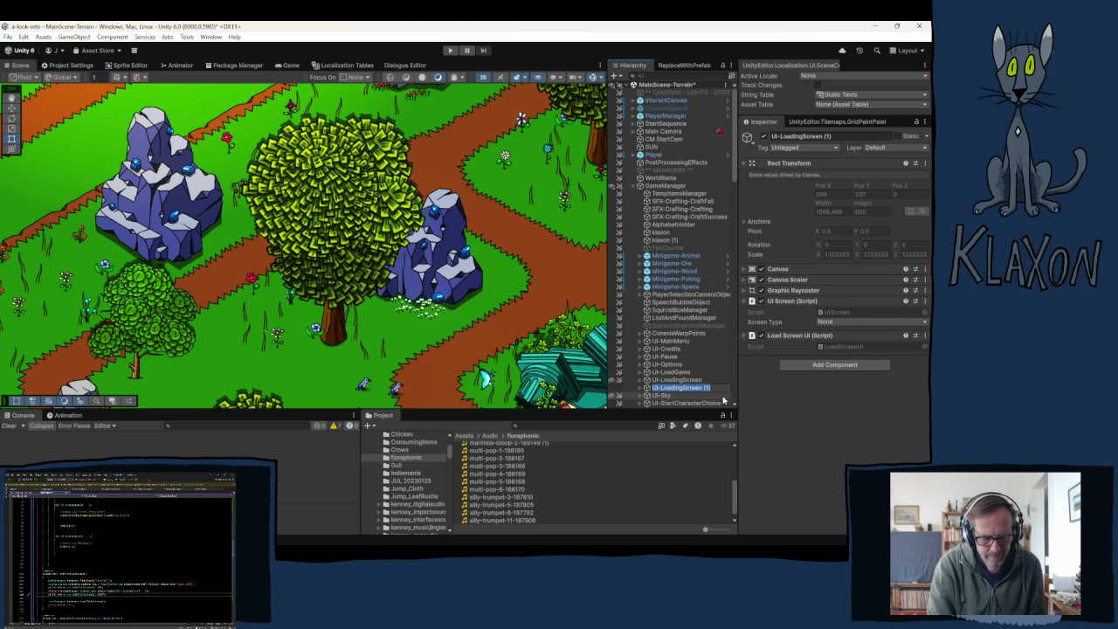
- Rename the copy ScreenFade and move it up among the manager objects
key(F2)
text(Save)
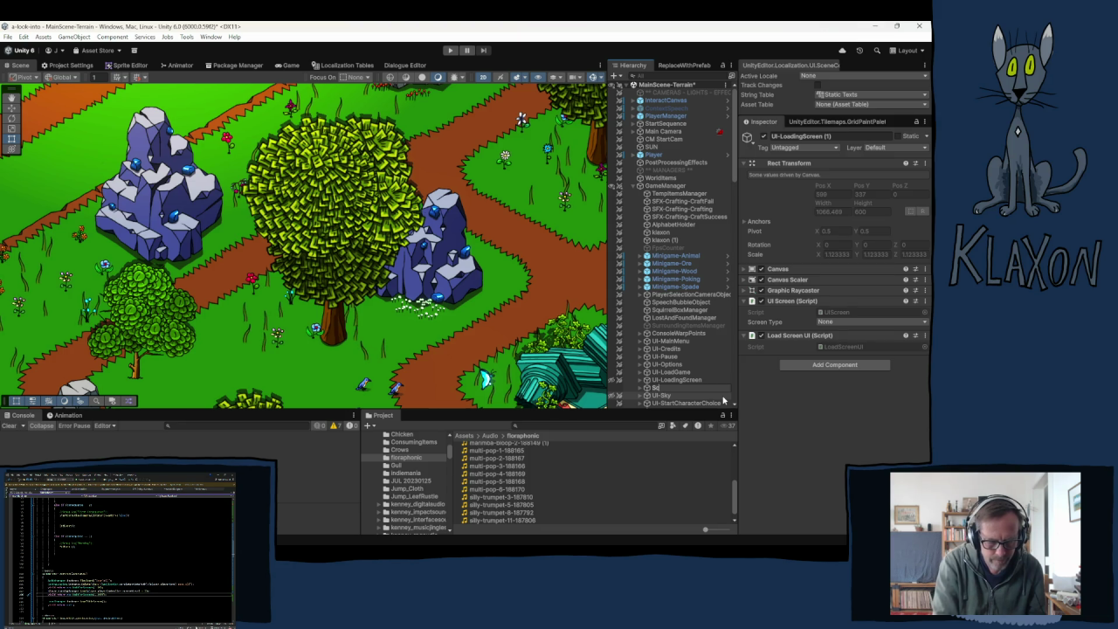
text(enFade)
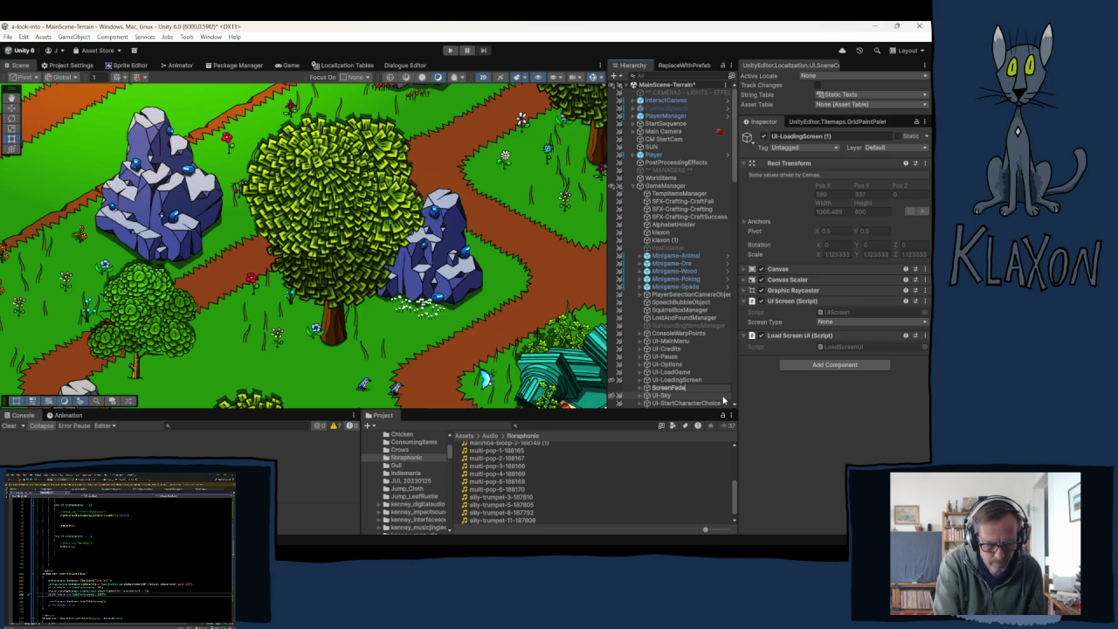
key(Return)
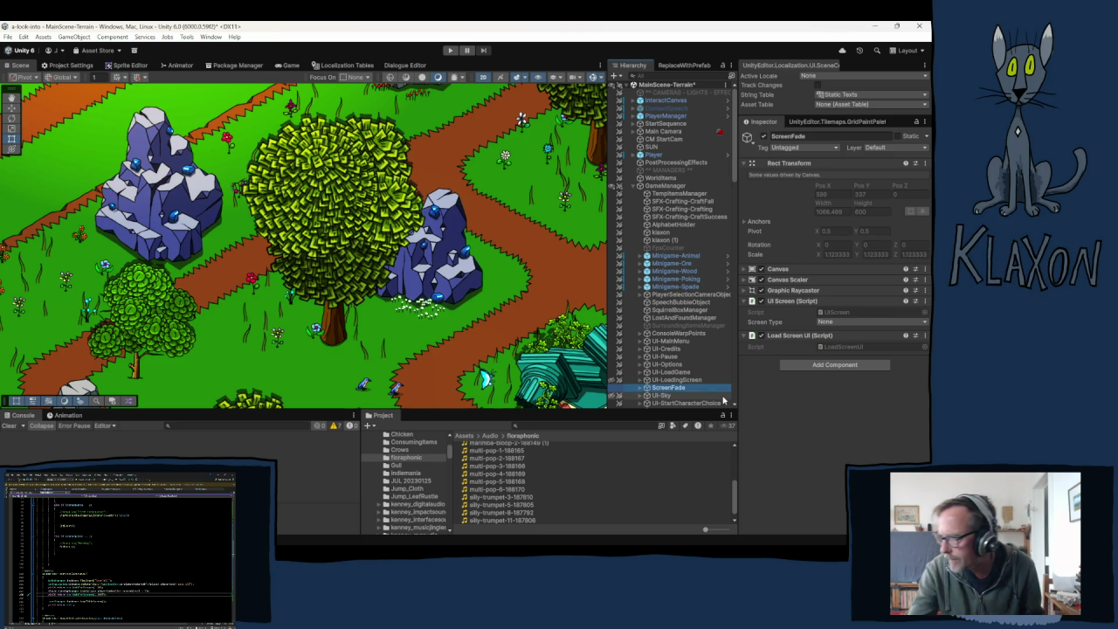
drag(655, 390, 697, 336)
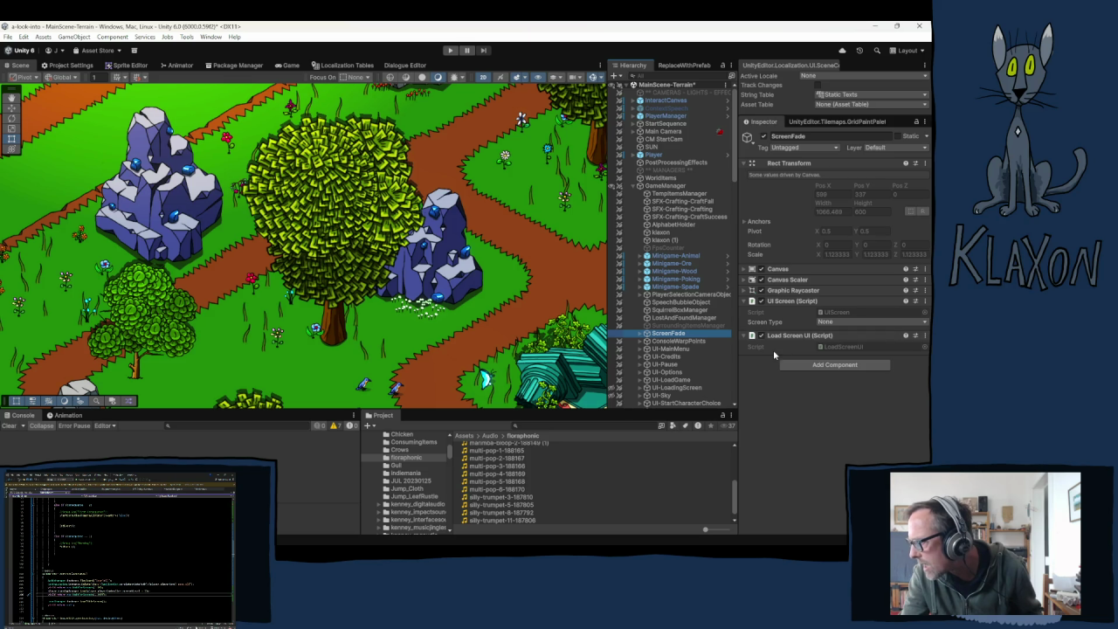
- Remove the UI Screen and Load Screen UI script components from ScreenFade
click(926, 300)
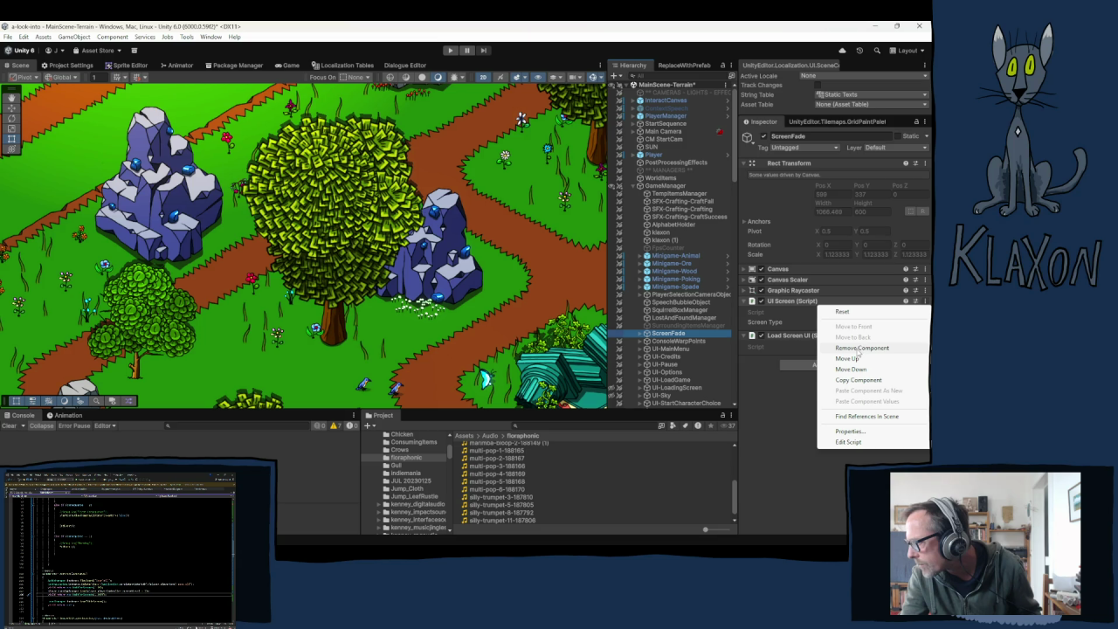
click(858, 348)
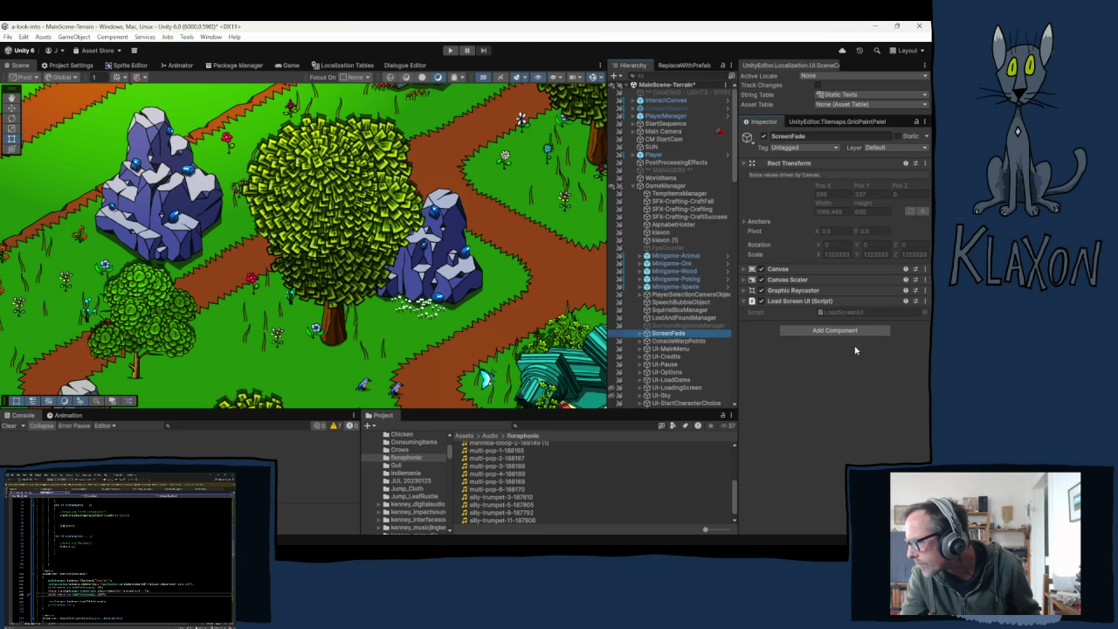
click(925, 305)
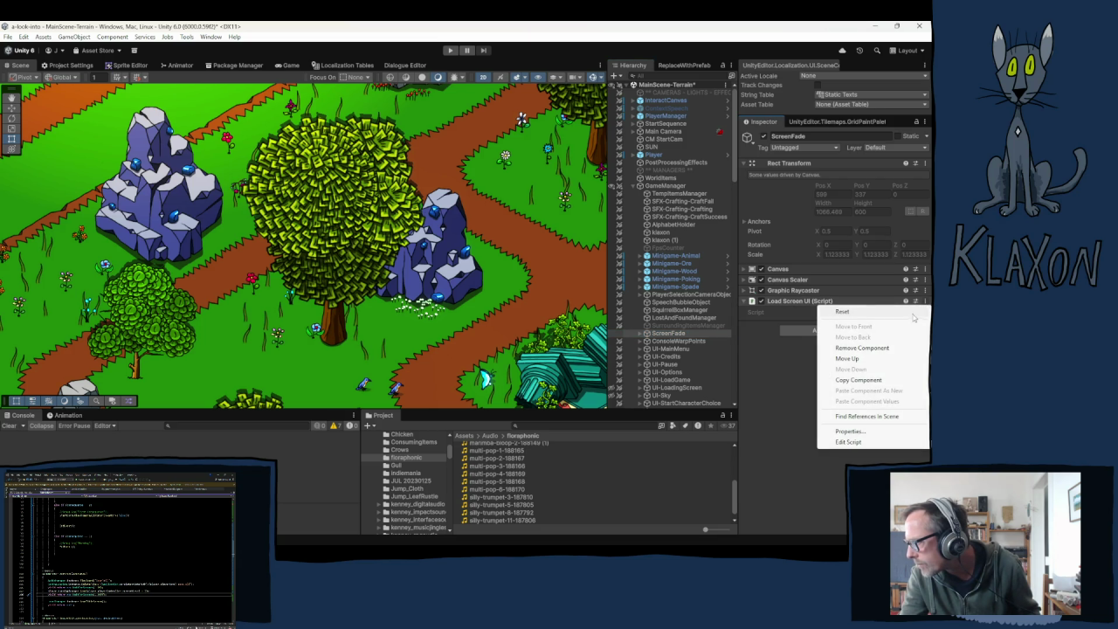
click(850, 340)
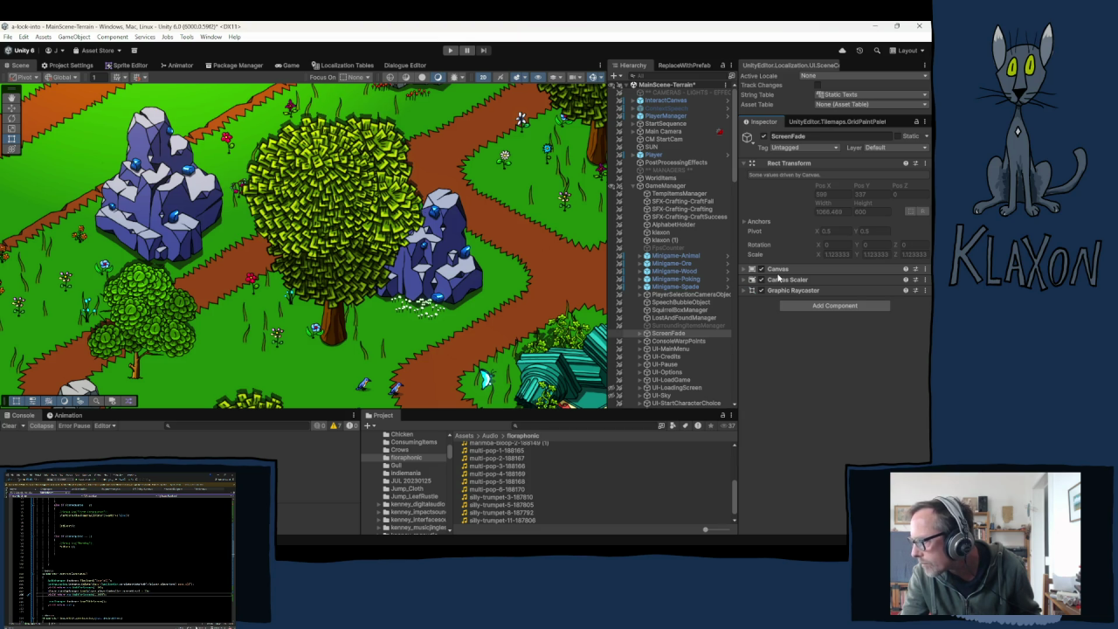
- Delete LoadScreen's TextMeshPro Text and Slider children under ScreenFade
click(641, 334)
click(669, 341)
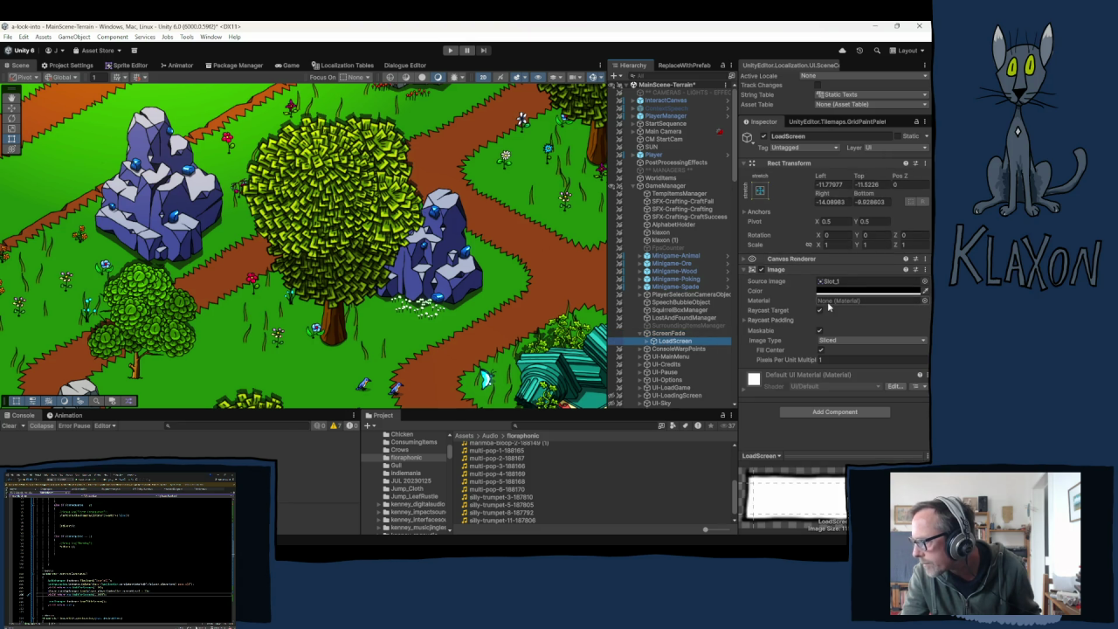
scroll(725, 321, down, 2)
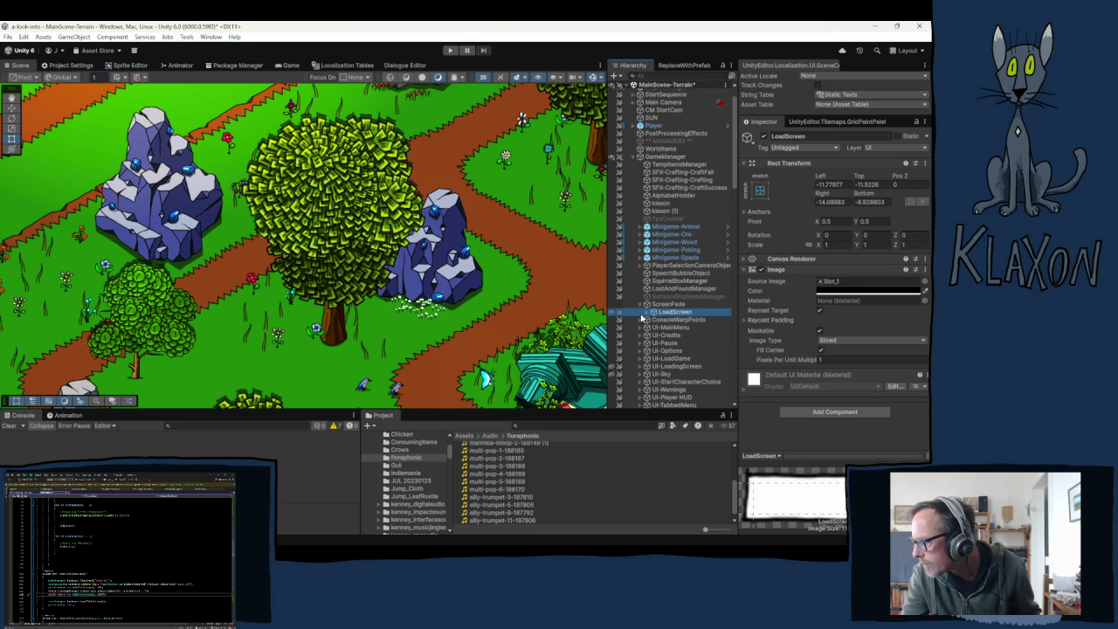
click(647, 312)
click(682, 320)
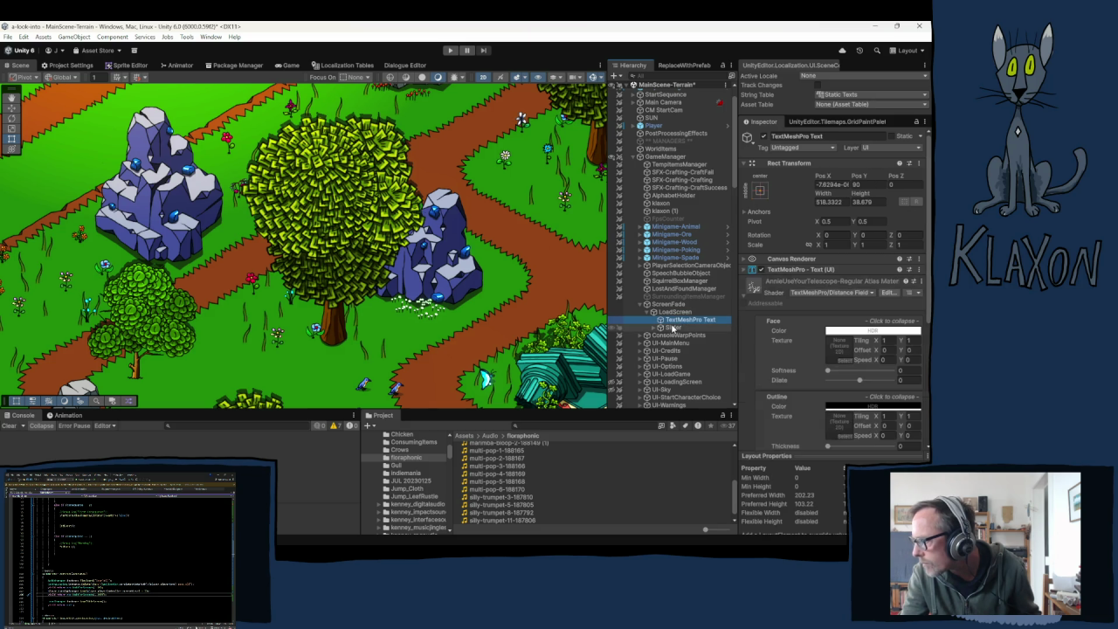
shift+click(673, 328)
key(Delete)
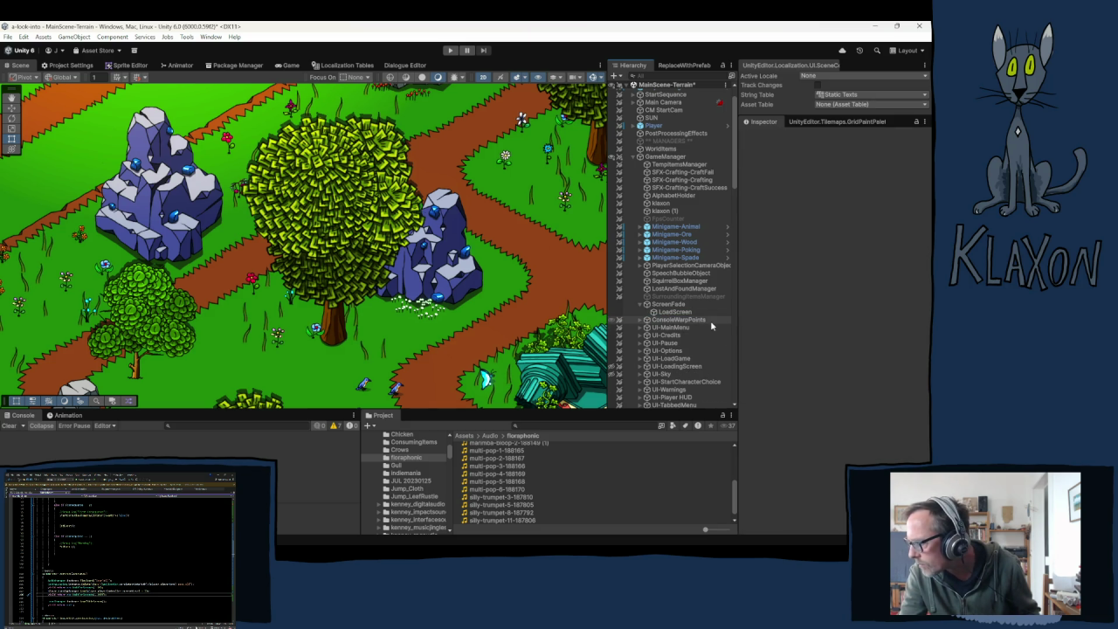
- Review ScreenFade's remaining components and LoadScreen's image settings
click(639, 305)
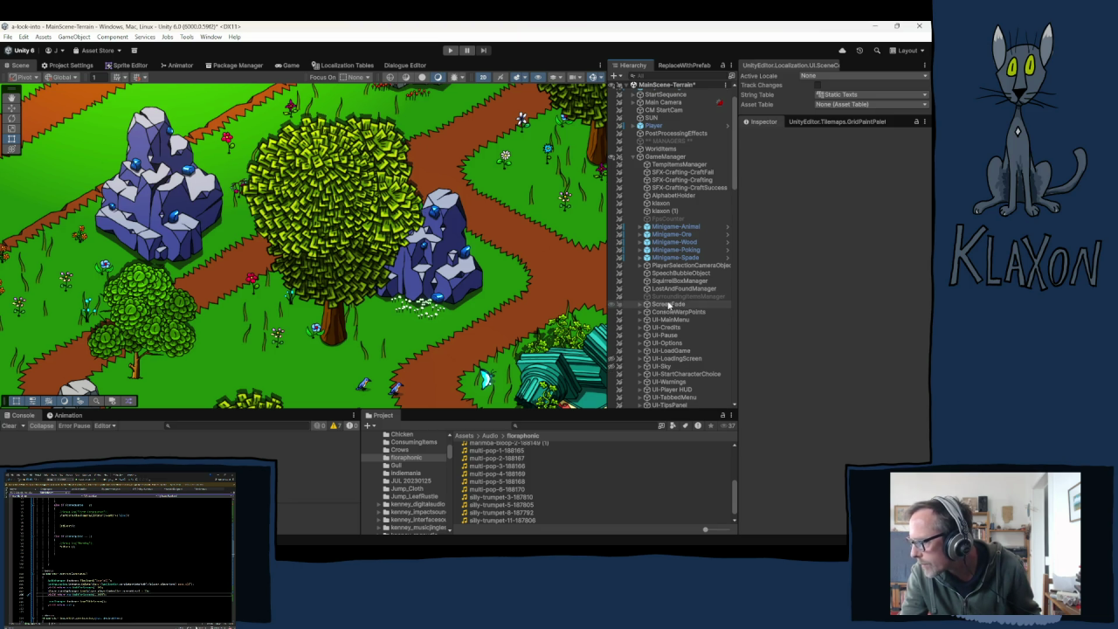
click(668, 305)
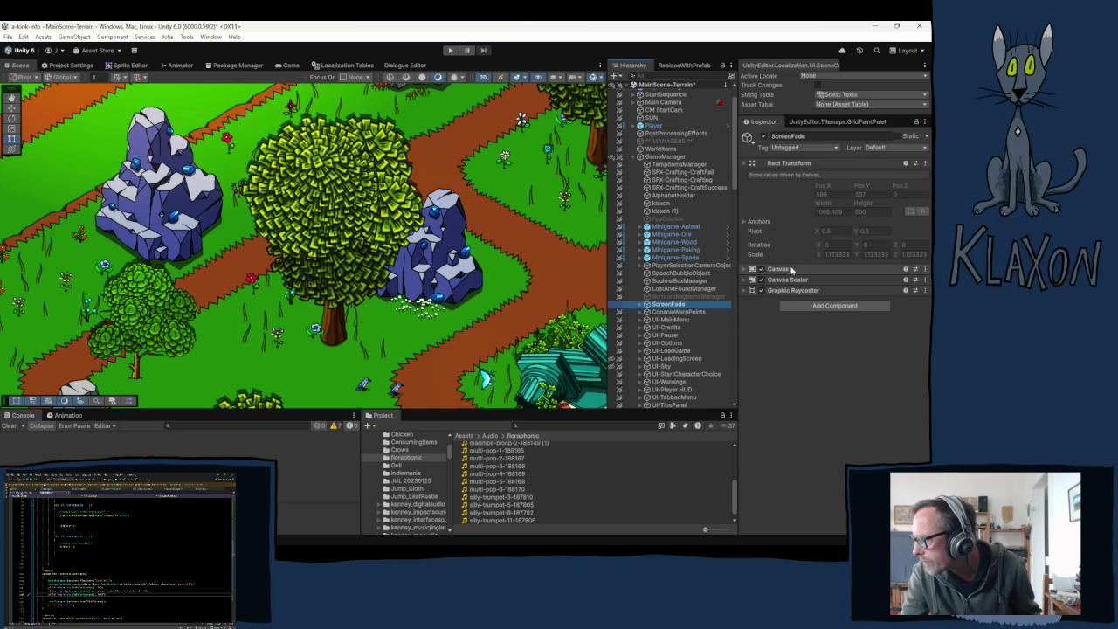
click(641, 306)
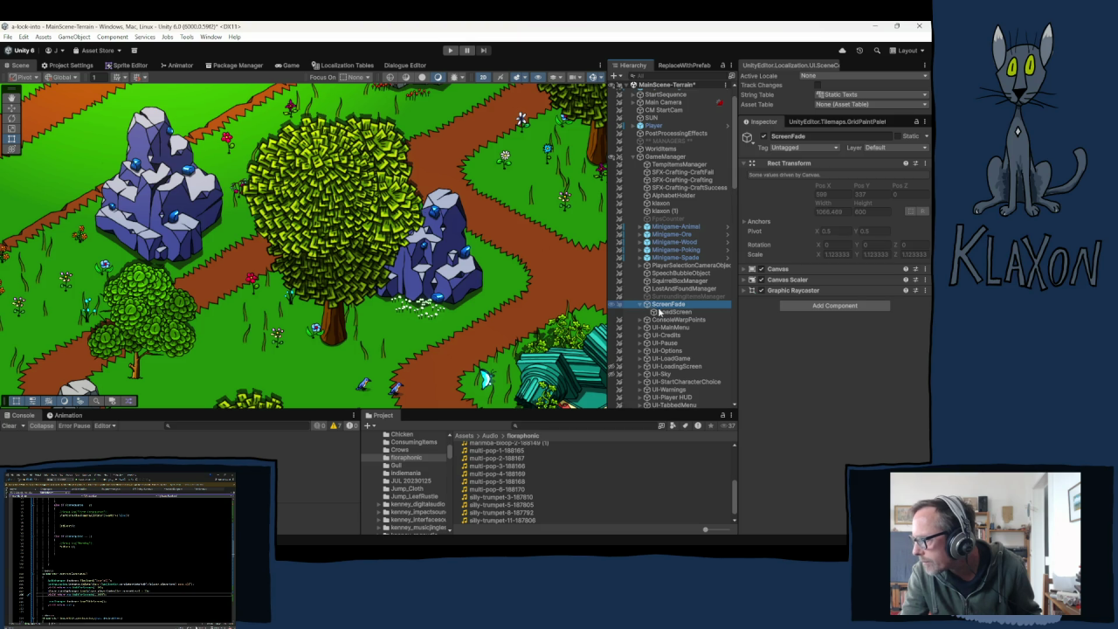
click(677, 312)
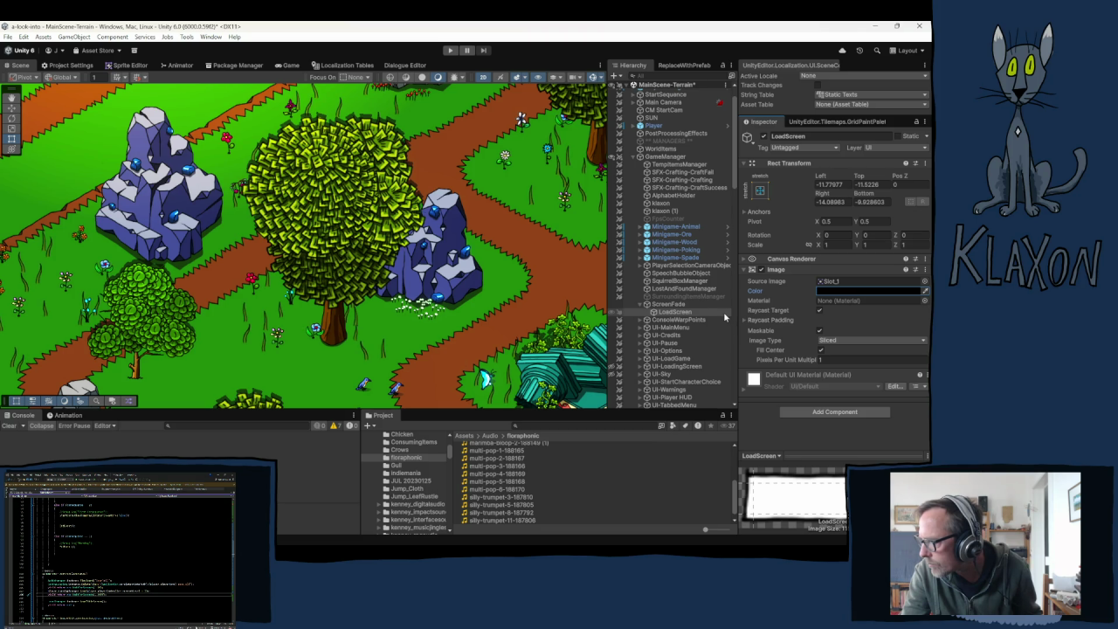
click(669, 305)
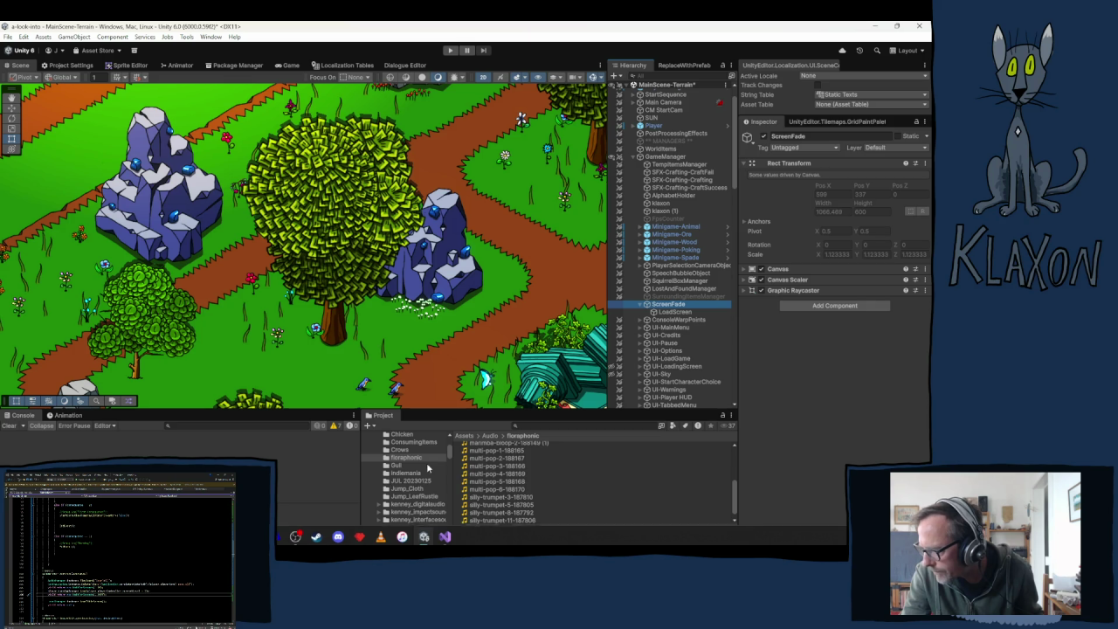
- Navigate the Project window to the Assets/Scripts/UI folder
scroll(417, 479, down, 5)
scroll(417, 479, up, 5)
scroll(419, 505, down, 5)
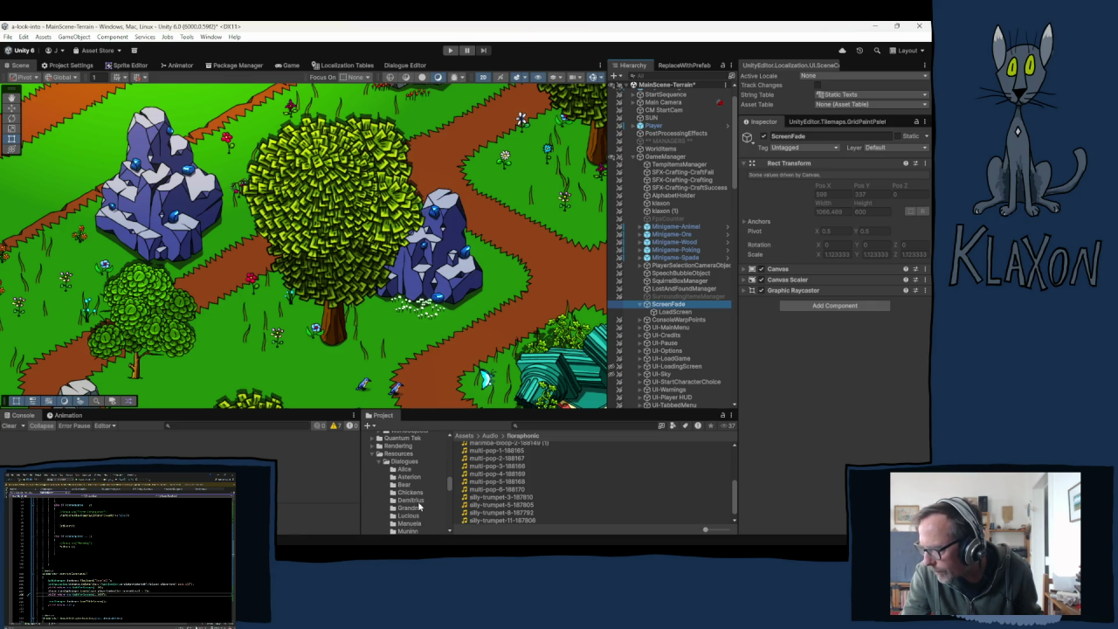
click(370, 451)
click(371, 452)
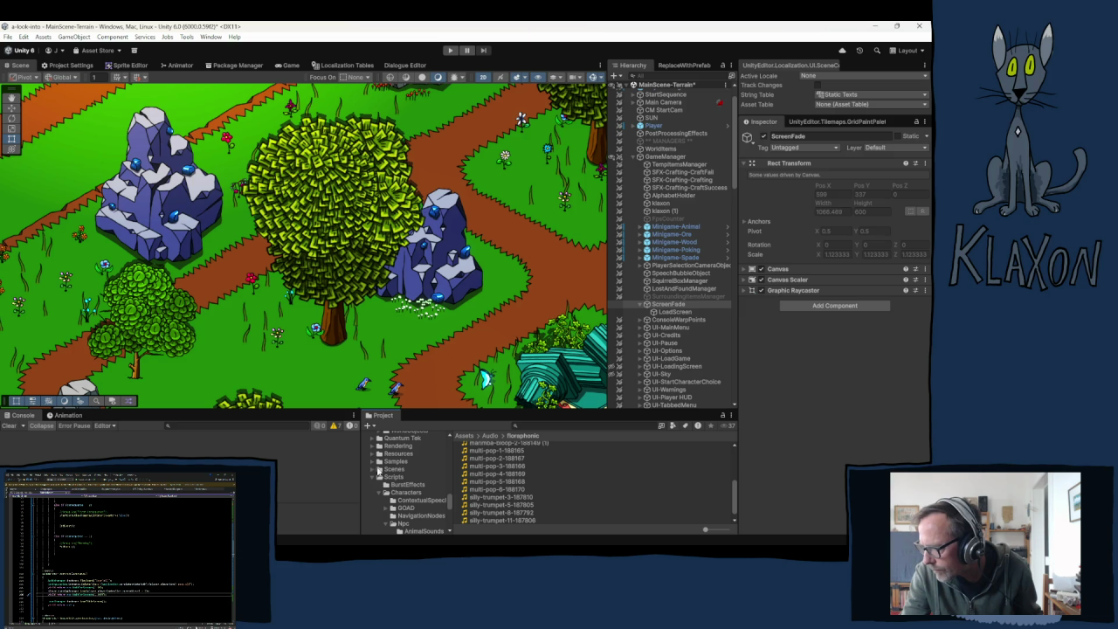
scroll(395, 497, down, 2)
click(388, 497)
scroll(393, 479, down, 3)
scroll(391, 474, down, 2)
click(394, 493)
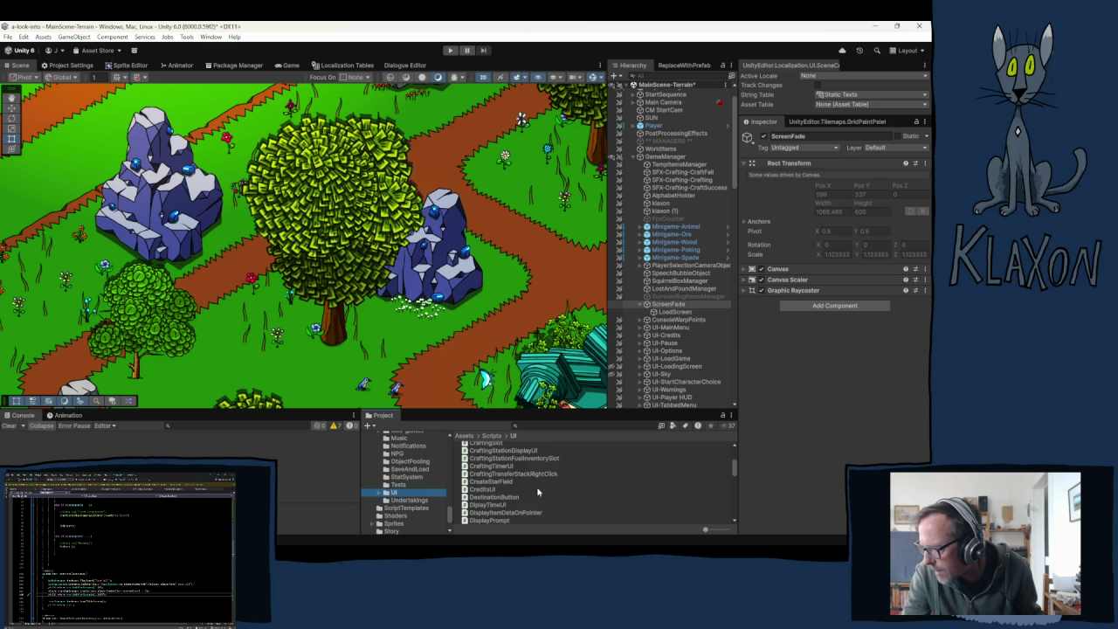
scroll(542, 493, down, 5)
scroll(547, 491, down, 5)
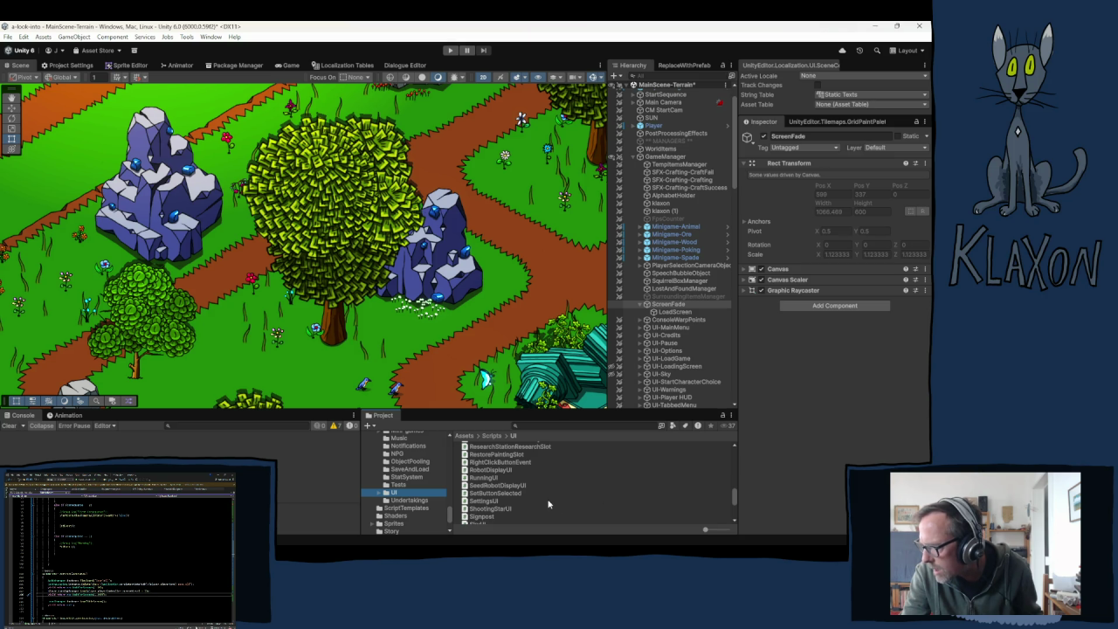
- Create a MonoBehaviour script named ScreenFadeManager there and reselect ScreenFade
right_click(554, 500)
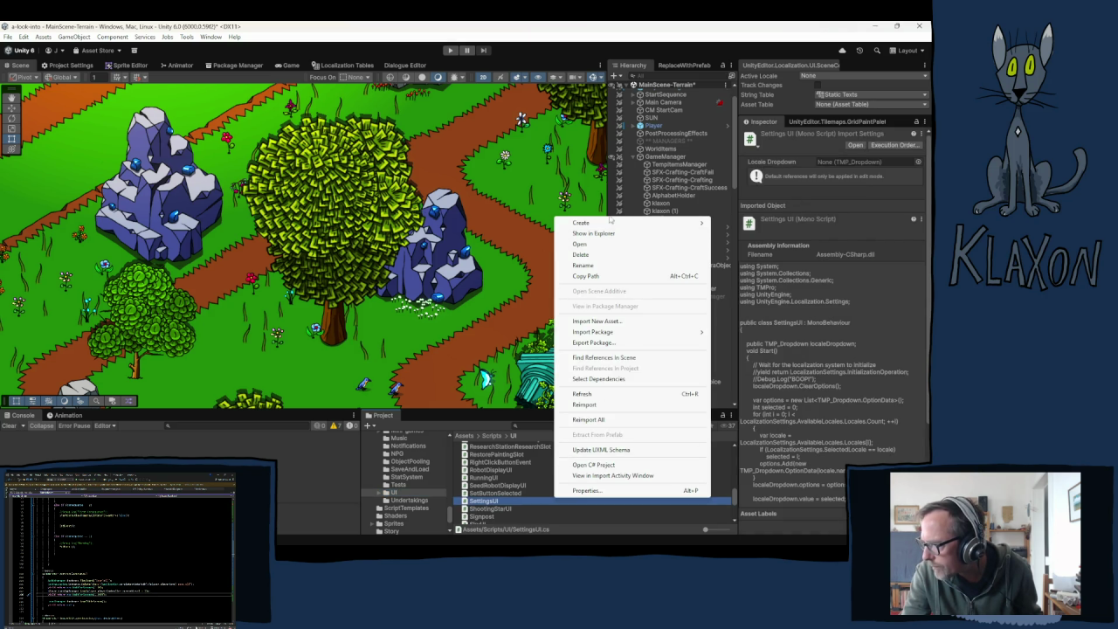
mouse_move(603, 223)
click(750, 244)
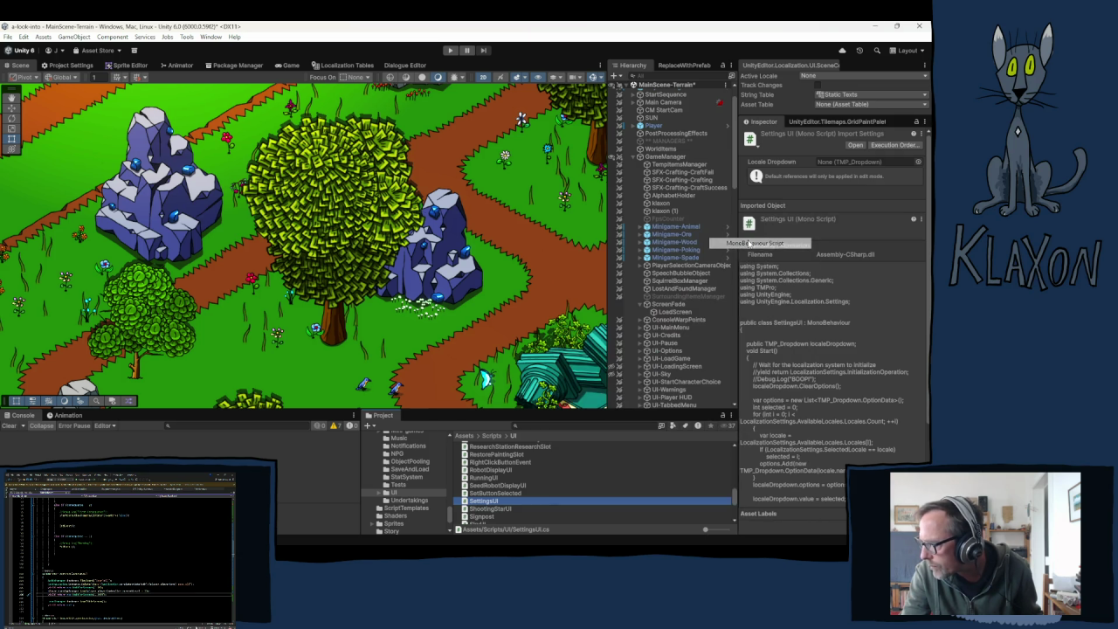
text(ScreenFadeManage)
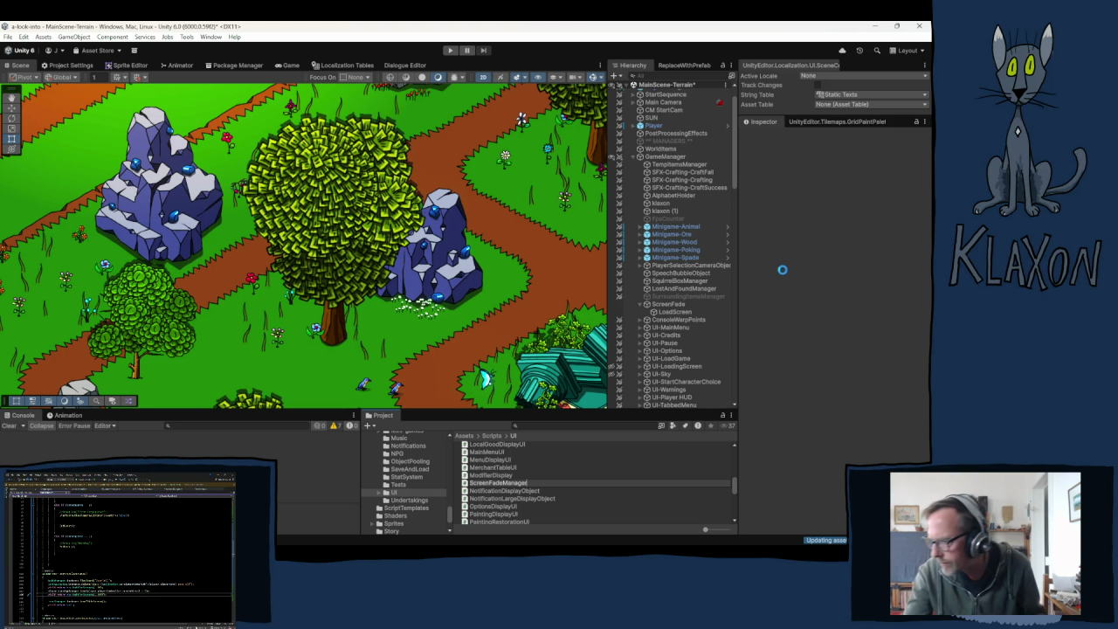
text(r)
key(Return)
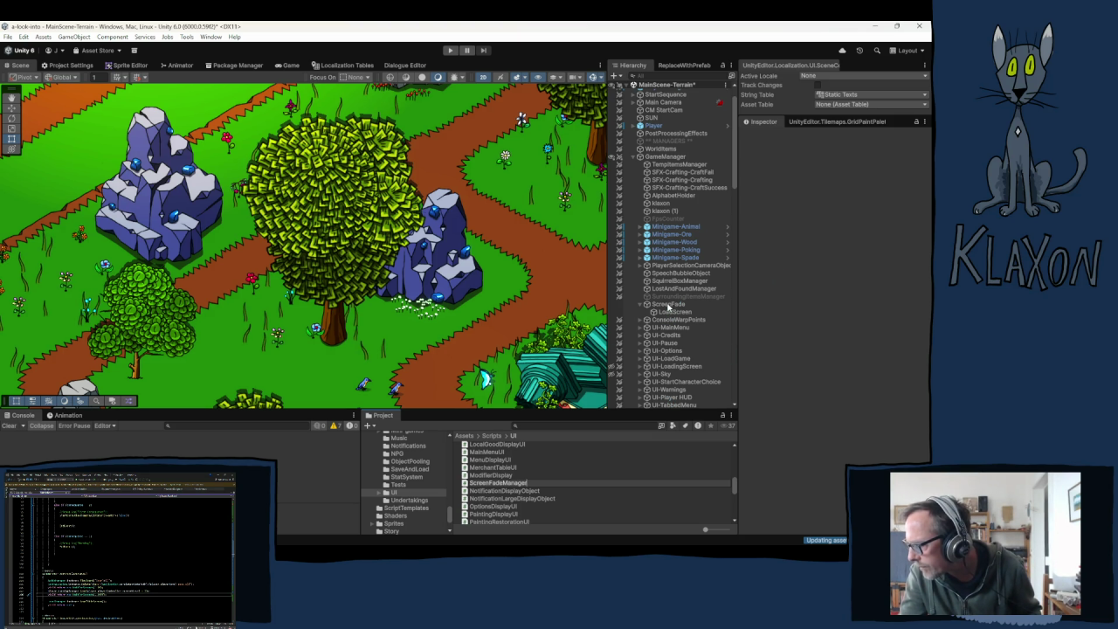
click(667, 305)
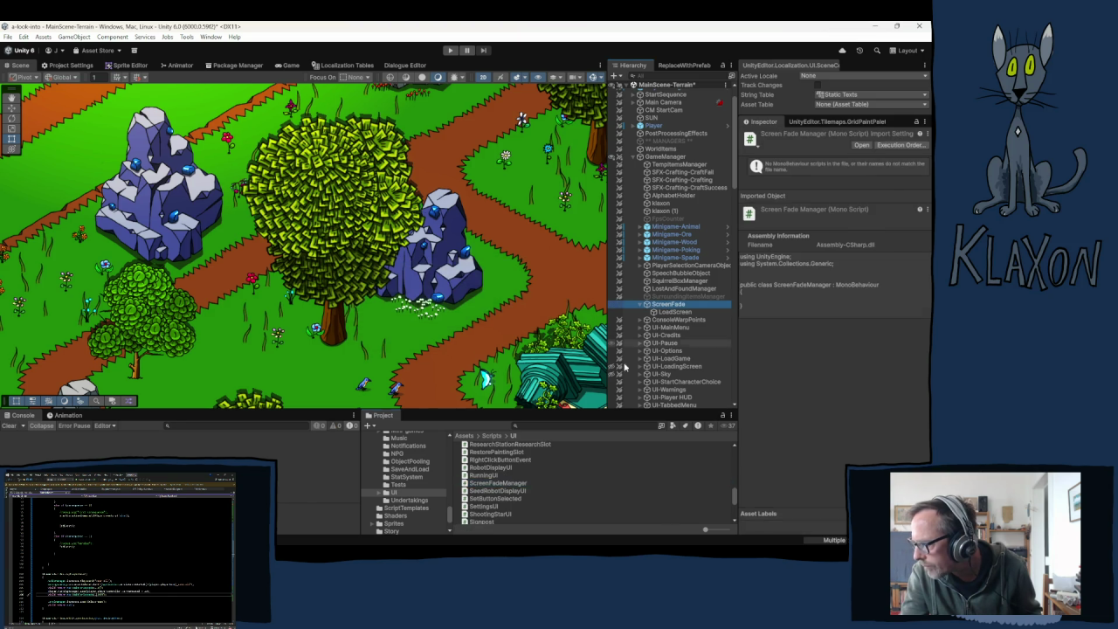
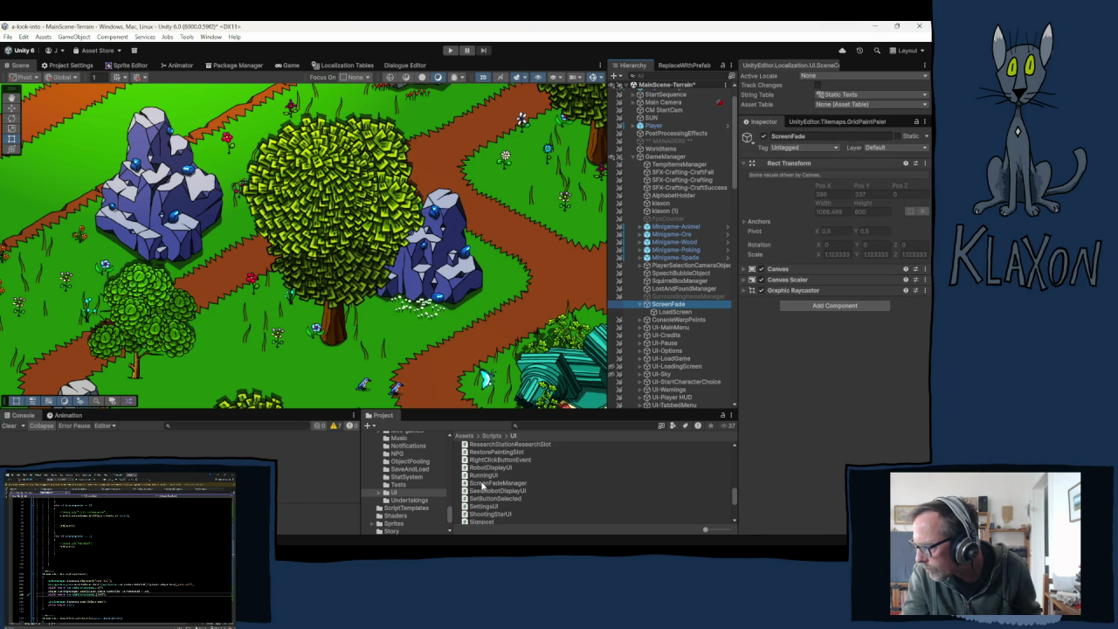
- Add the ScreenFadeManager script to the ScreenFade object and open it in Visual Studio
drag(482, 485, 800, 417)
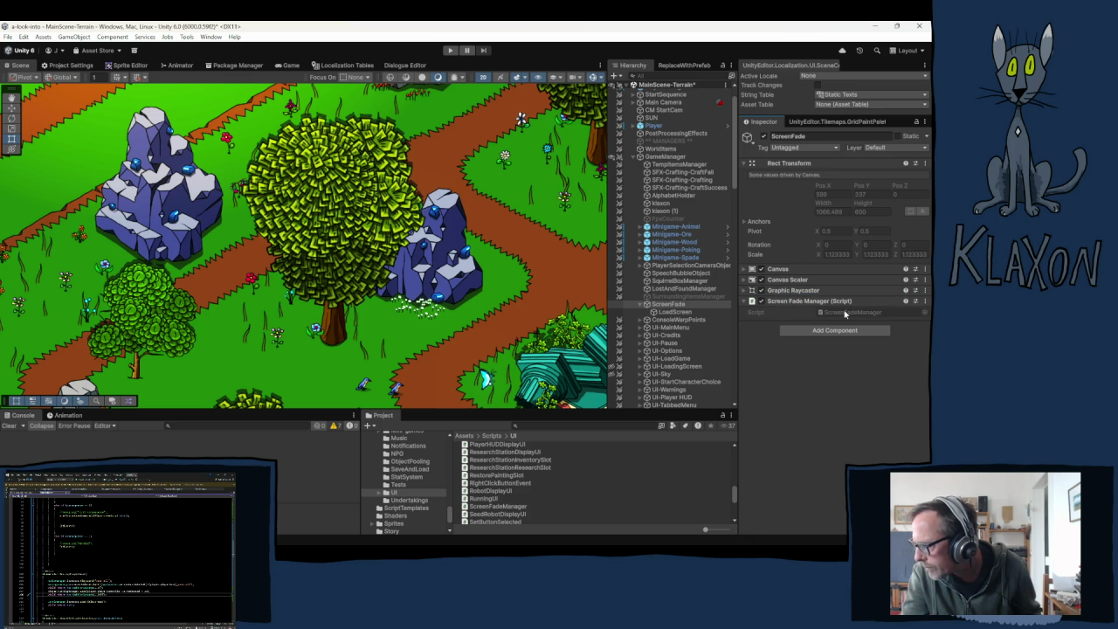
click(845, 313)
double_click(845, 313)
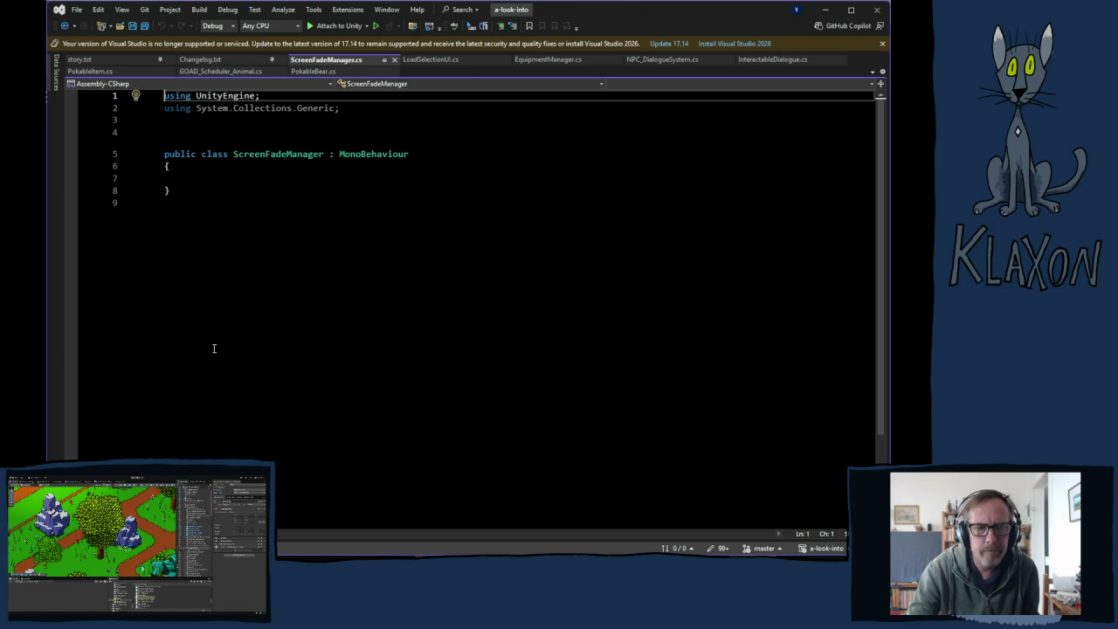
- Declare 'public Image imageFade;' in the class, importing the UnityEngine.UI Image type
click(210, 180)
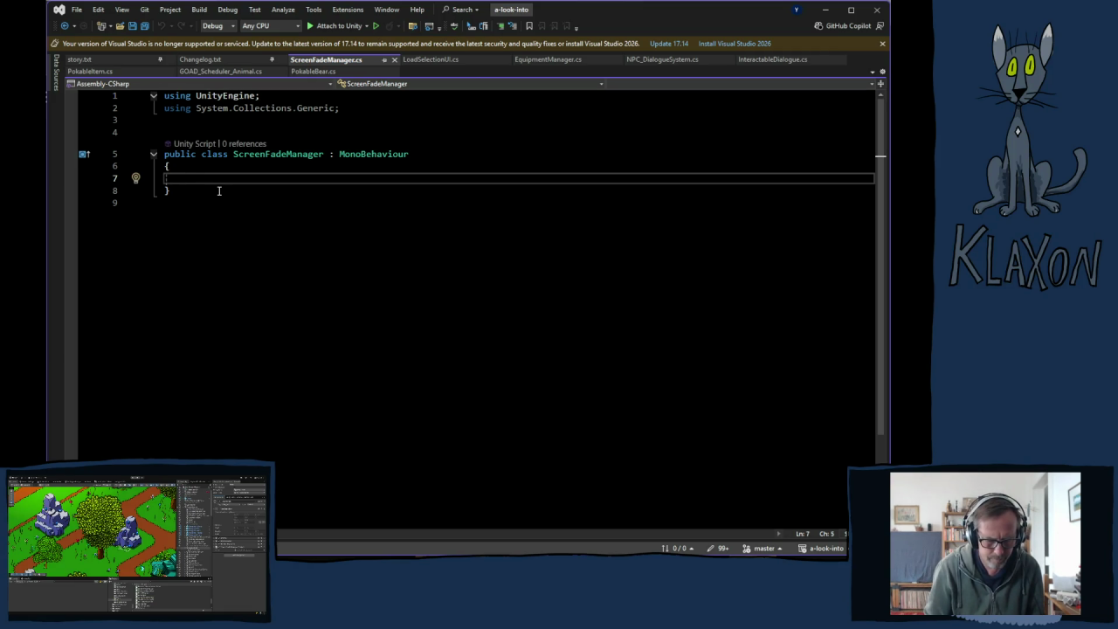
text(public)
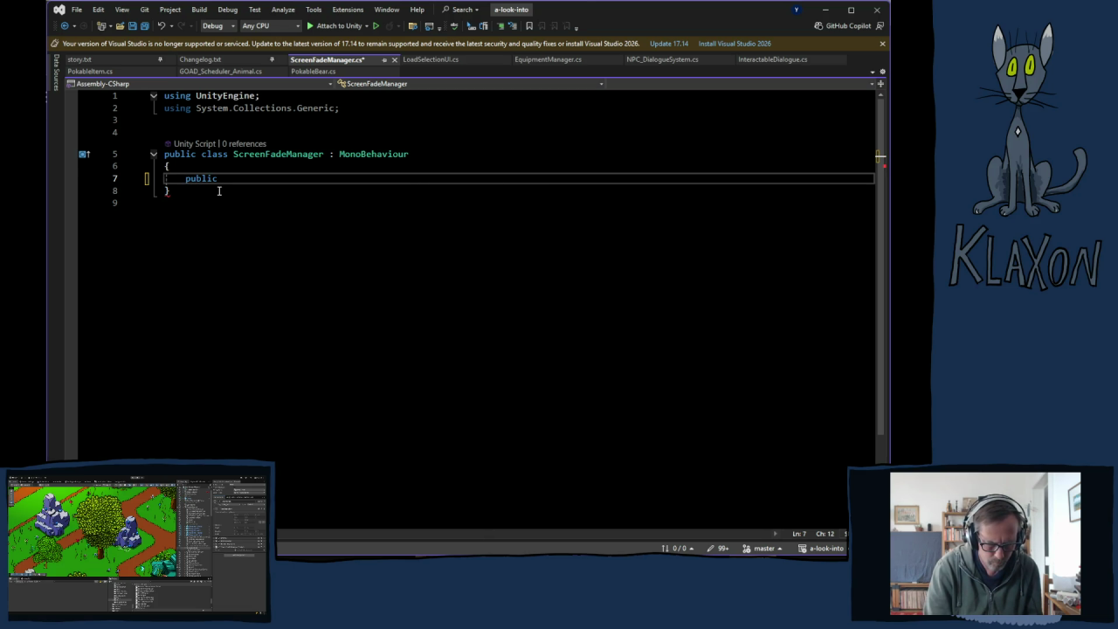
text( Ima)
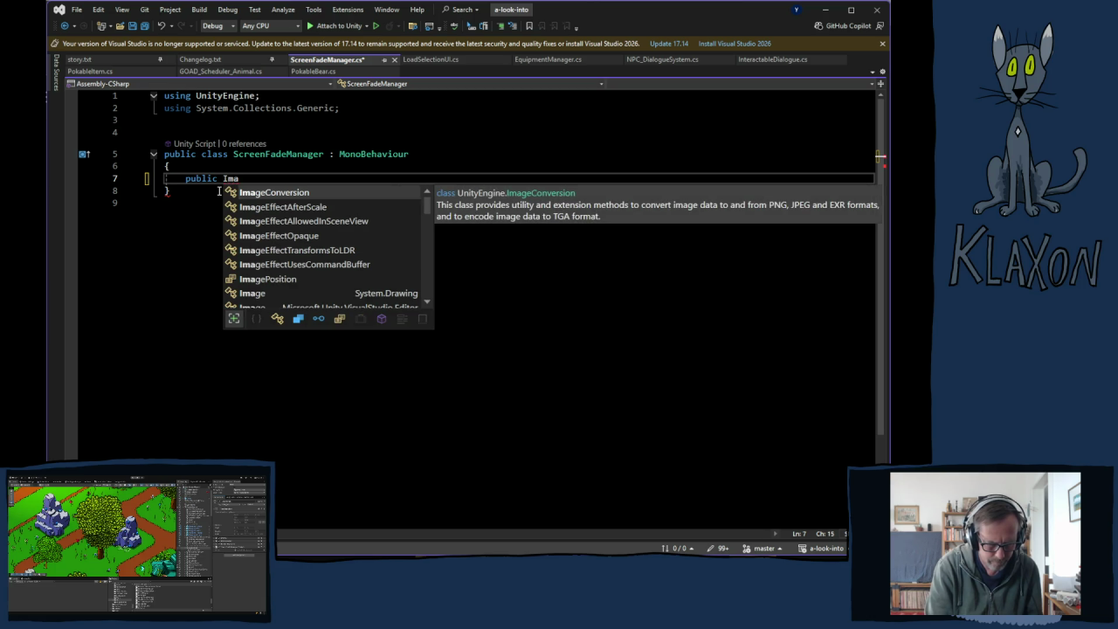
text(ge)
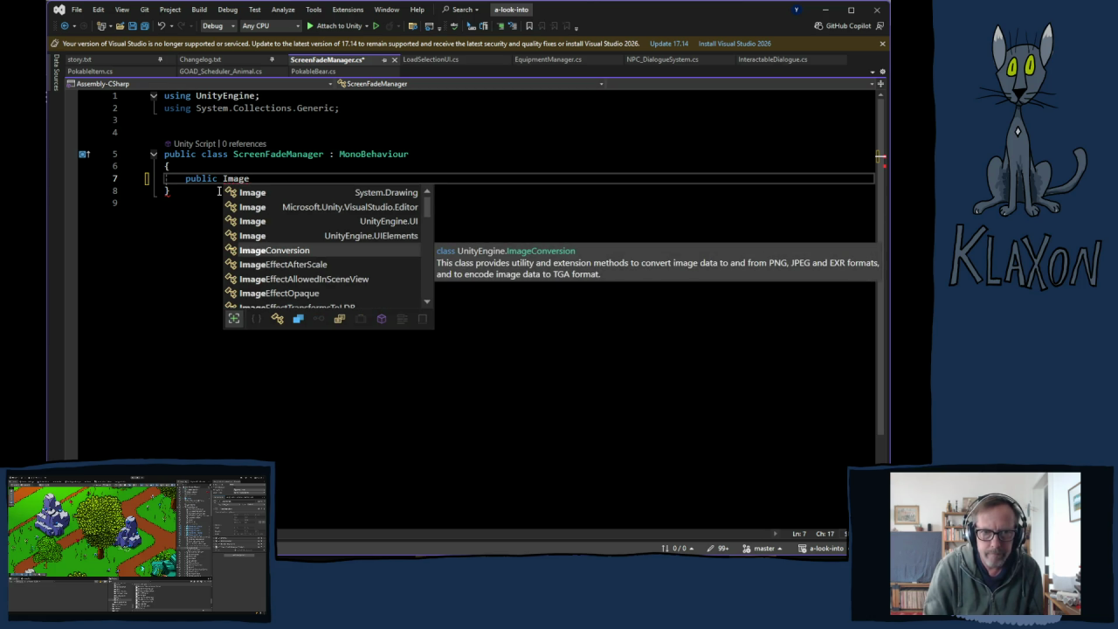
key(Up)
key(Up)
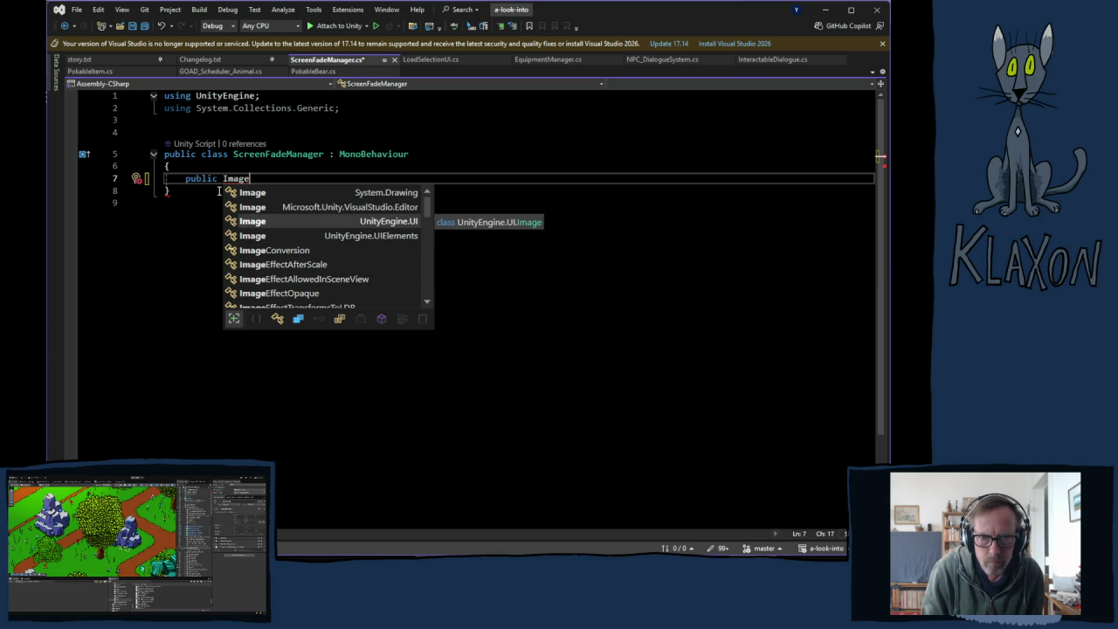
key(Tab)
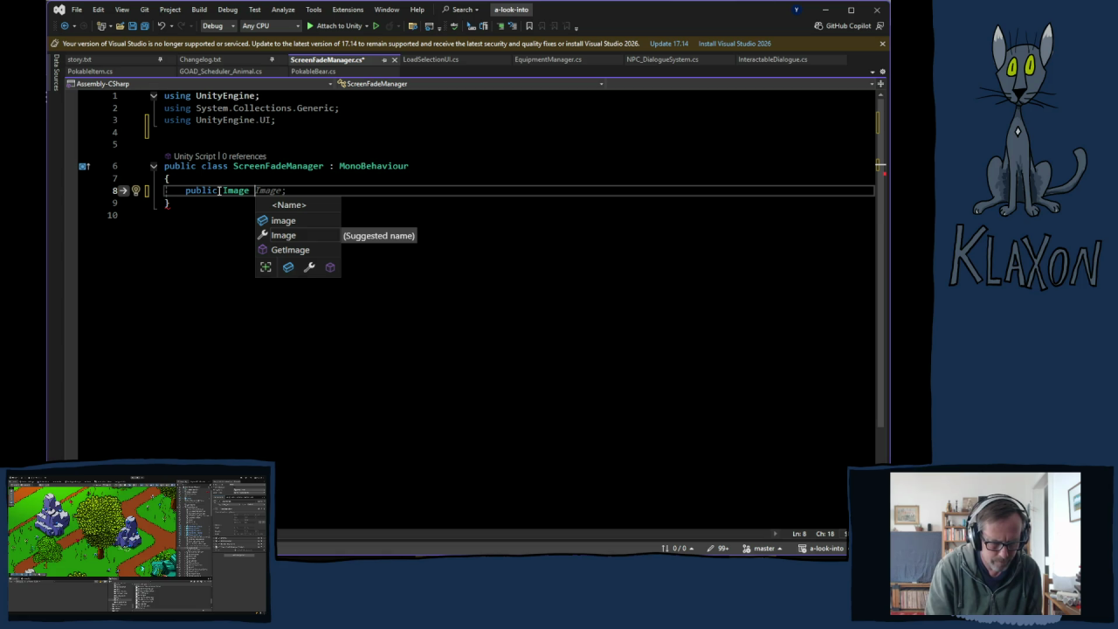
text(image)
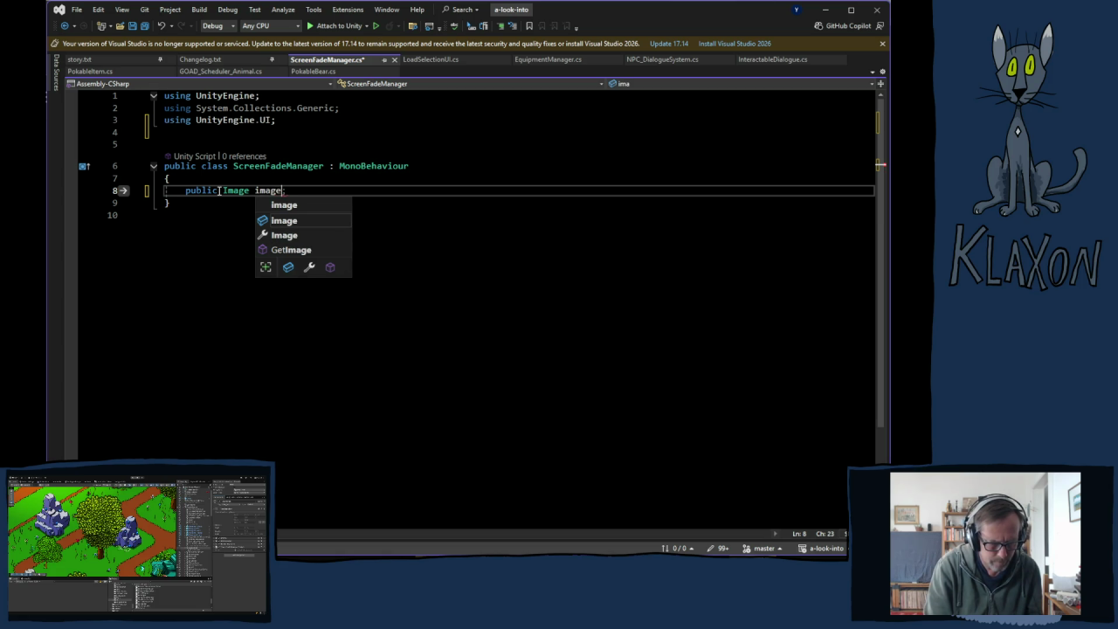
text(Fade)
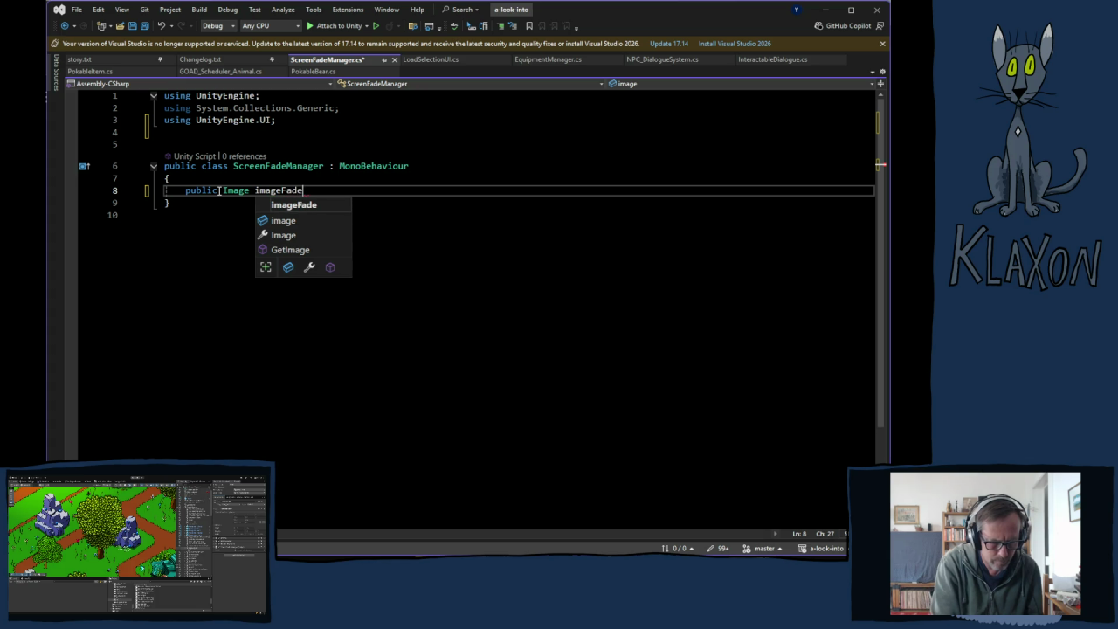
text(;)
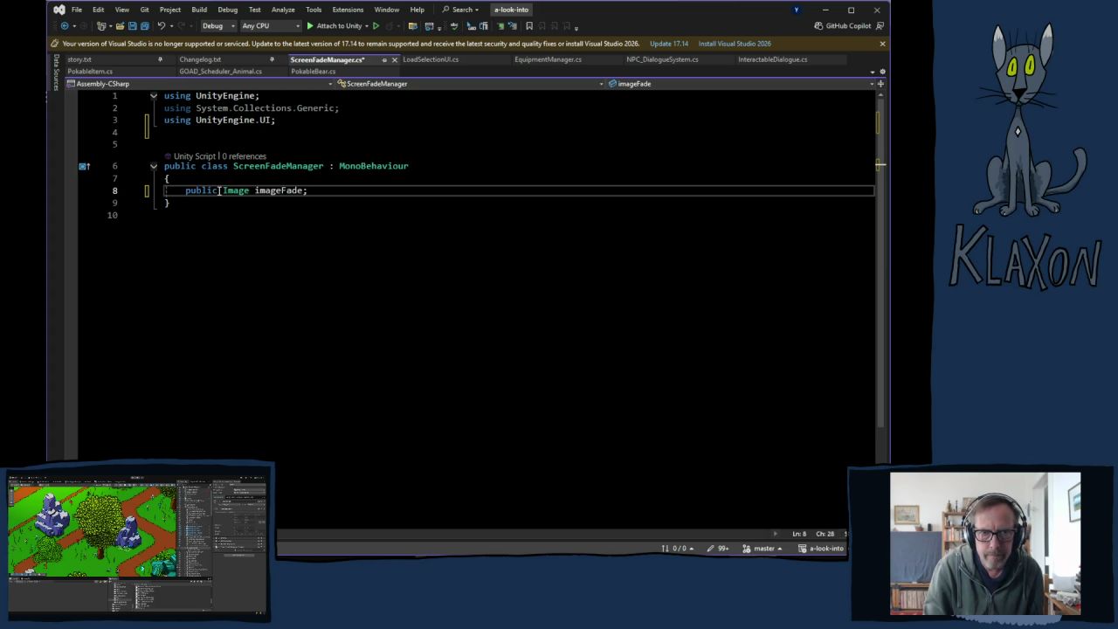
key(Return)
key(Return)
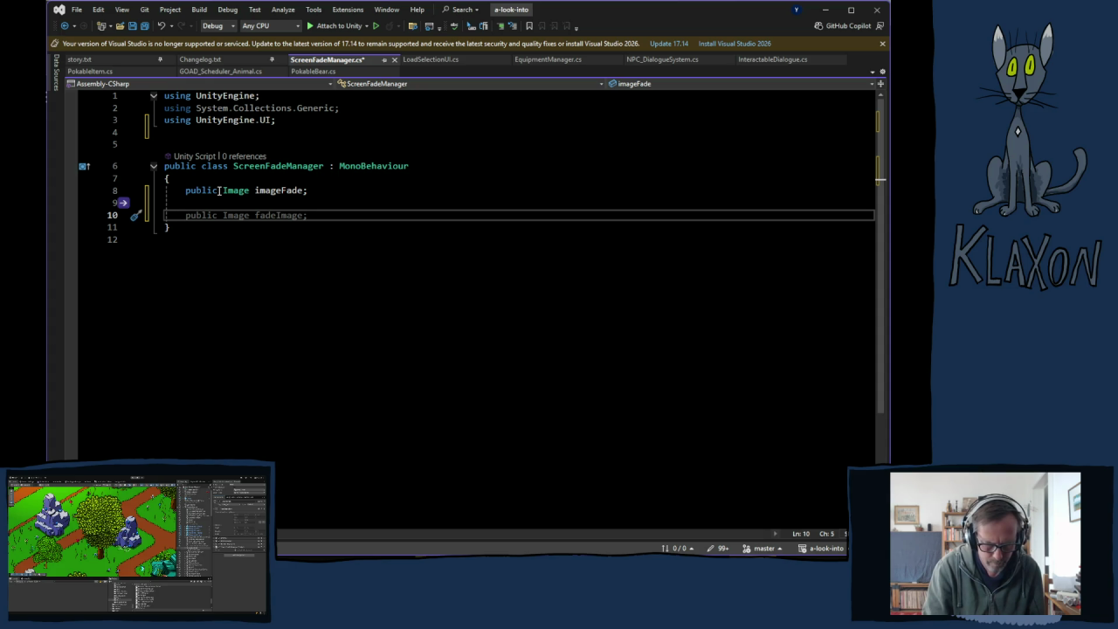
- Add an empty 'public void FadeScreen(bool fadeIn)' method with braces
text(public void)
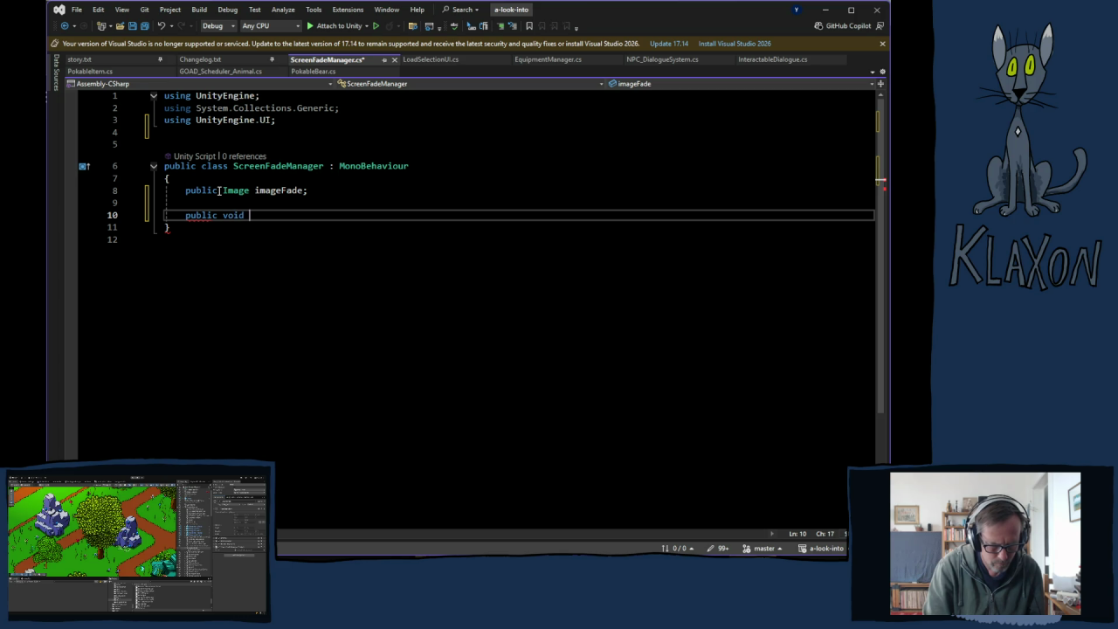
text( Fad)
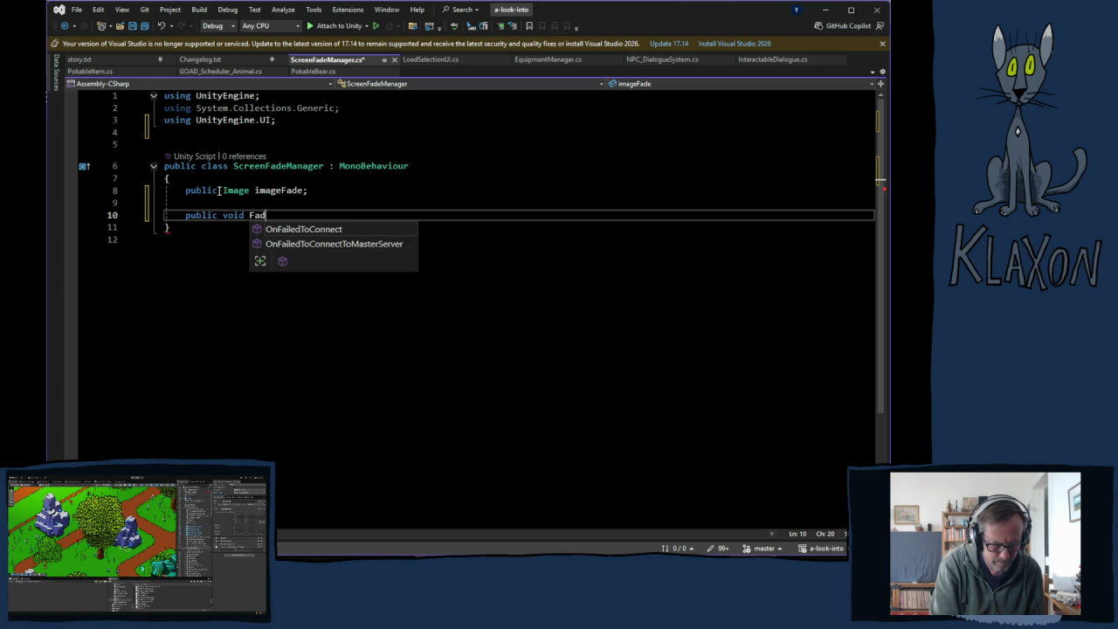
text(eScreen)
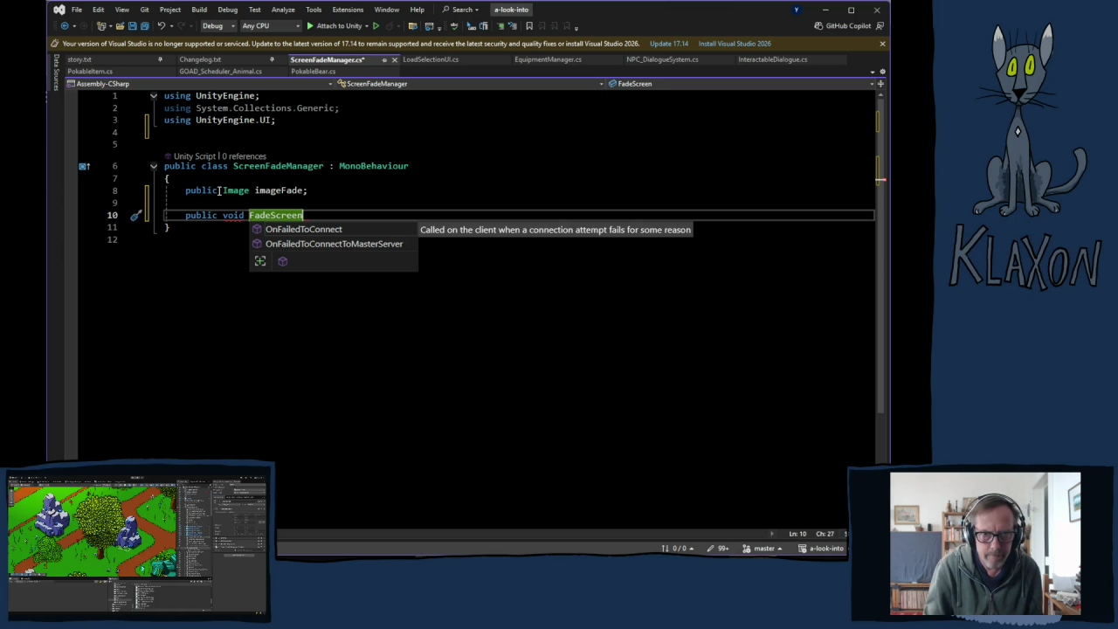
text(()
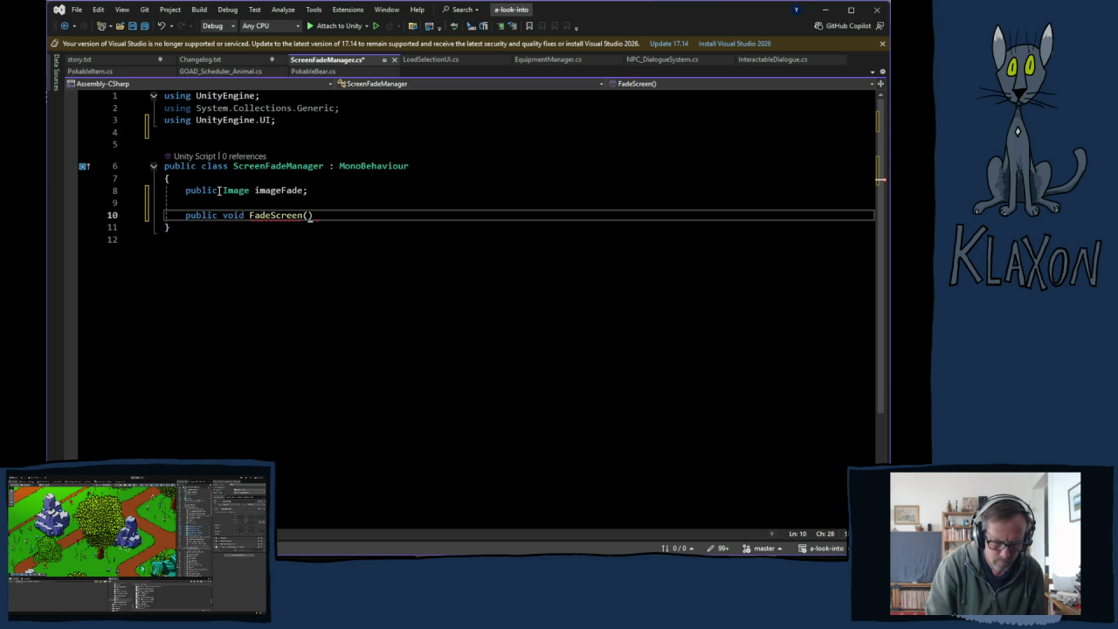
text(bool I)
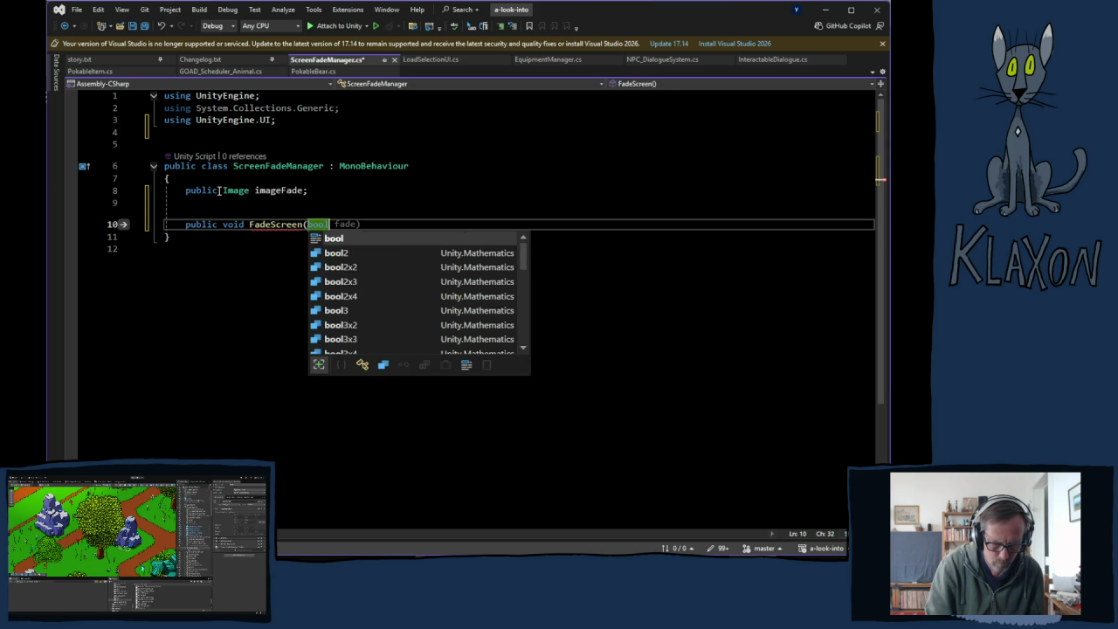
key(BackSpace)
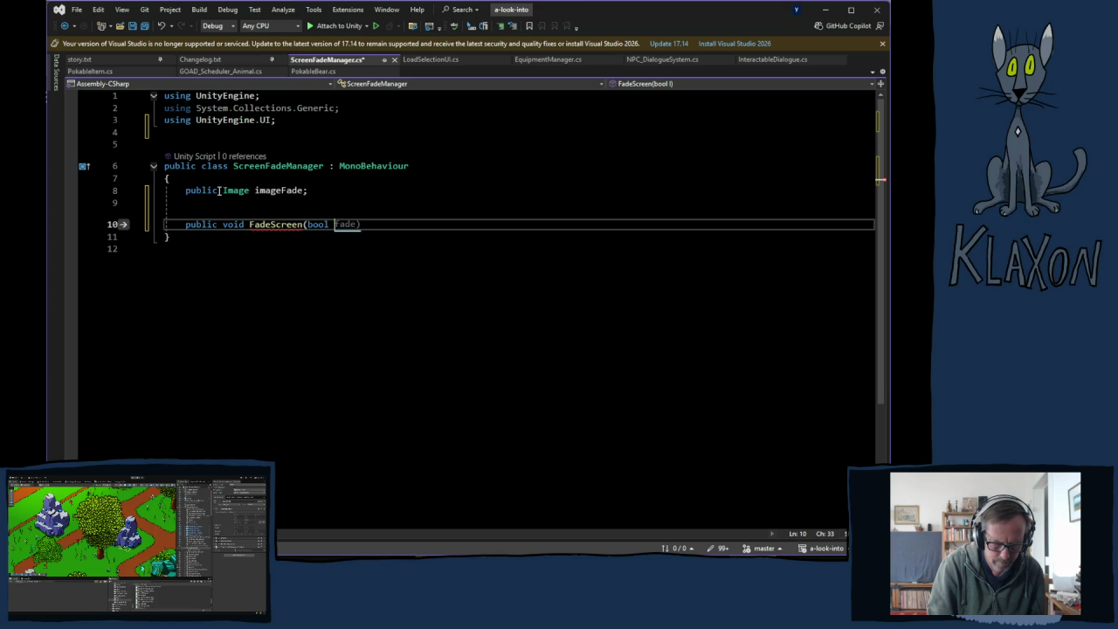
text(in)
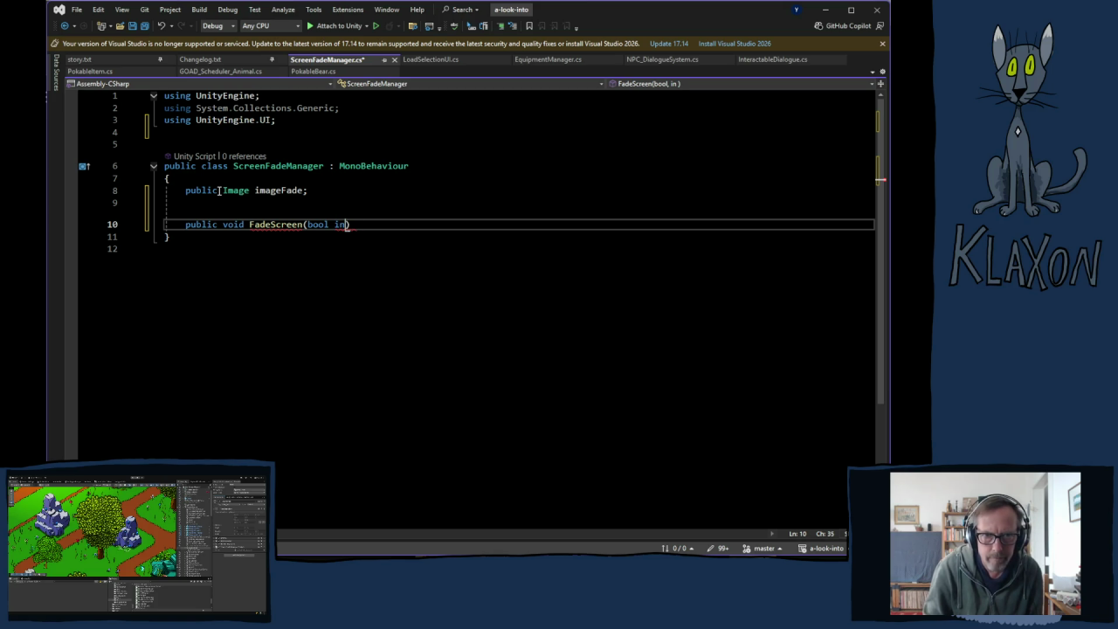
key(BackSpace)
key(BackSpace)
text(fadeI)
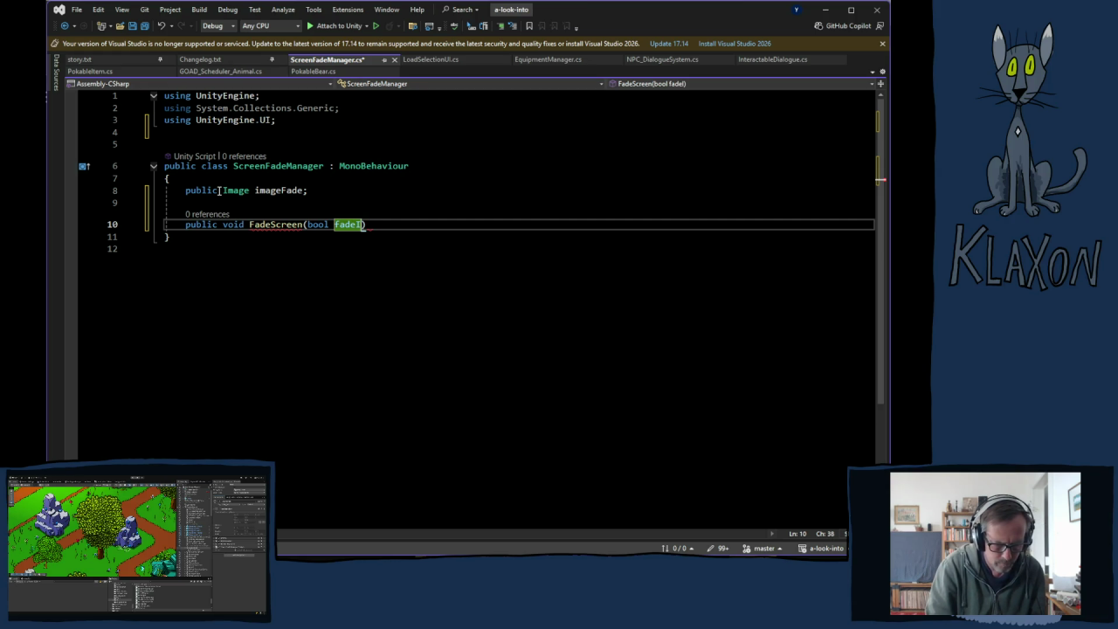
text(n)
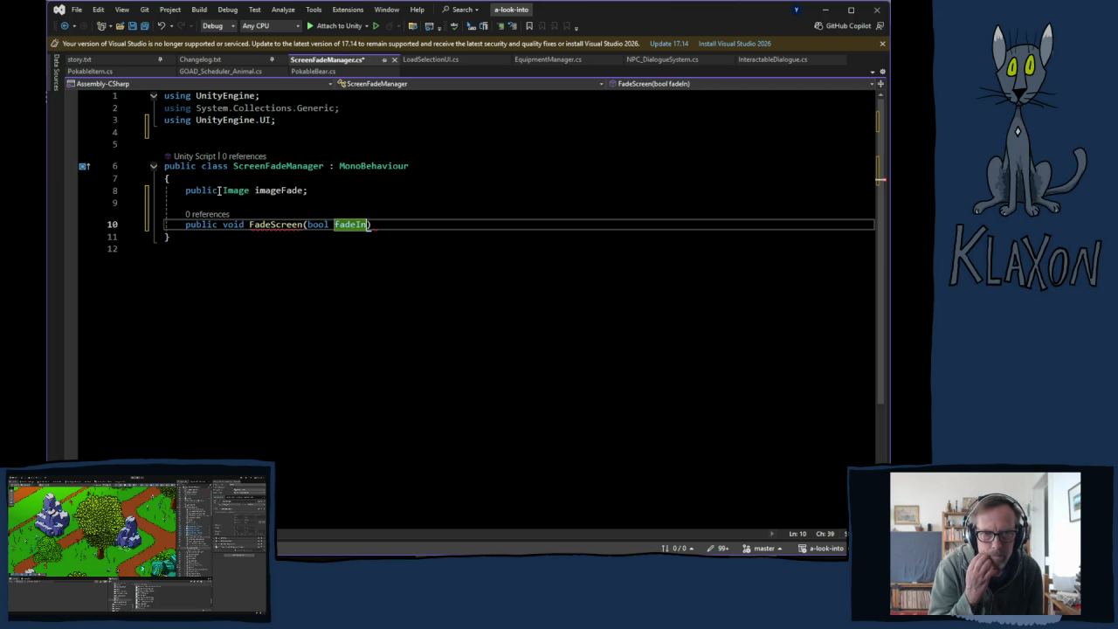
text())
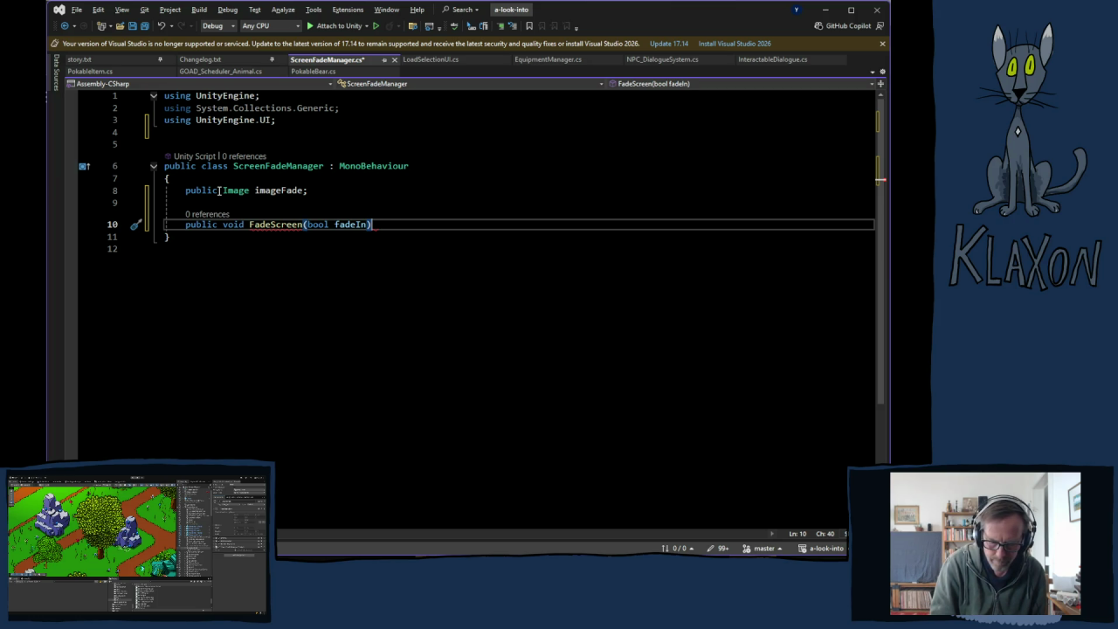
key(Return)
text({)
key(Return)
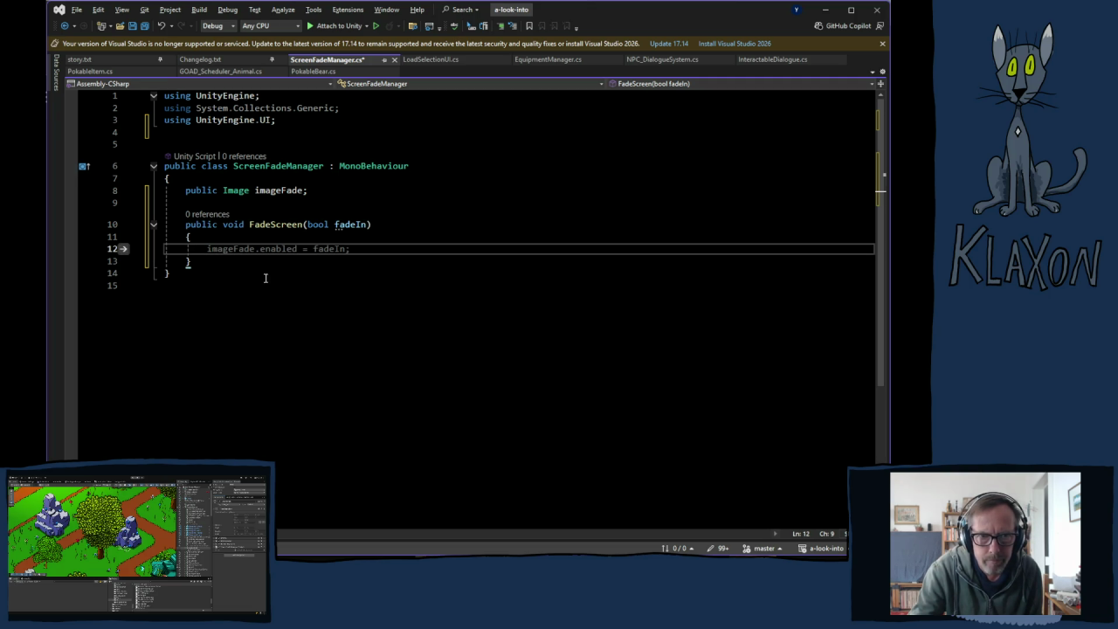
click(286, 179)
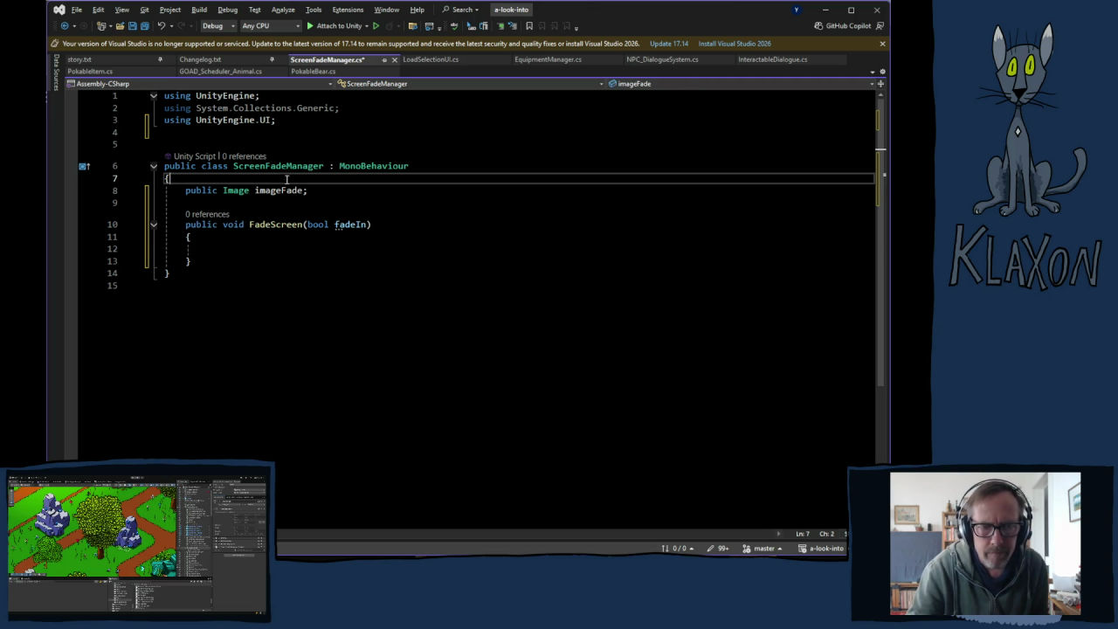
- Declare a 'public static ScreenFadeManager instance;' field above imageFade
key(Return)
key(Return)
key(Return)
key(Up)
key(Up)
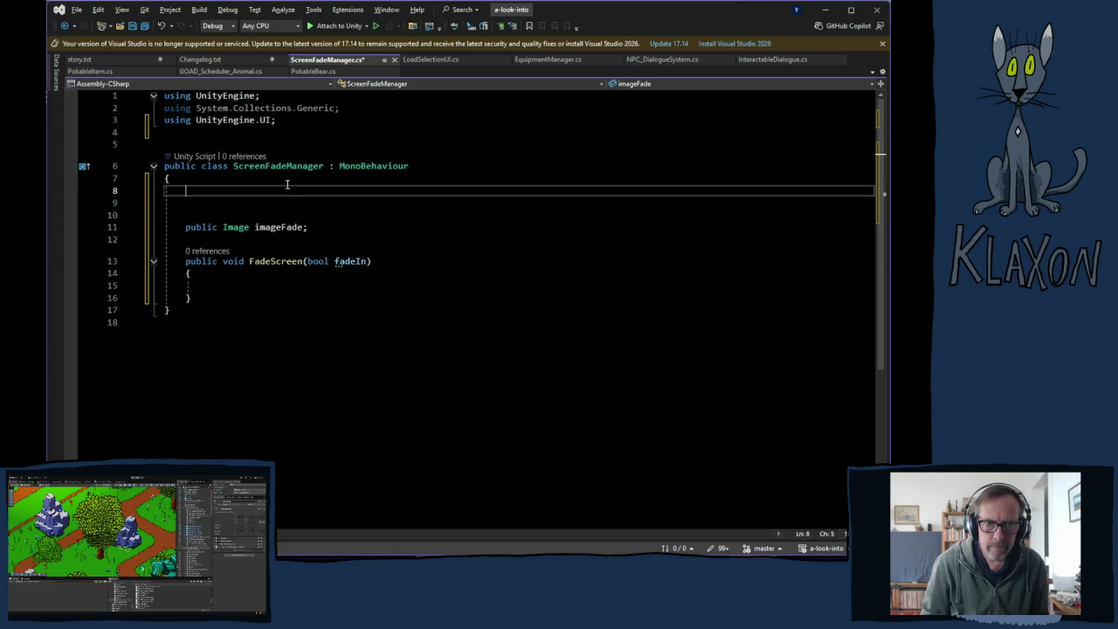
text(scree)
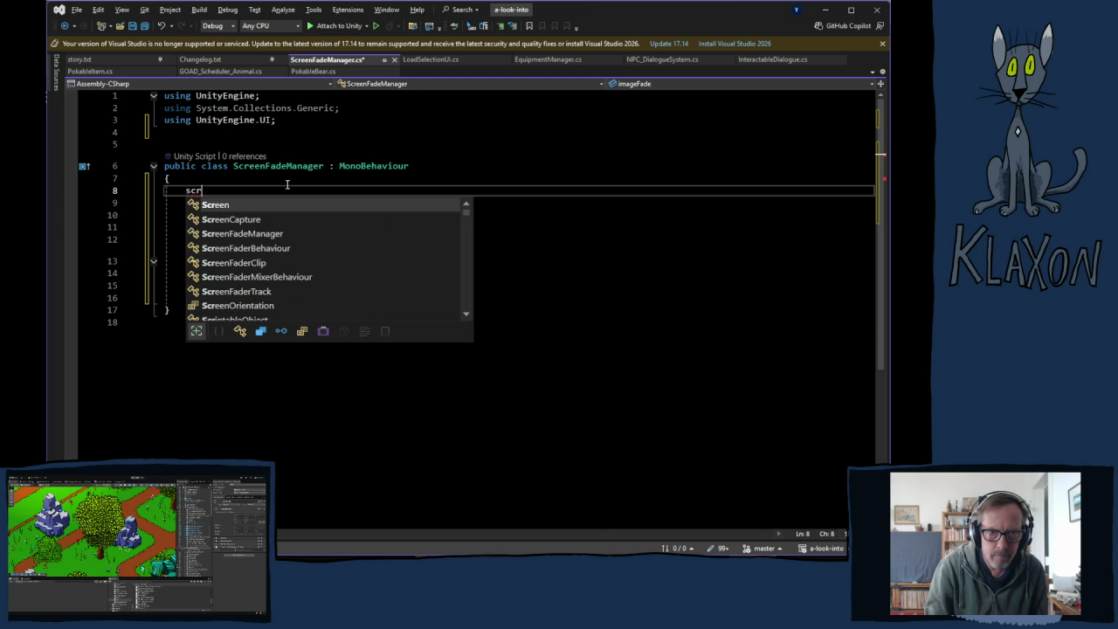
key(BackSpace)
key(BackSpace)
key(BackSpace)
text(pu)
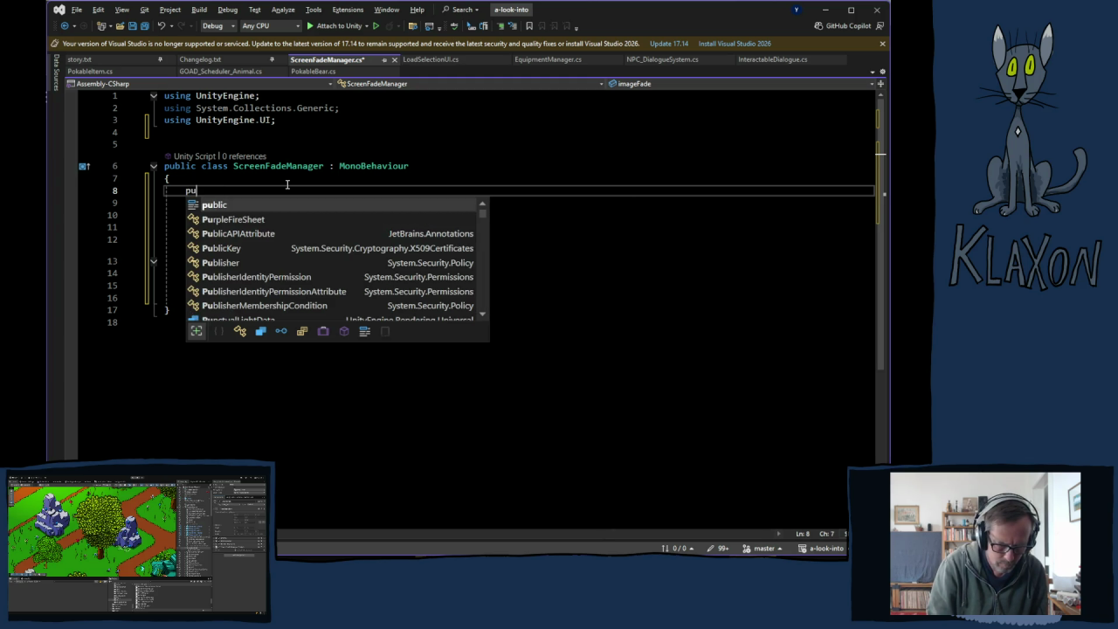
text(blic star)
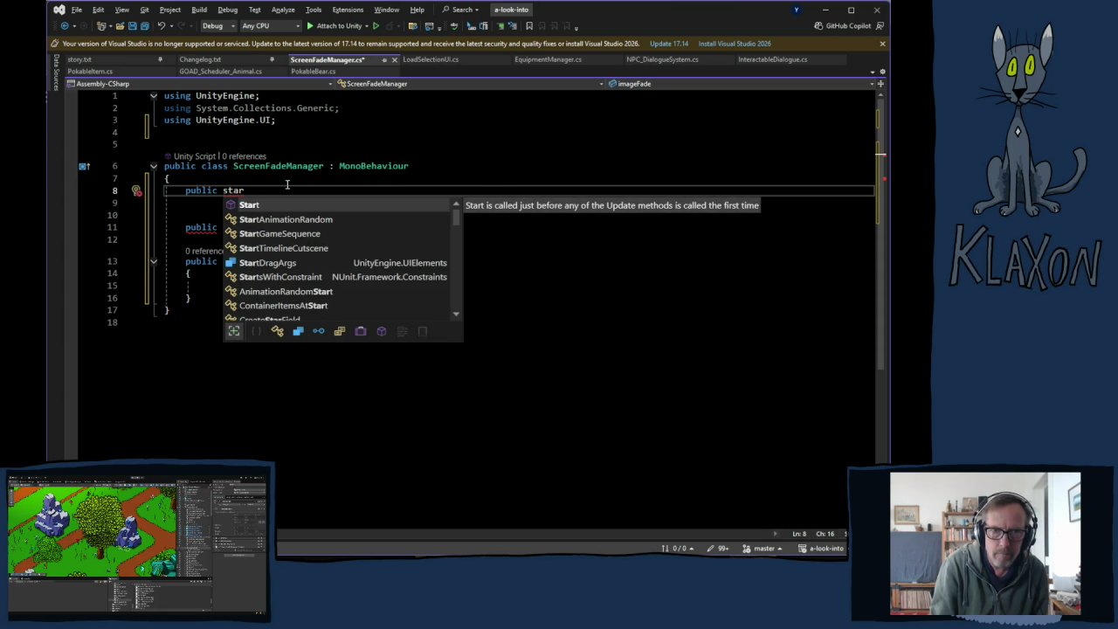
key(Tab)
key(BackSpace)
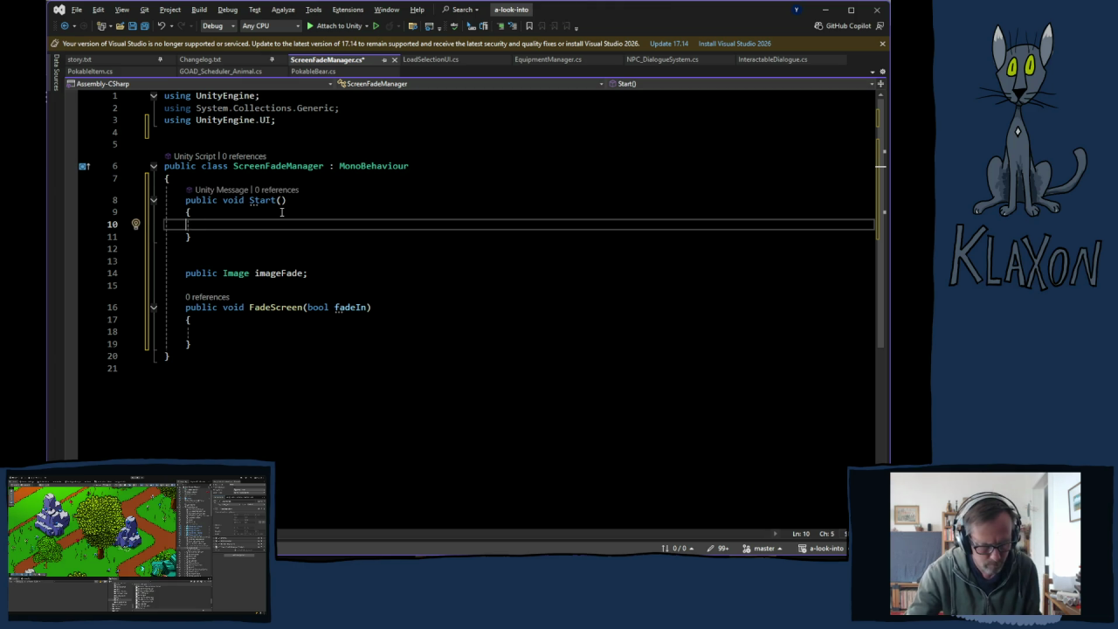
key(ctrl+z)
key(ctrl+z)
key(ctrl+z)
key(BackSpace)
key(BackSpace)
key(BackSpace)
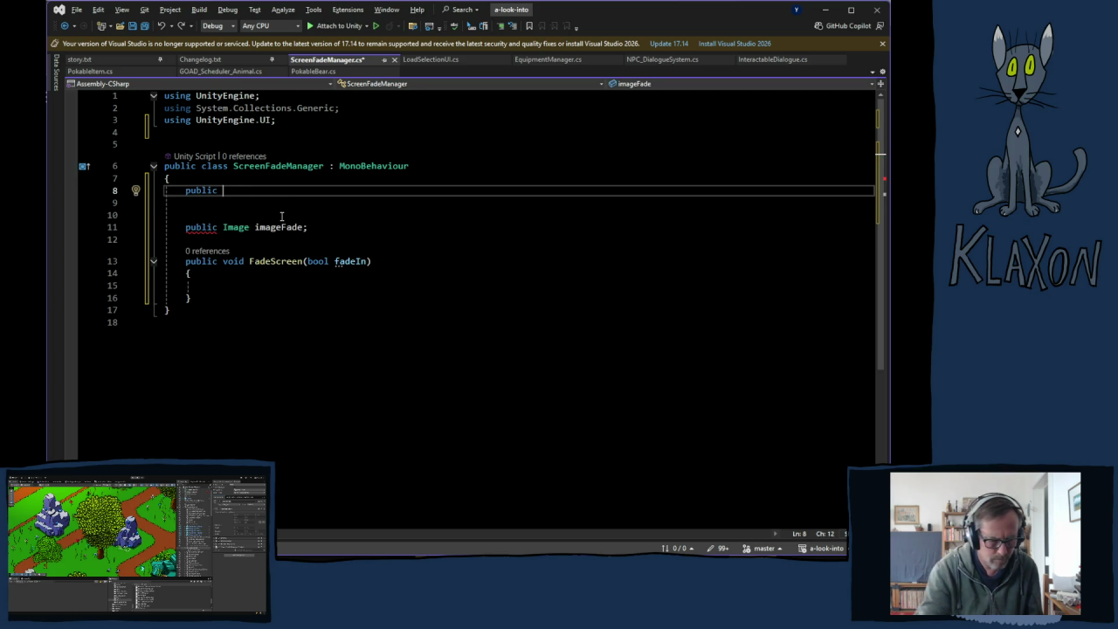
text(stati)
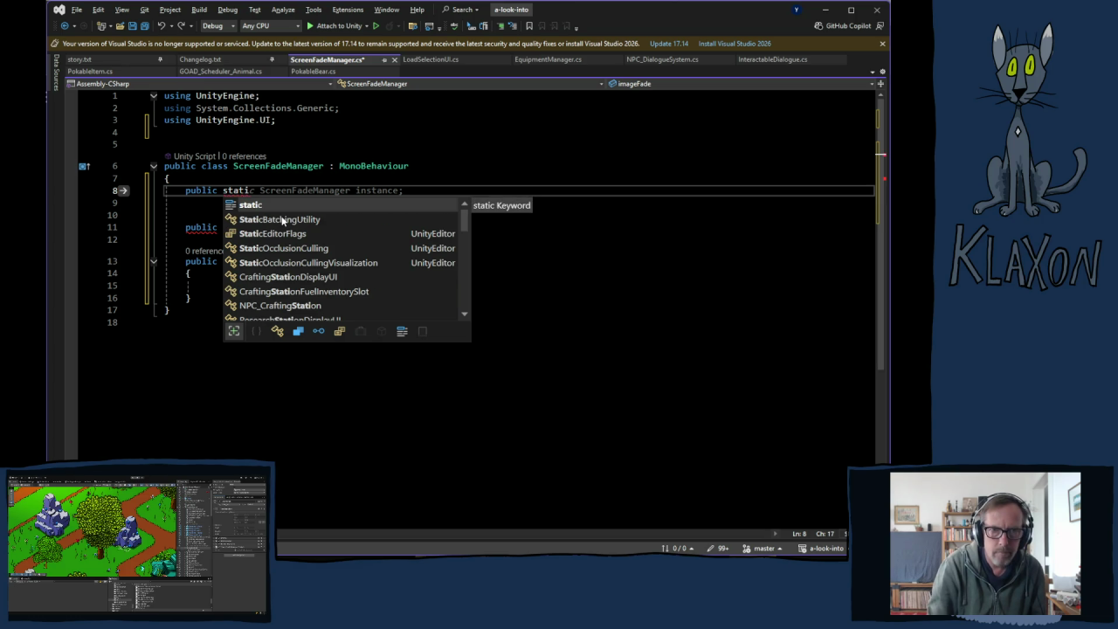
text(c)
key(Tab)
key(Return)
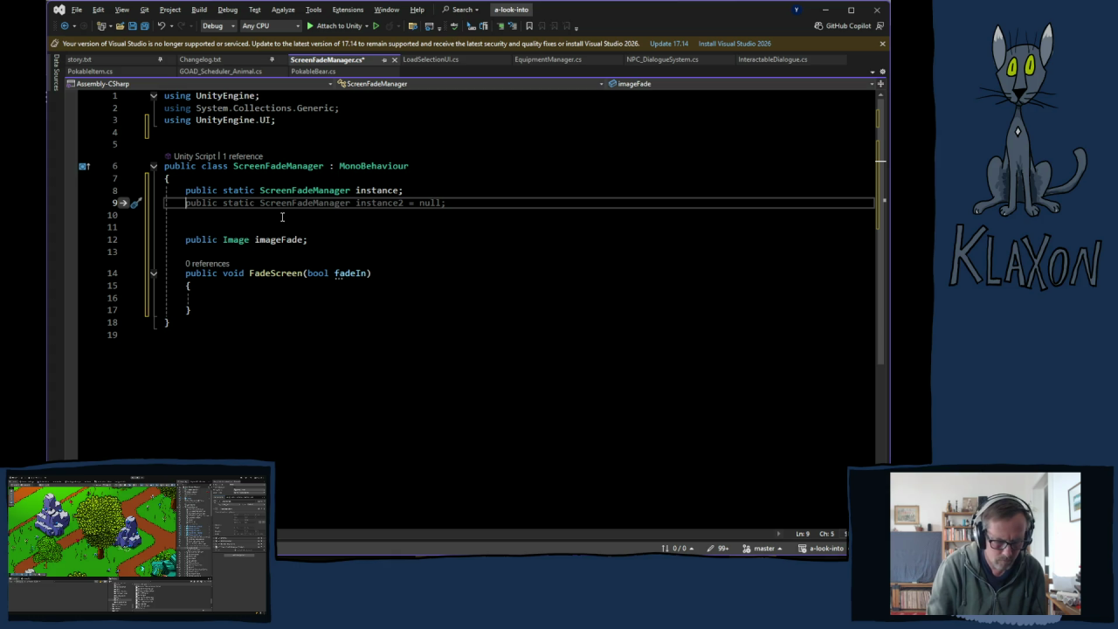
- Add an Awake method that sets instance = this when instance is null
text(void aw)
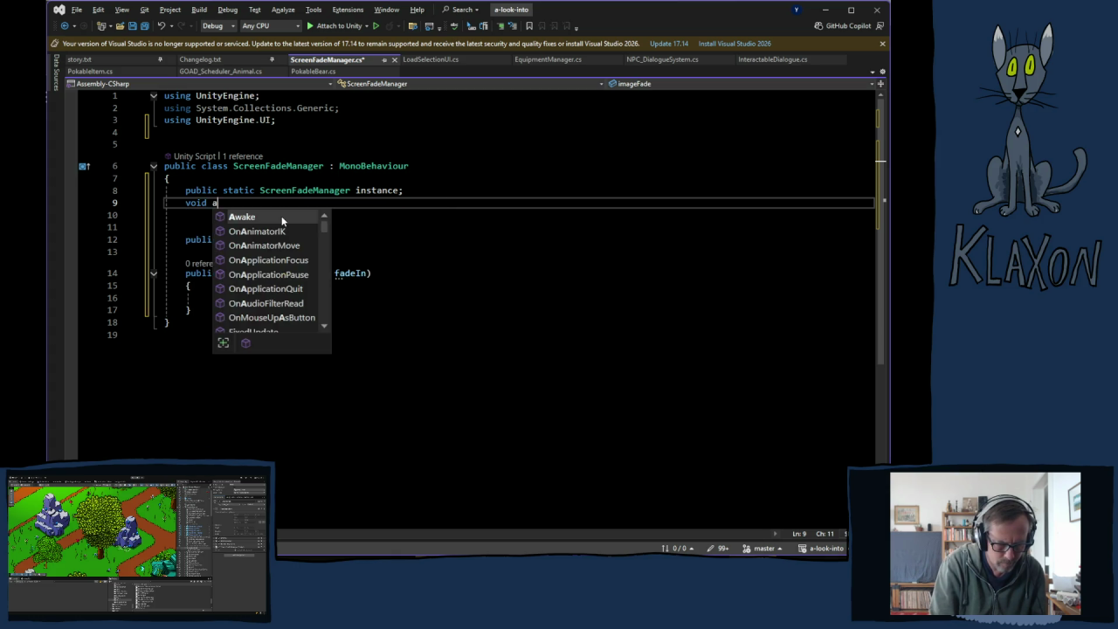
key(Tab)
key(Tab)
key(Up)
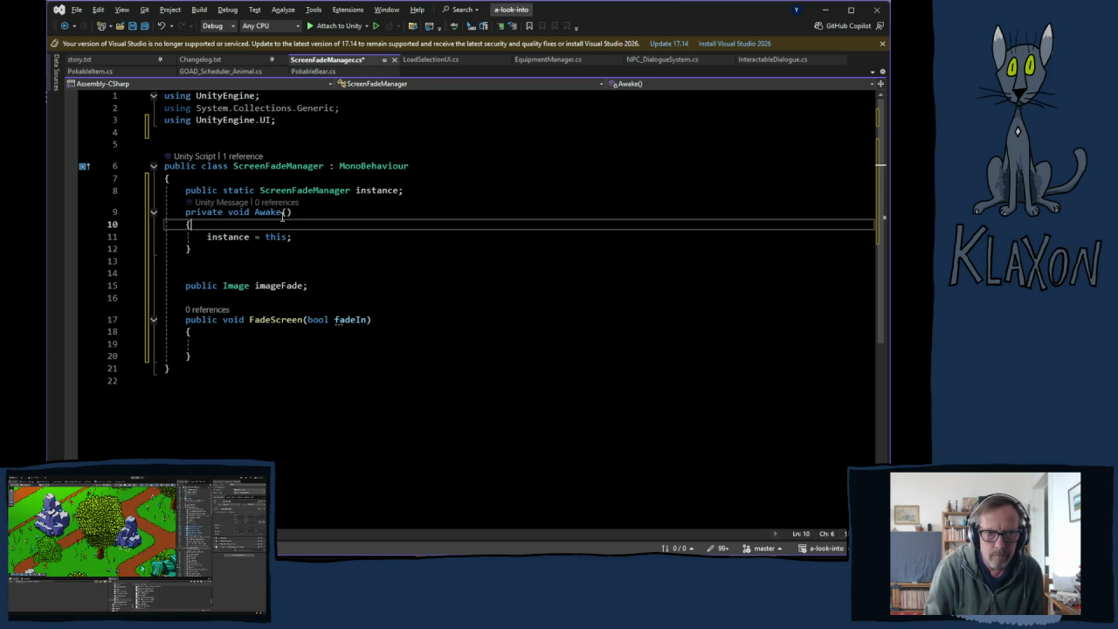
key(Return)
text(if)
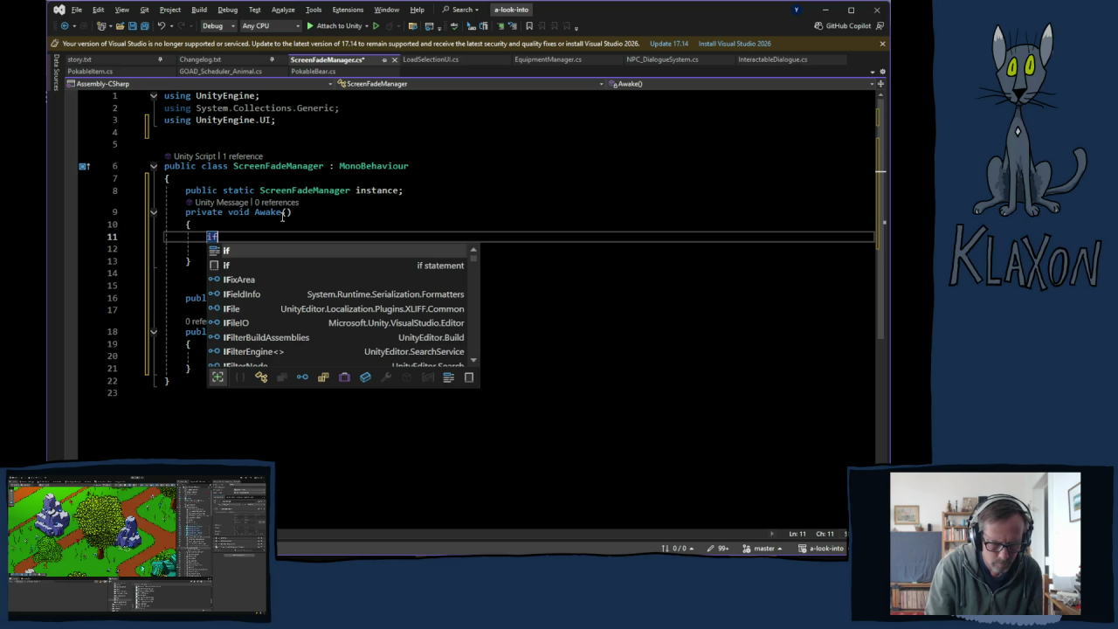
text((inst)
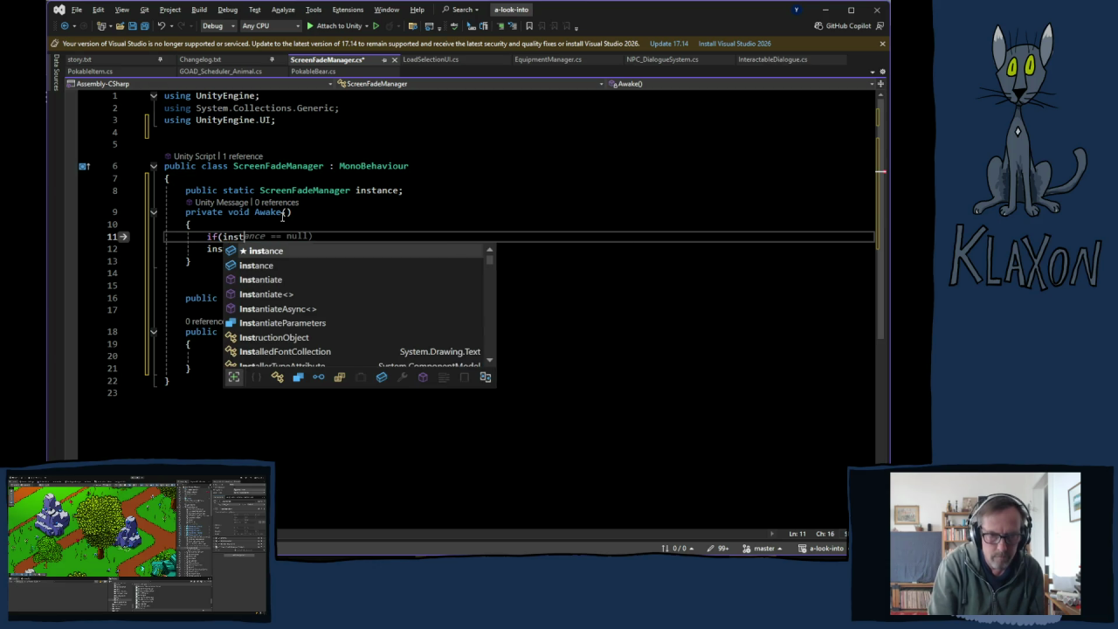
key(Tab)
key(Down)
key(Down)
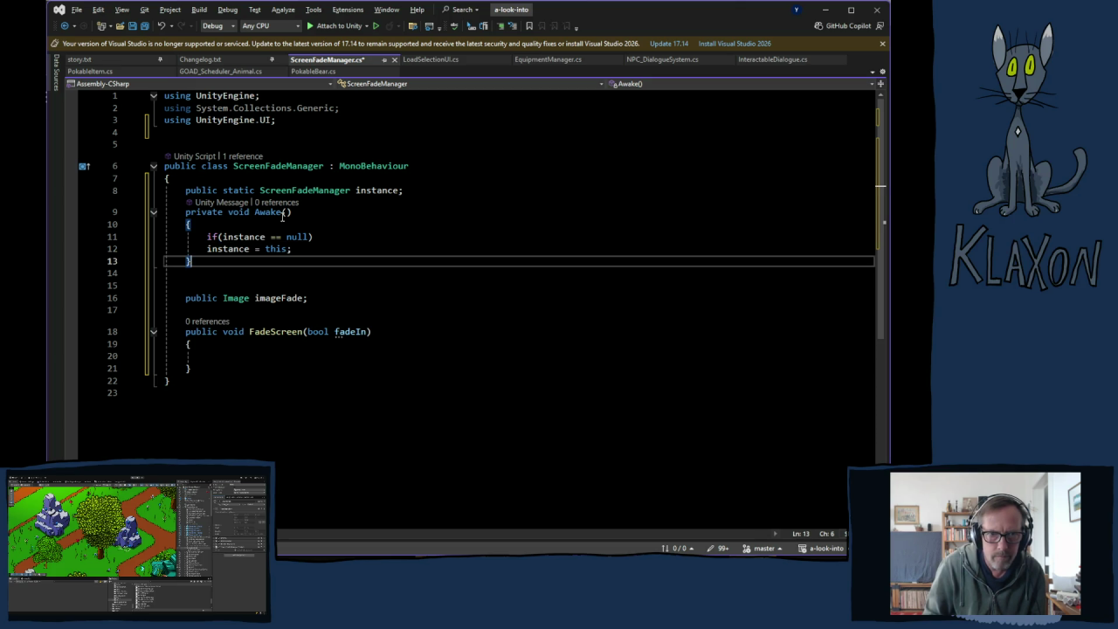
key(Up)
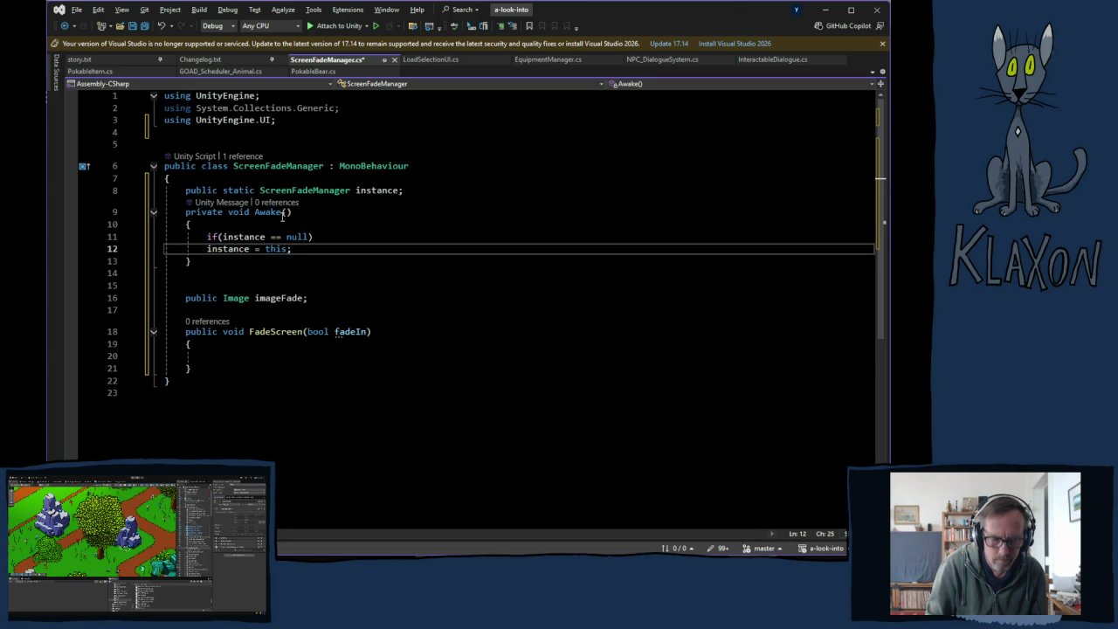
key(Return)
- Drop the tentative else/Destroy branch, fix the assignment's semicolon, and save the script
text(else)
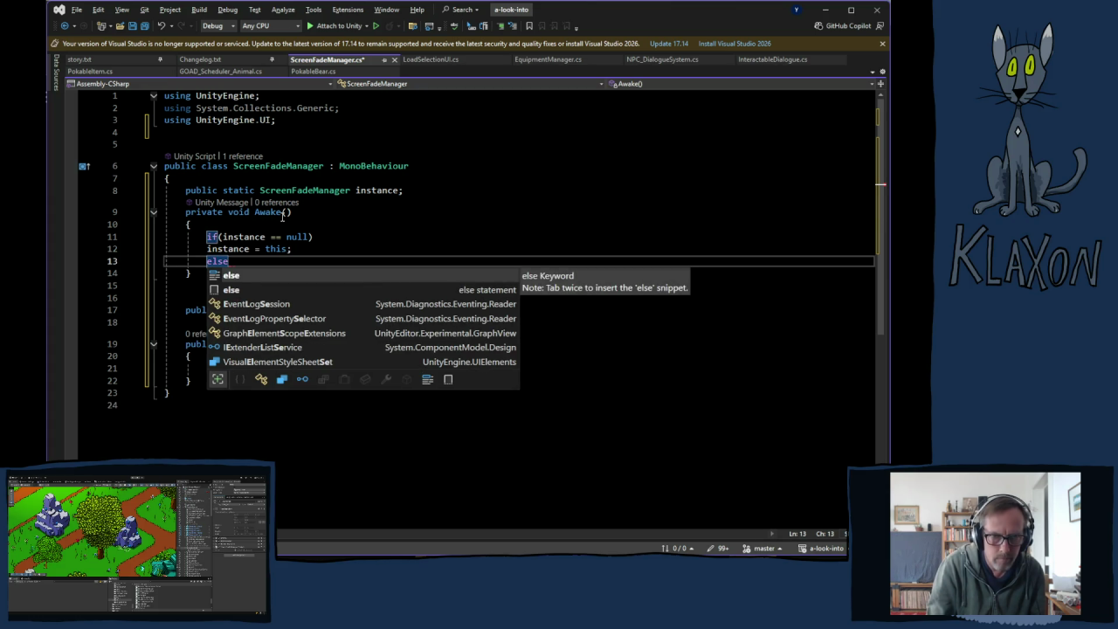
key(Escape)
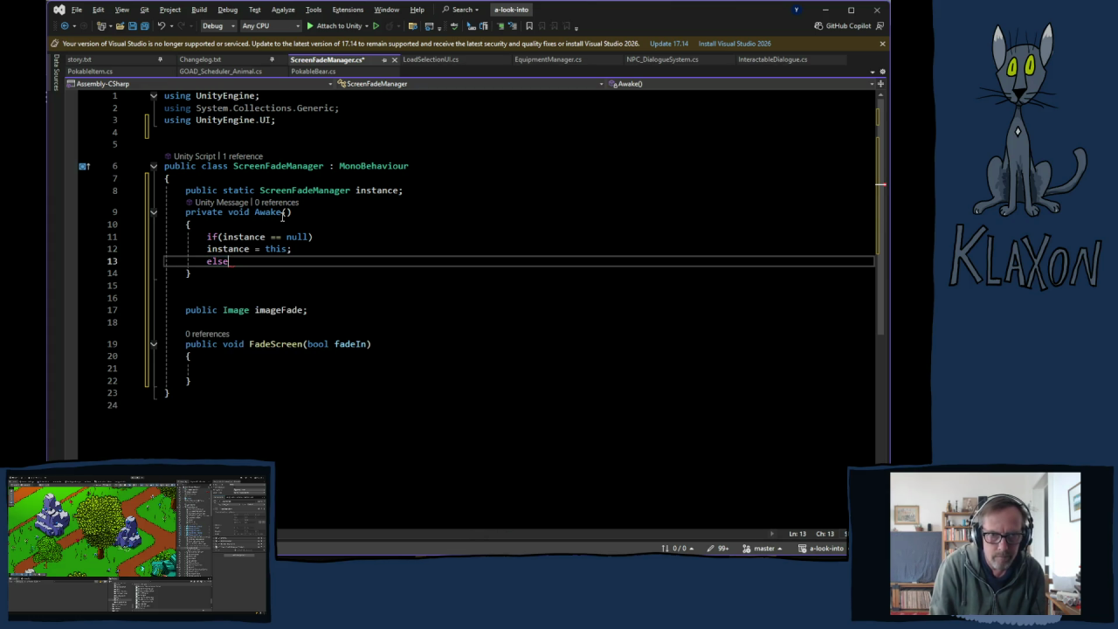
key(Return)
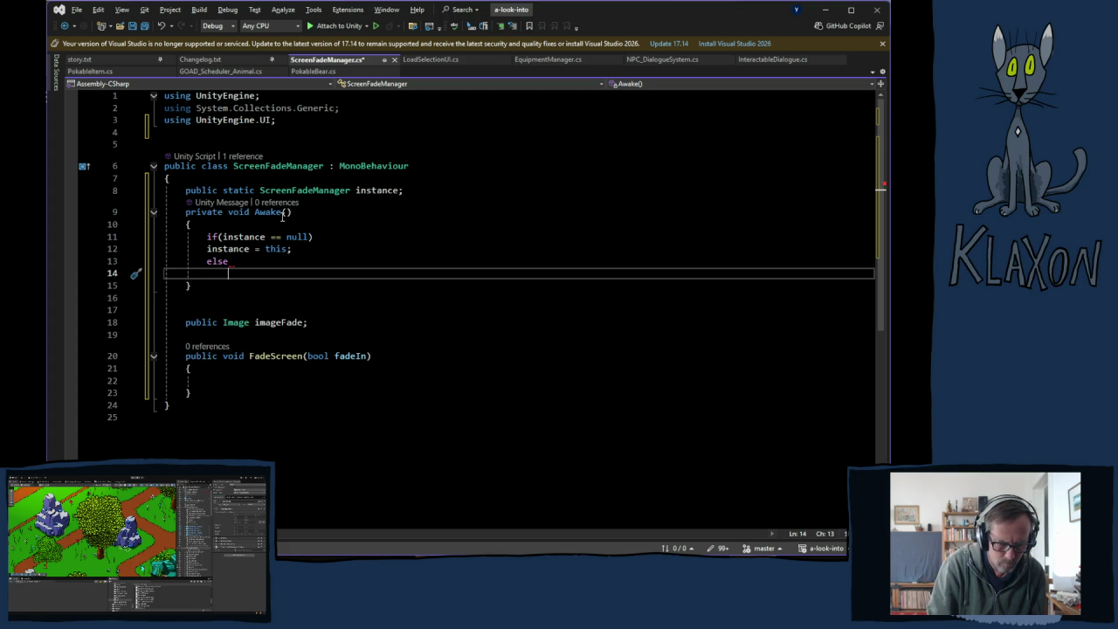
text(destr)
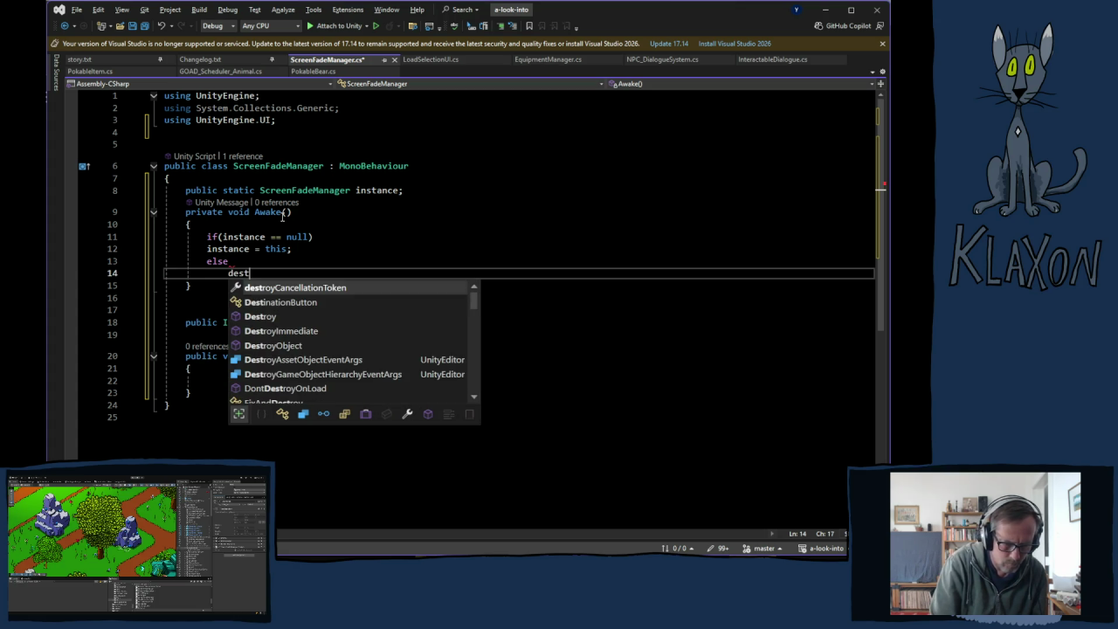
key(BackSpace)
key(BackSpace)
key(BackSpace)
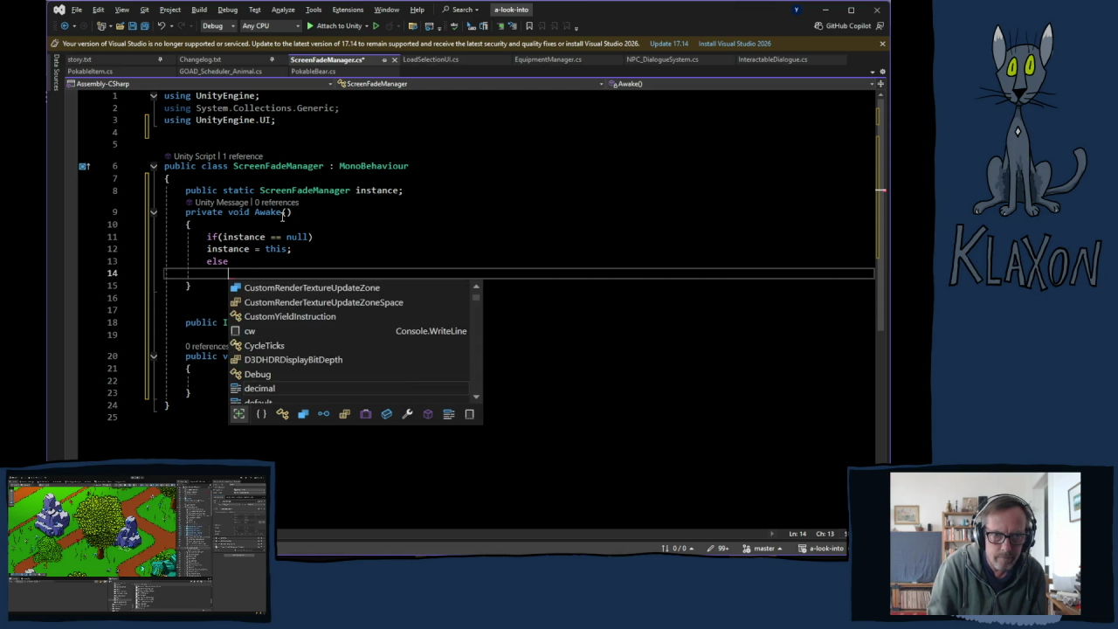
key(BackSpace)
key(BackSpace)
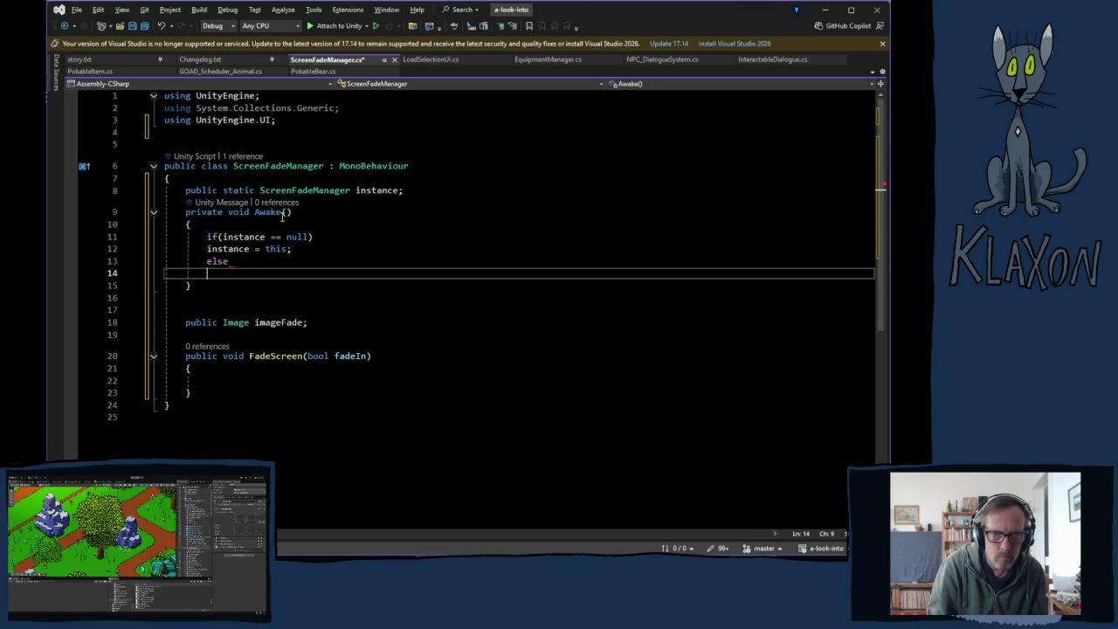
key(BackSpace)
key(BackSpace)
key(BackSpace)
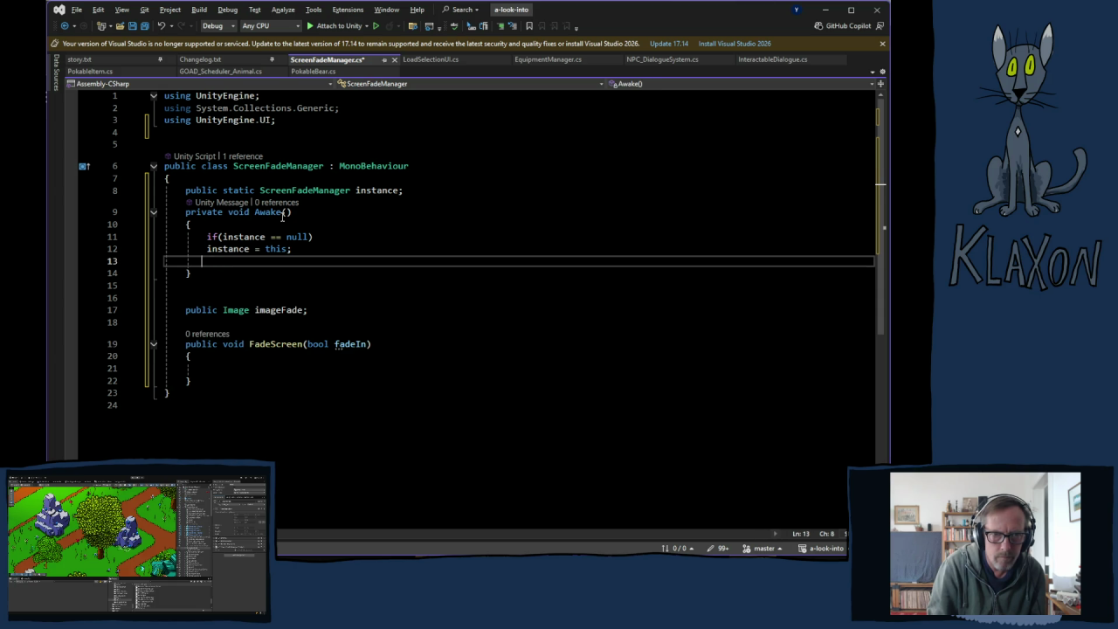
key(BackSpace)
key(BackSpace)
text($;)
key(BackSpace)
key(BackSpace)
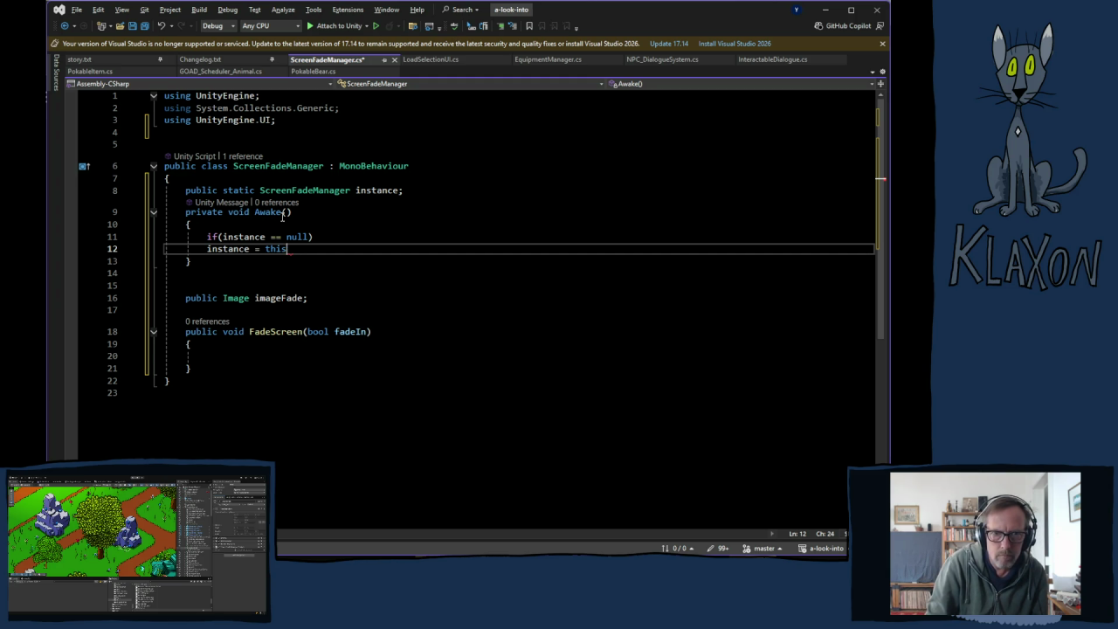
text($)
key(BackSpace)
text(;)
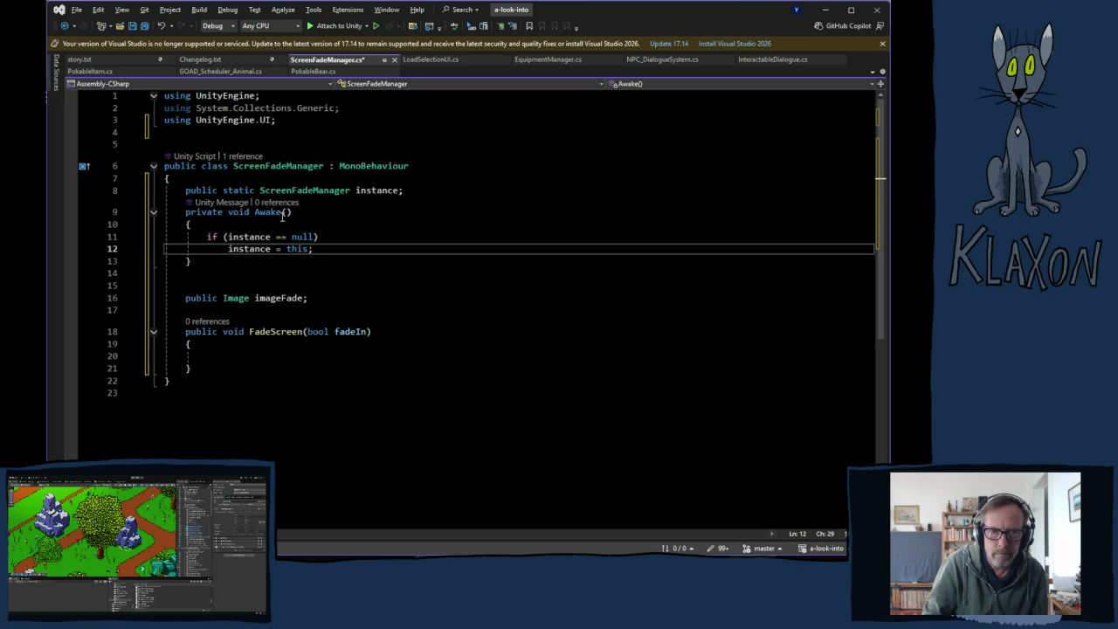
key(ctrl+s)
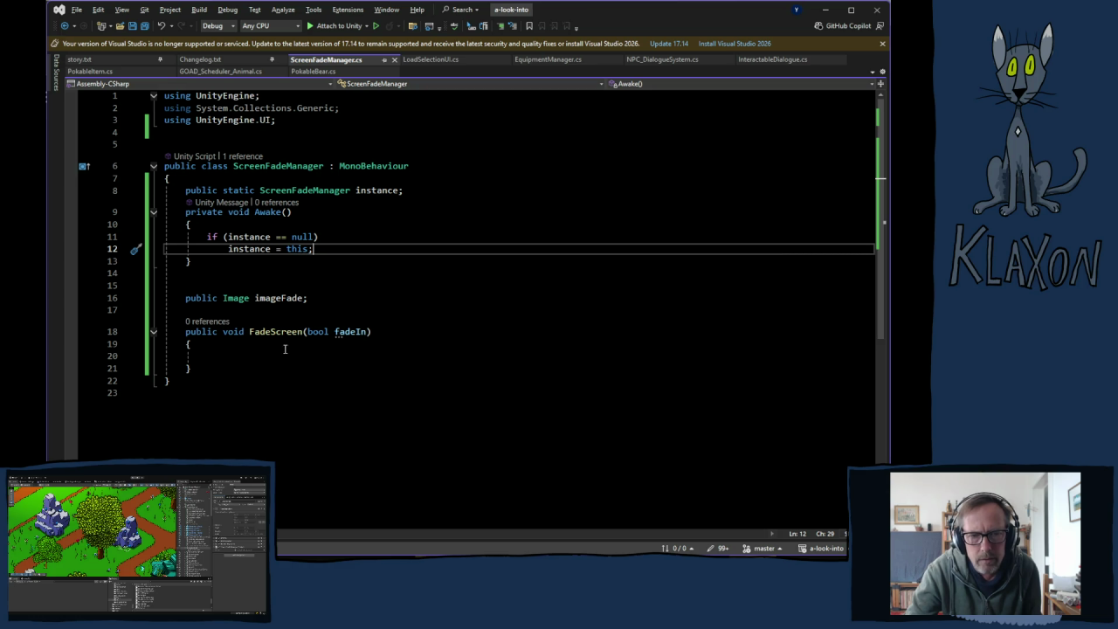
click(259, 358)
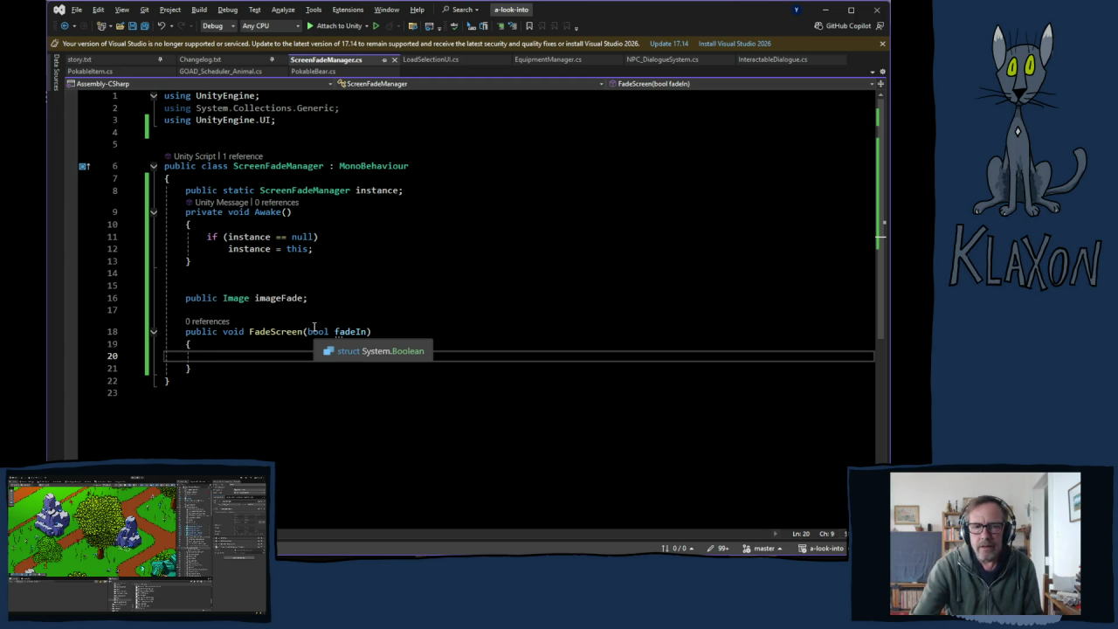
- Change the signature to FadeScreen(float time, bool fadeIn)
click(368, 332)
text(, f)
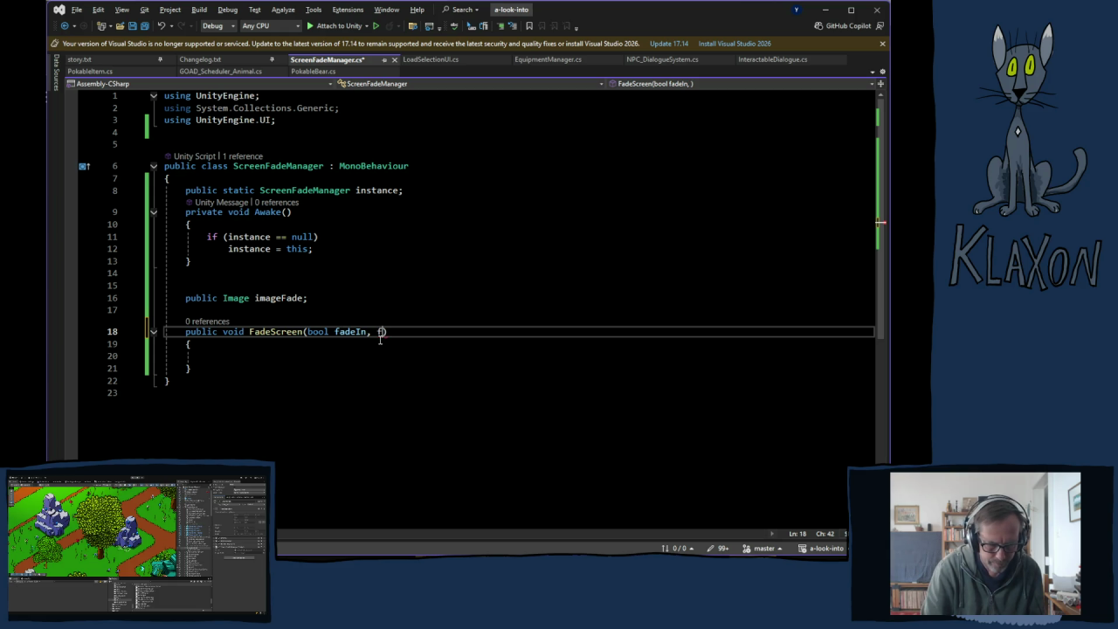
text(loat time)
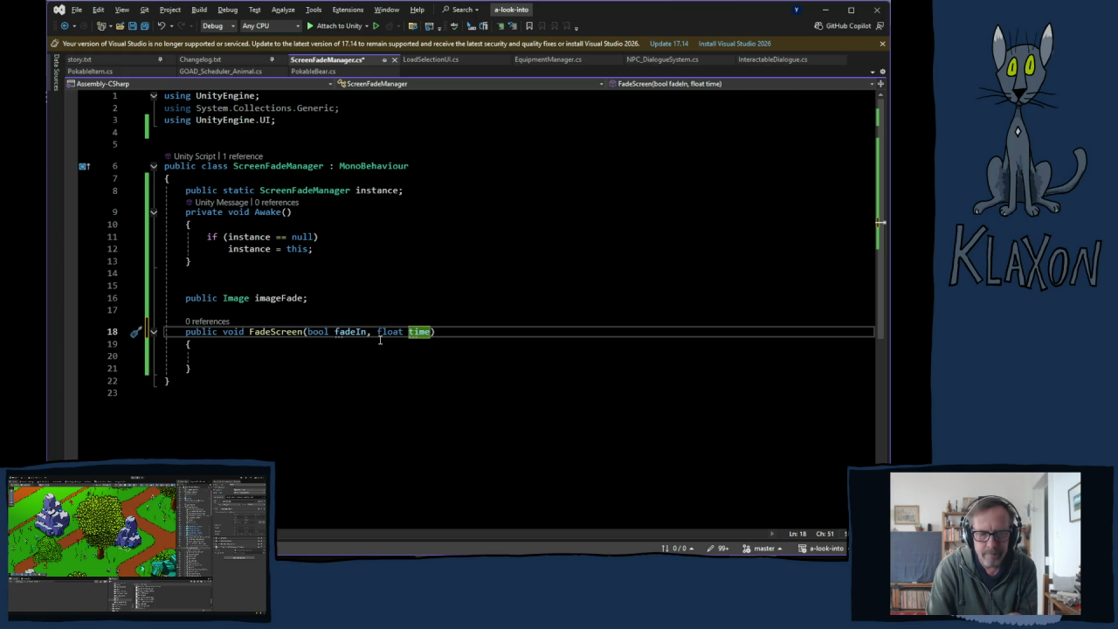
key(BackSpace)
key(BackSpace)
key(BackSpace)
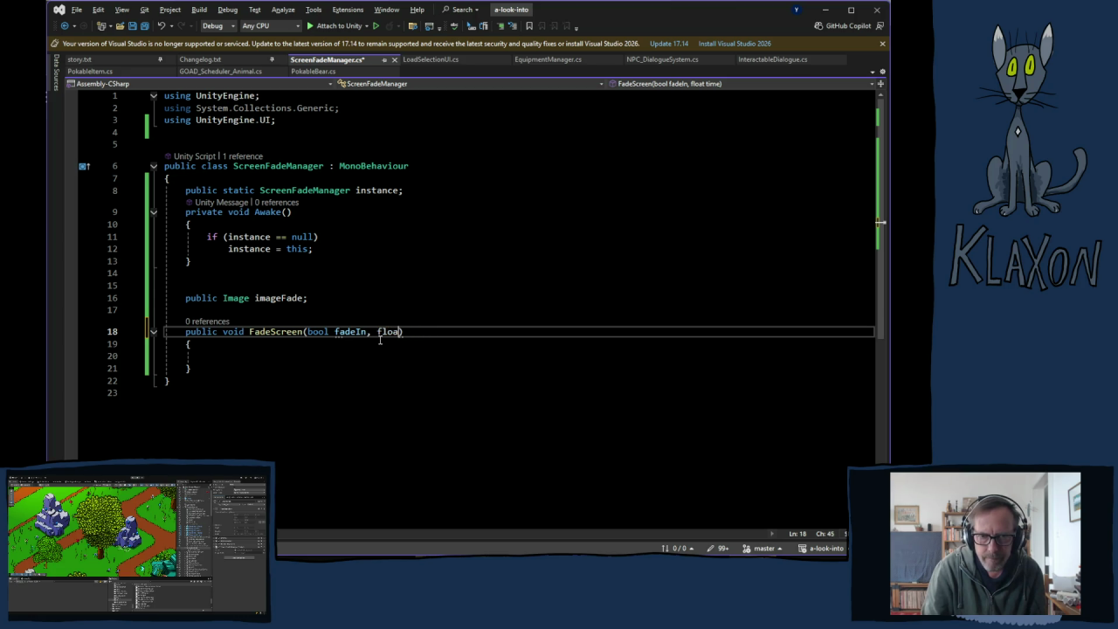
key(BackSpace)
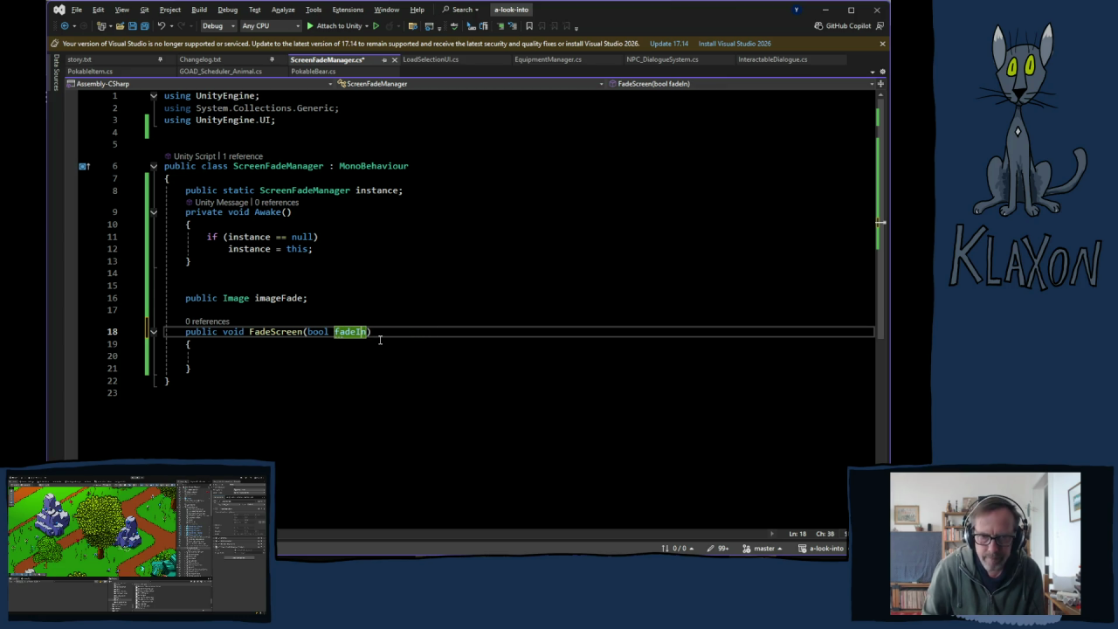
key(Left)
key(Left)
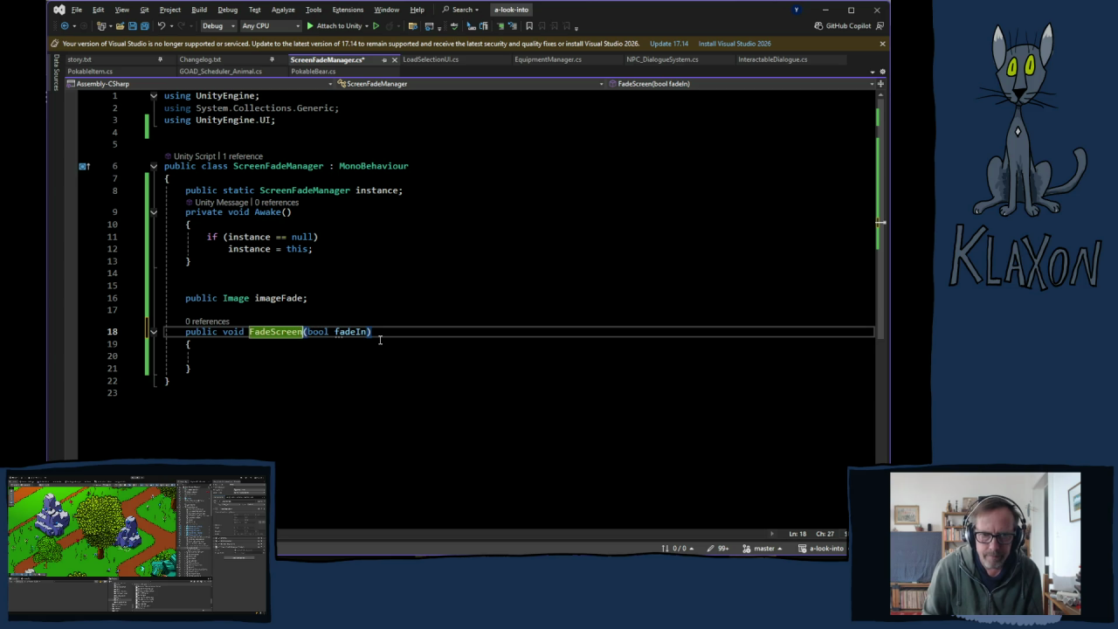
text(float ti)
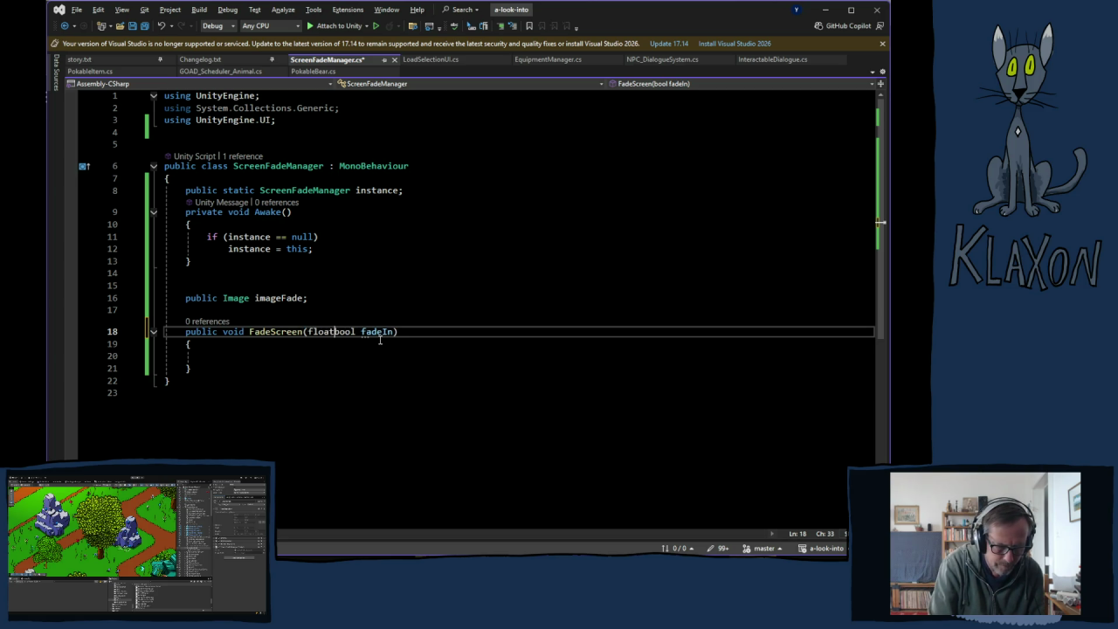
text(me,)
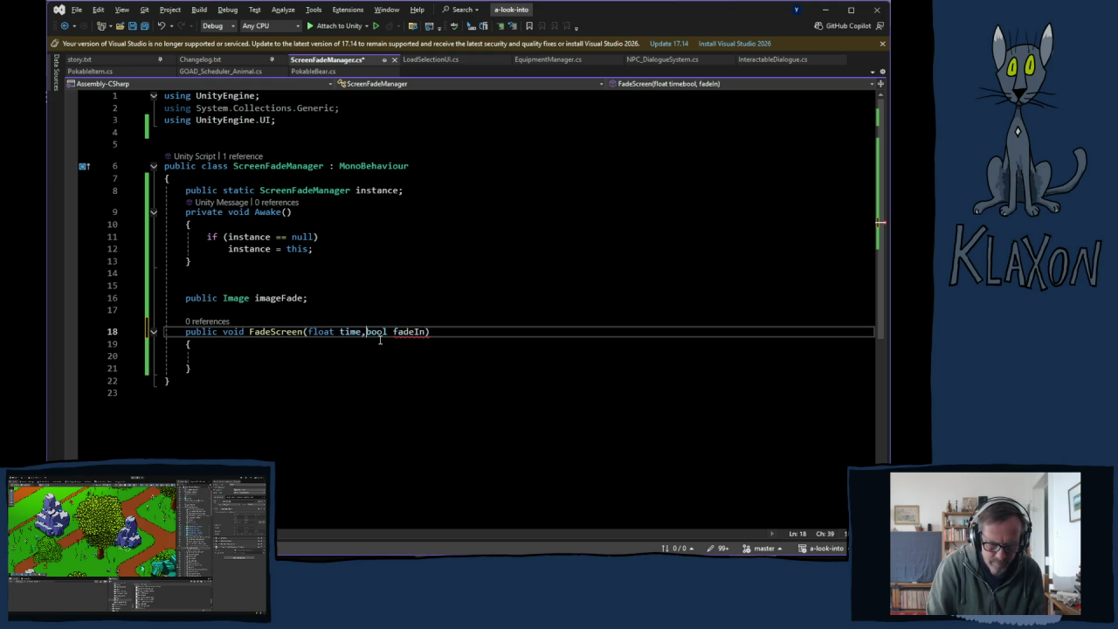
click(274, 352)
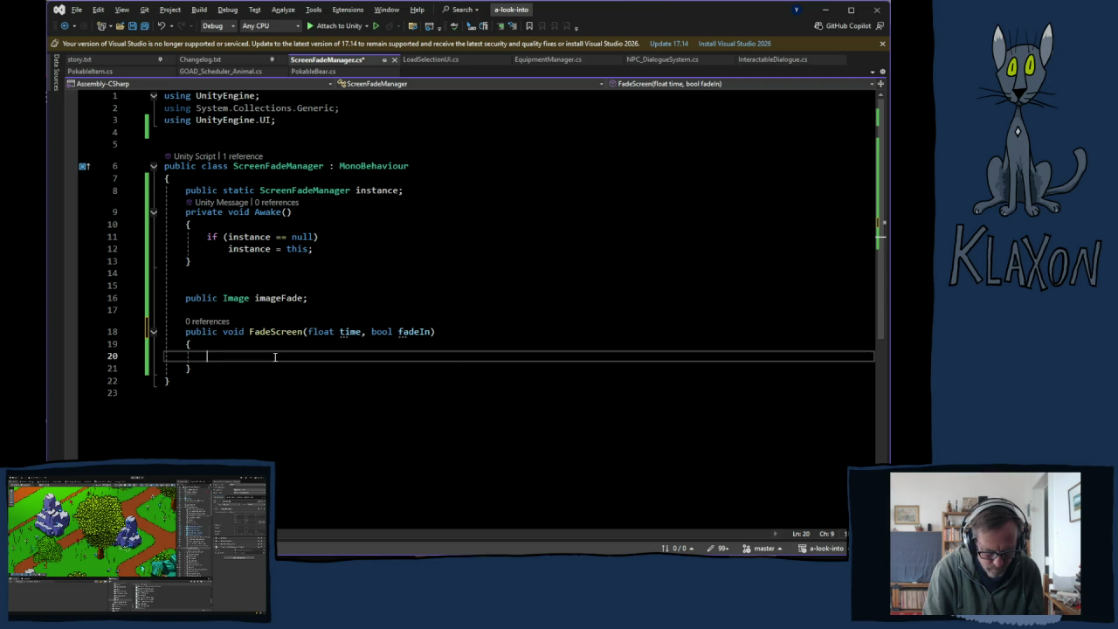
- Initialise 'float timer = time;' and write a while (timer > 0) condition
text(float timer = time)
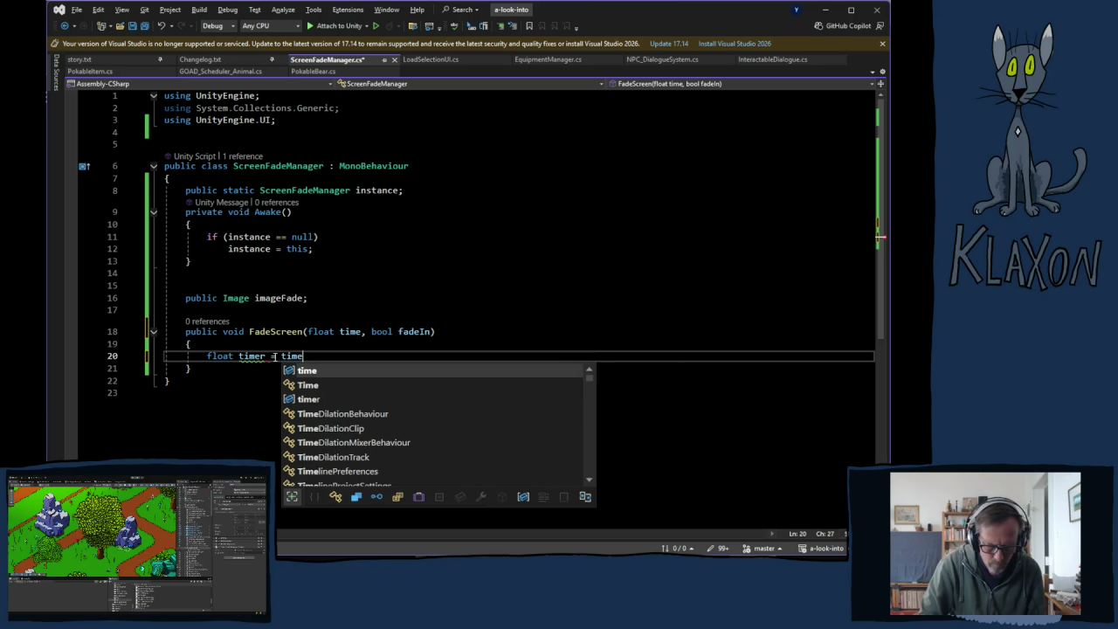
text(;)
key(Return)
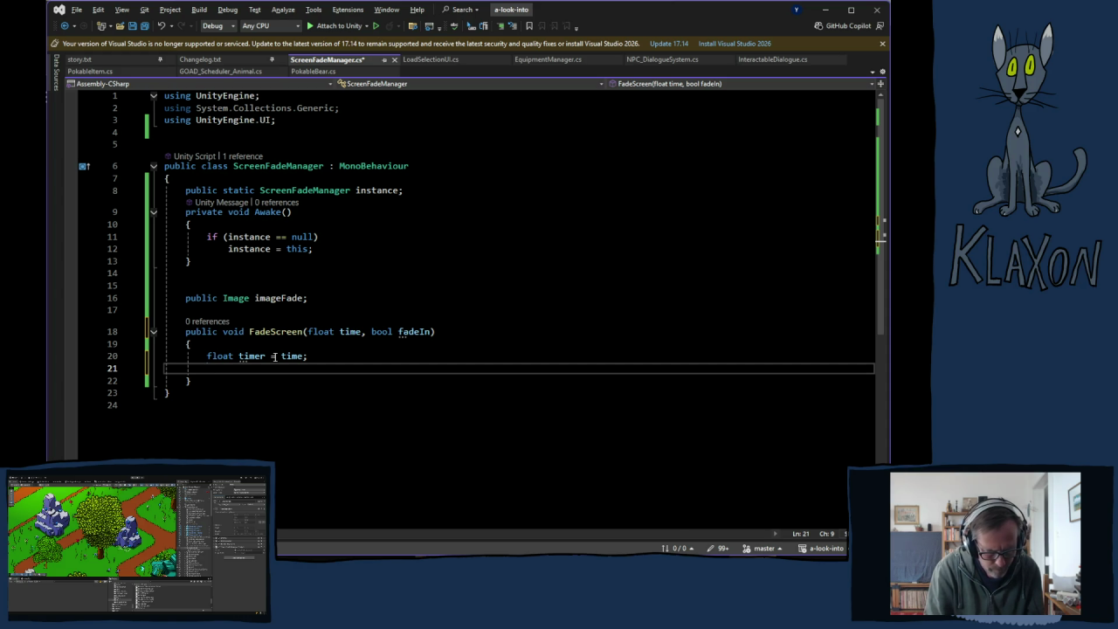
text(while t)
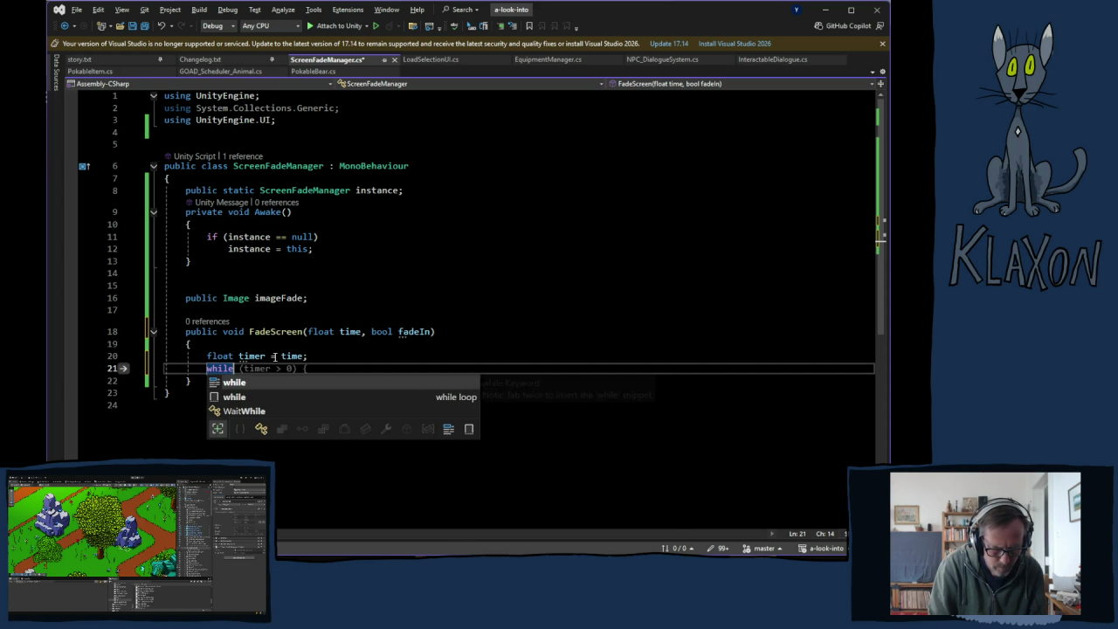
key(BackSpace)
text((timer > 0) {)
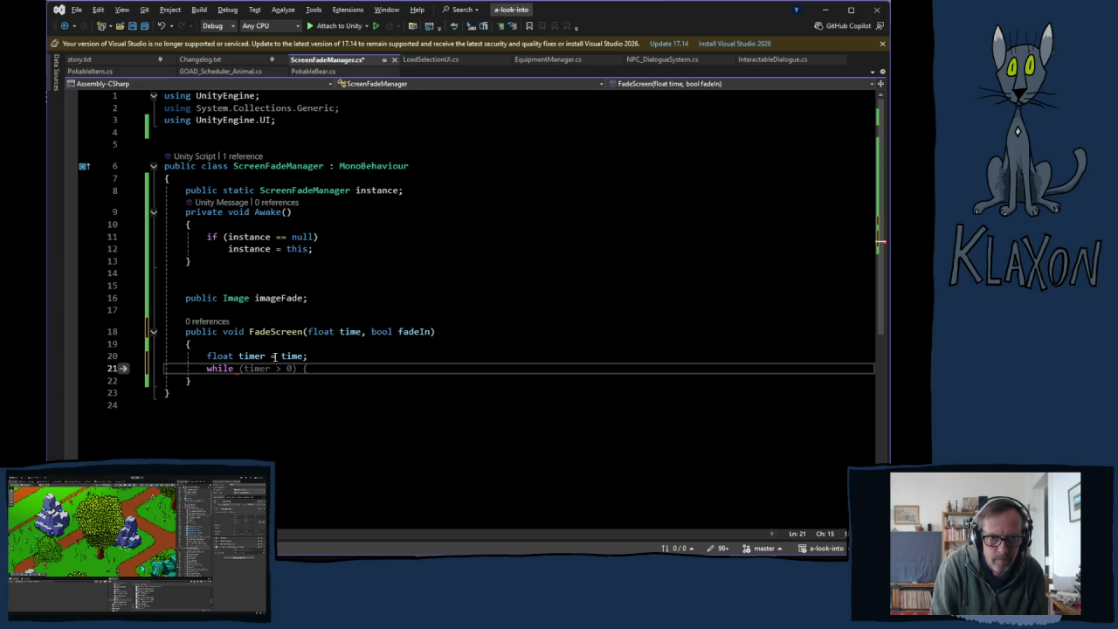
key(Left)
key(Left)
key(Left)
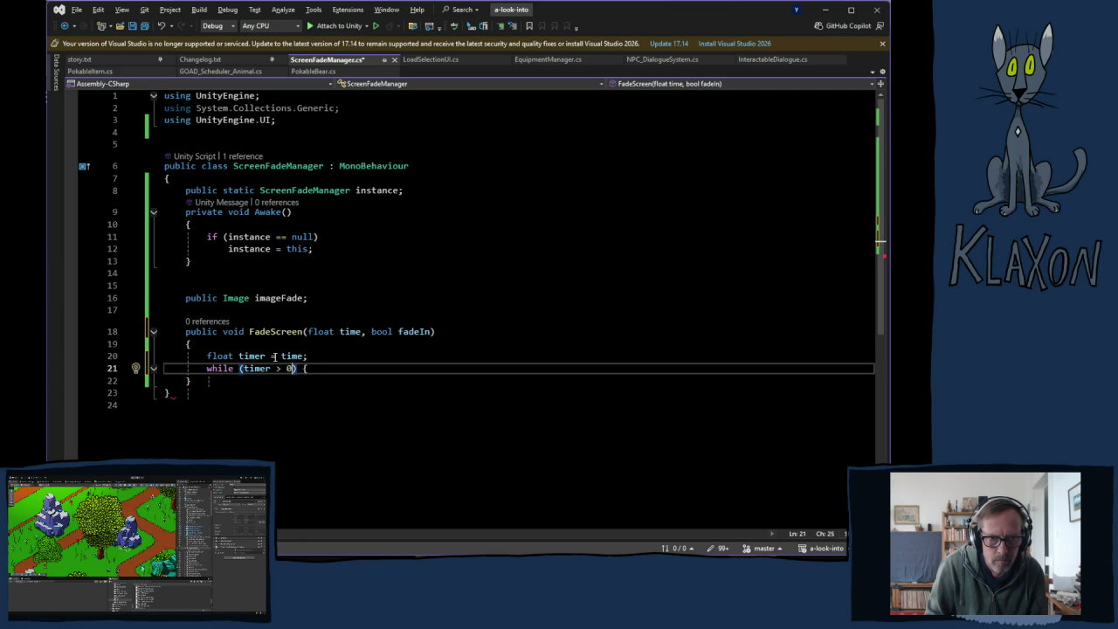
key(Right)
key(BackSpace)
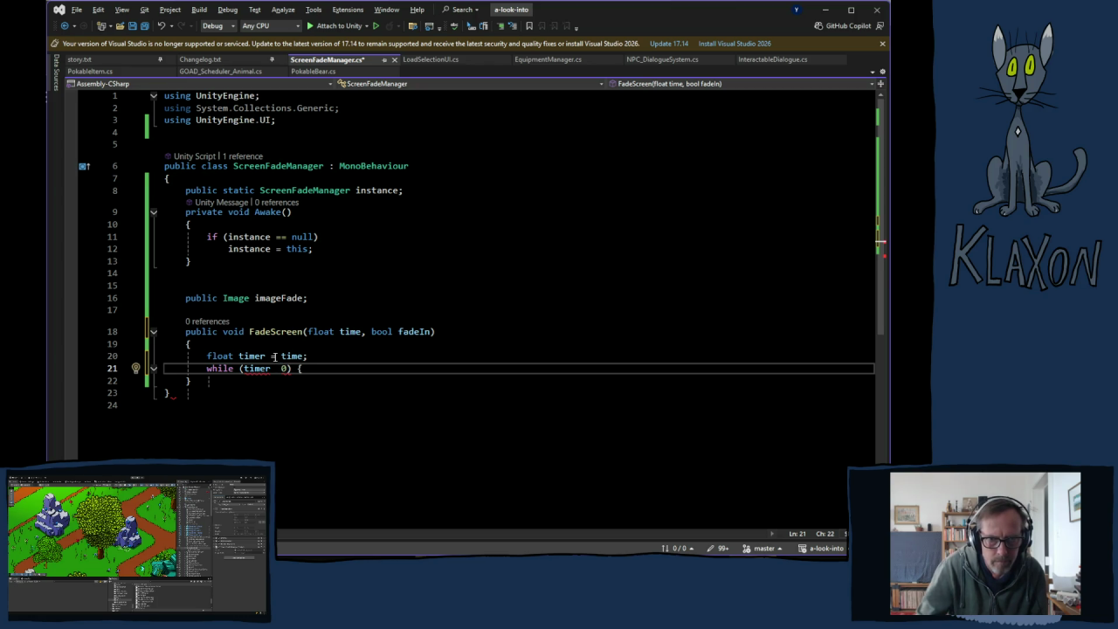
text(>)
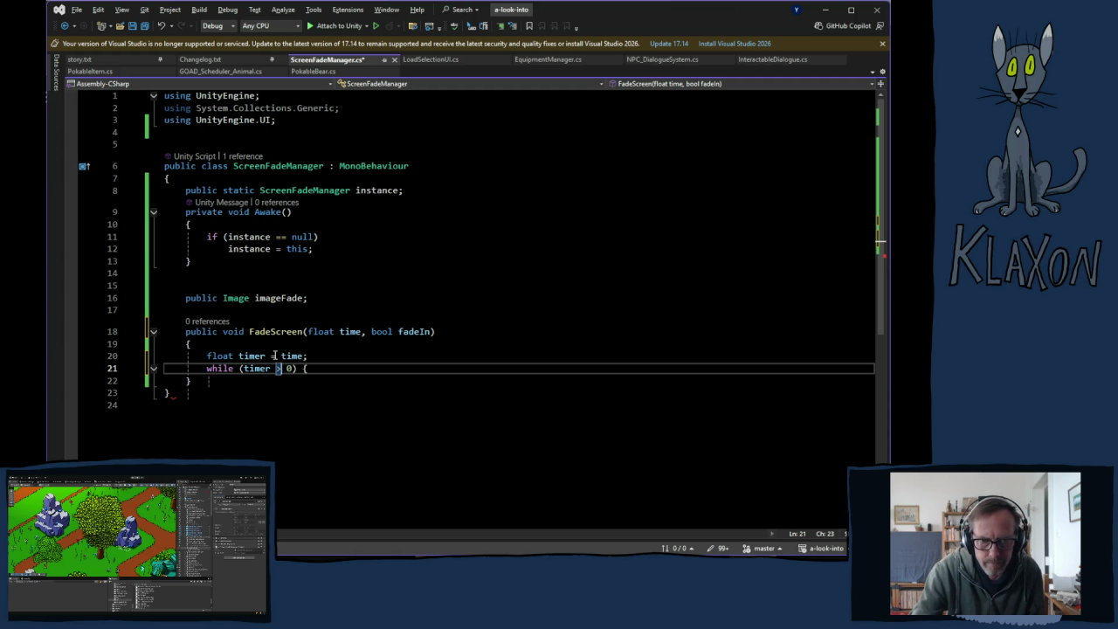
- Put the while loop's opening brace in place and start the loop body
click(327, 369)
key(BackSpace)
key(BackSpace)
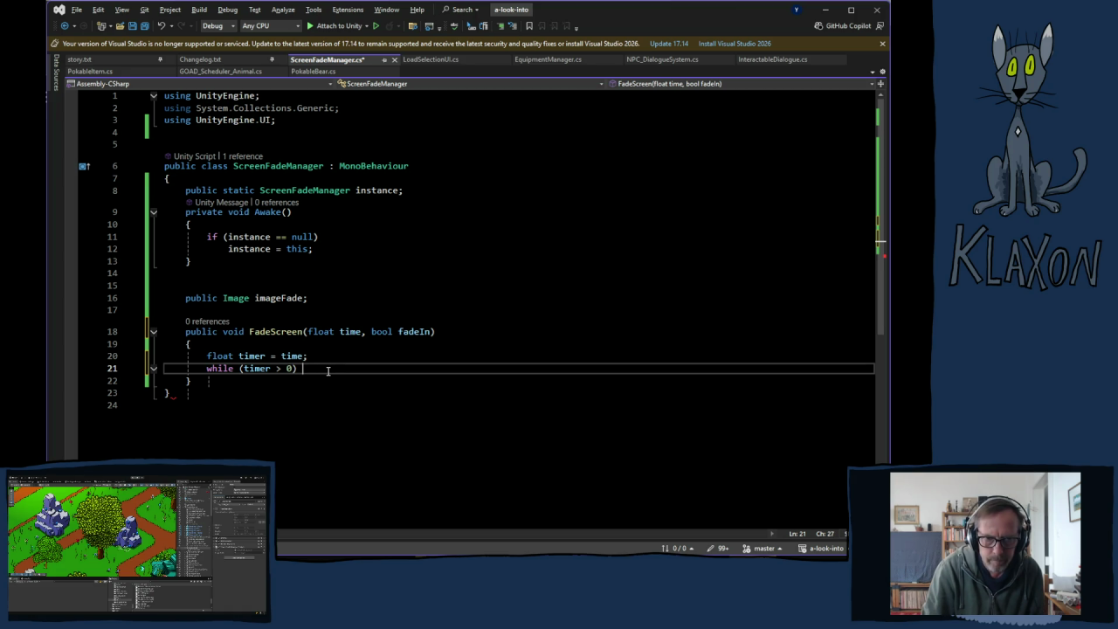
key(Left)
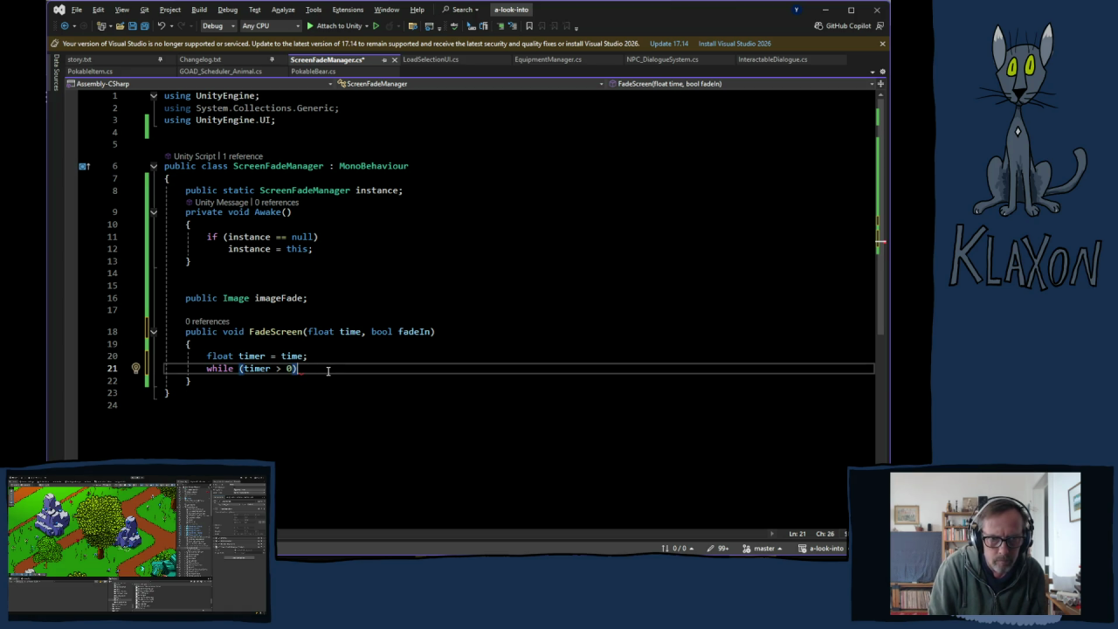
text({)
key(Return)
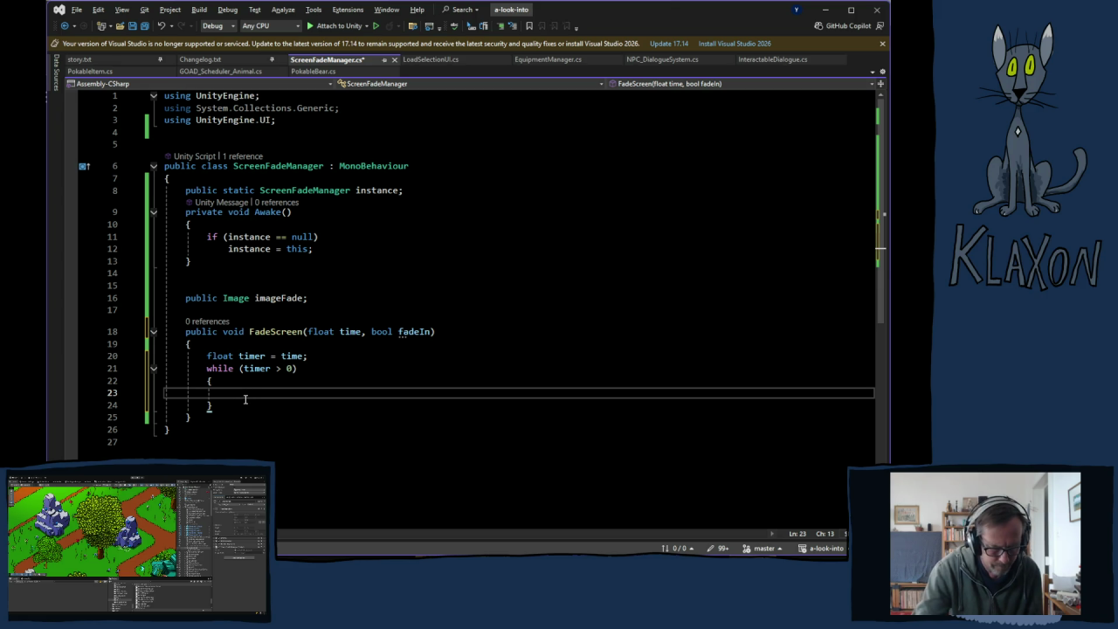
text(timer.)
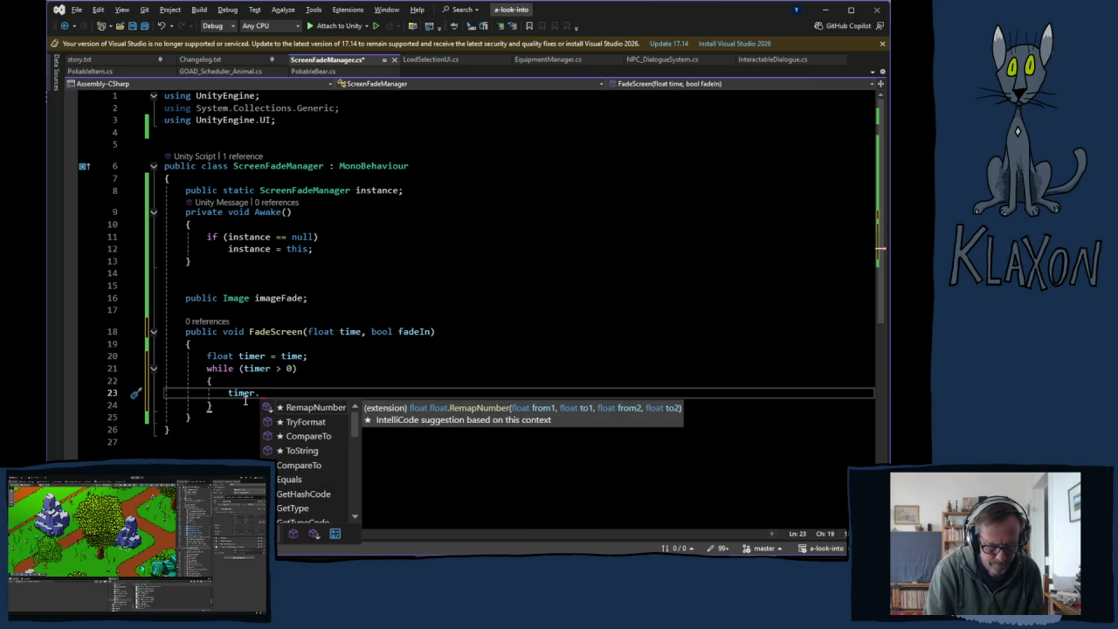
- Write 'timer -= Time.deltaTime;' inside the while loop
key(BackSpace)
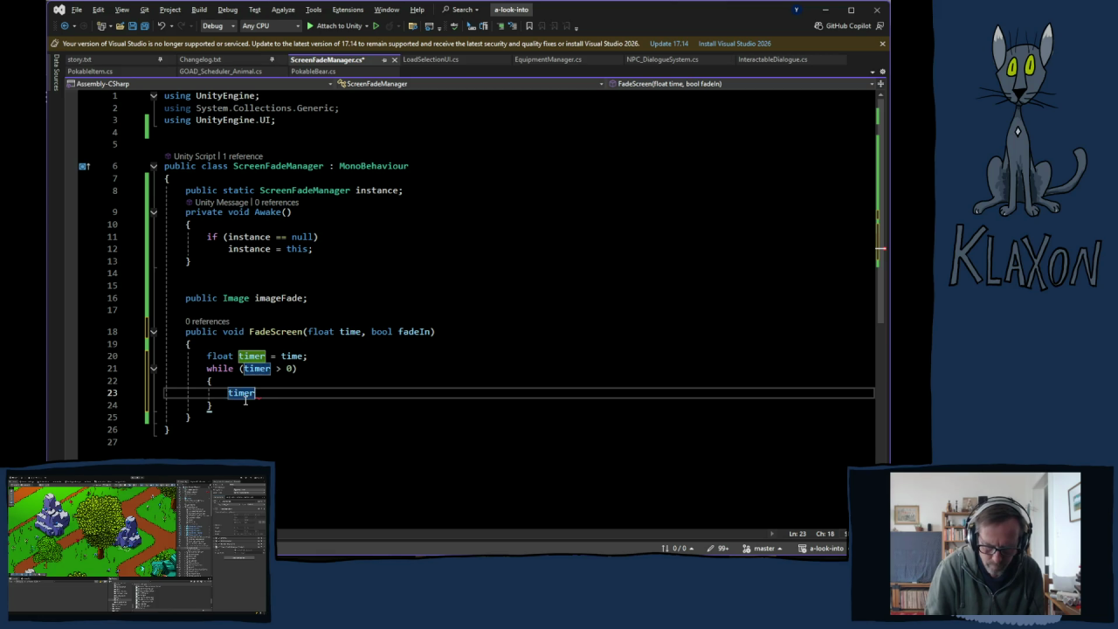
text( -=)
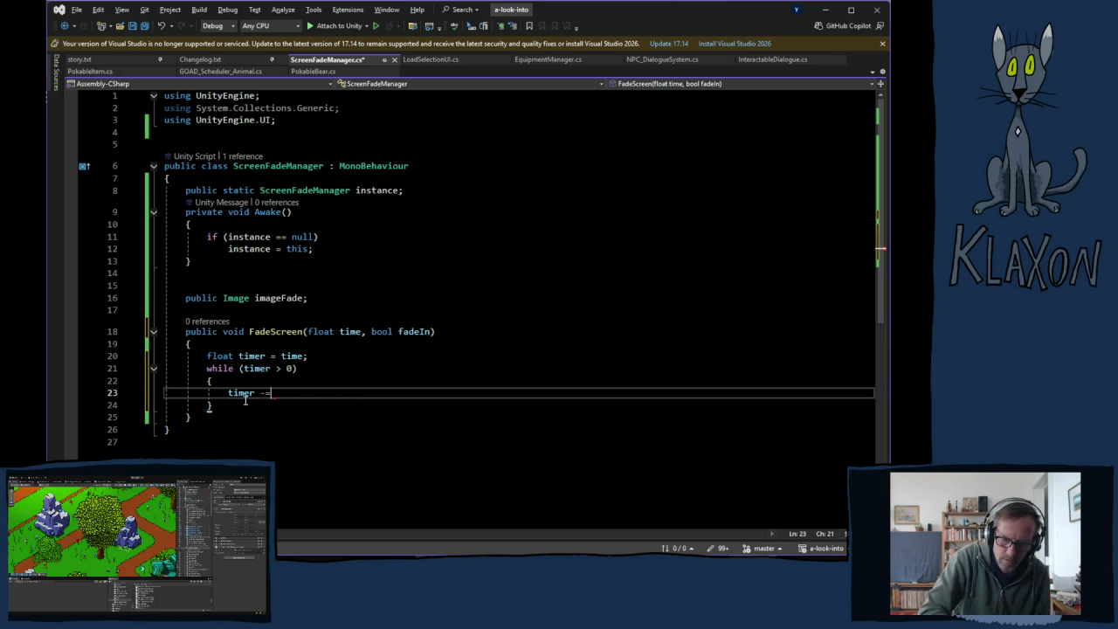
text( time)
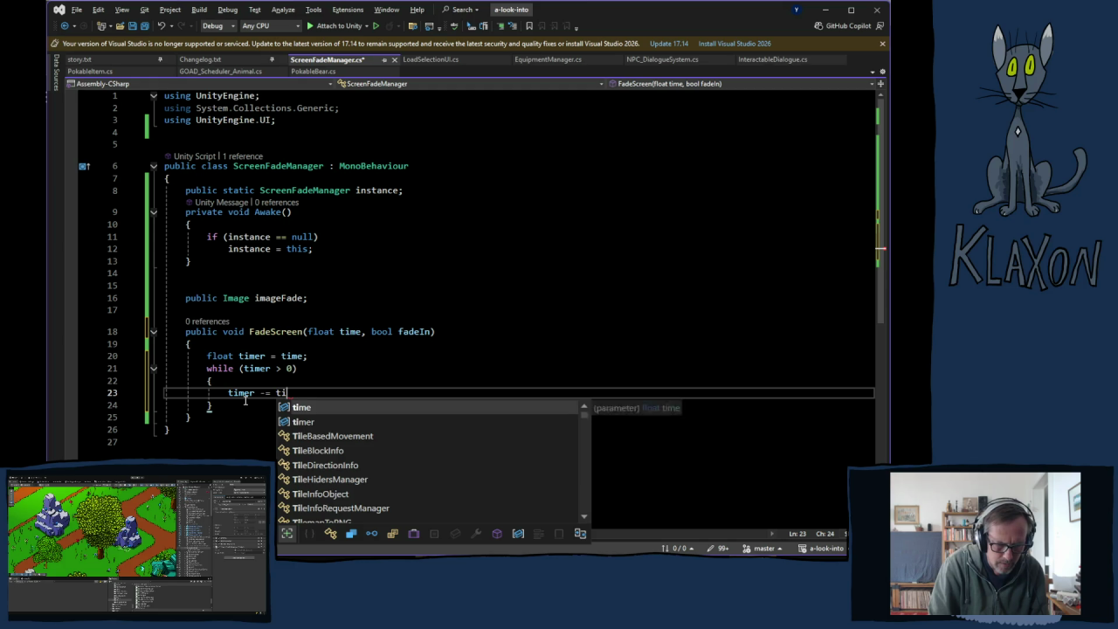
key(Down)
key(Tab)
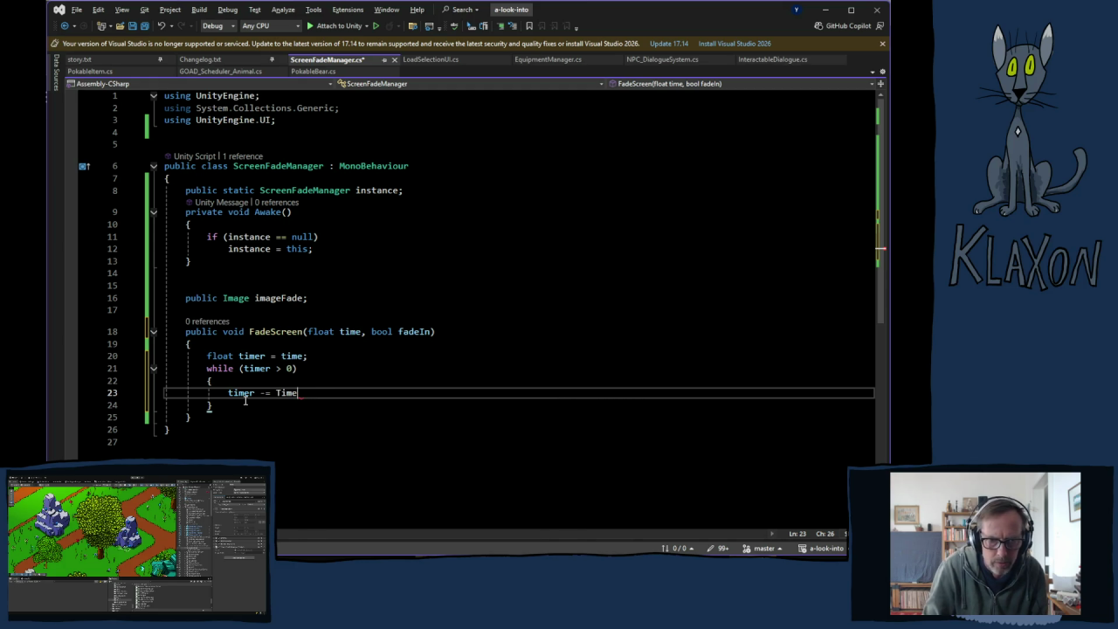
text(.de)
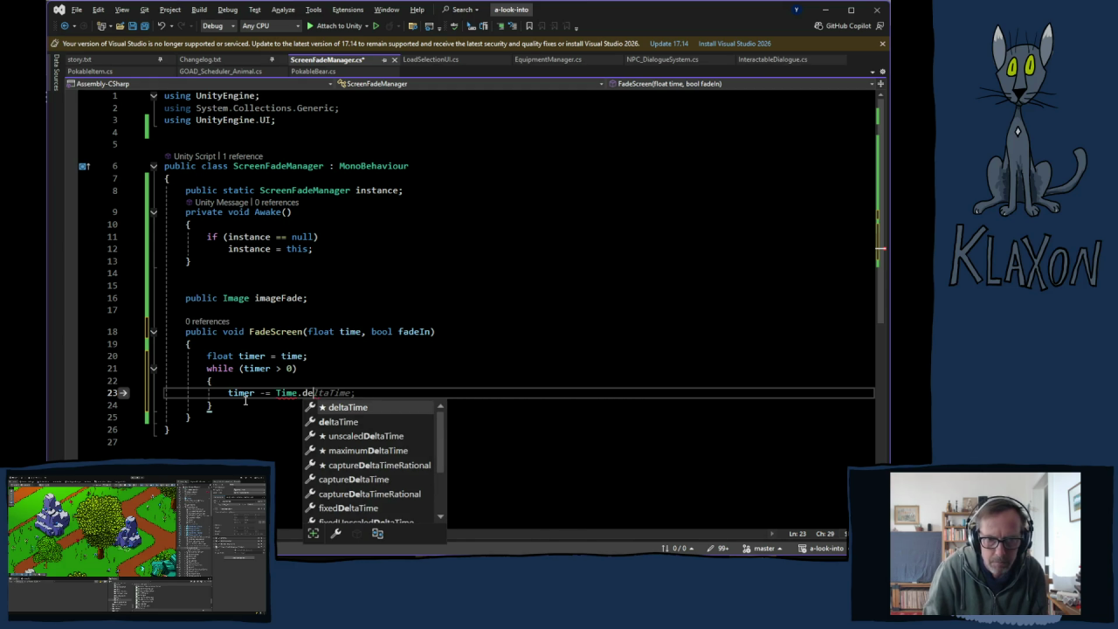
key(Tab)
text(;)
key(Return)
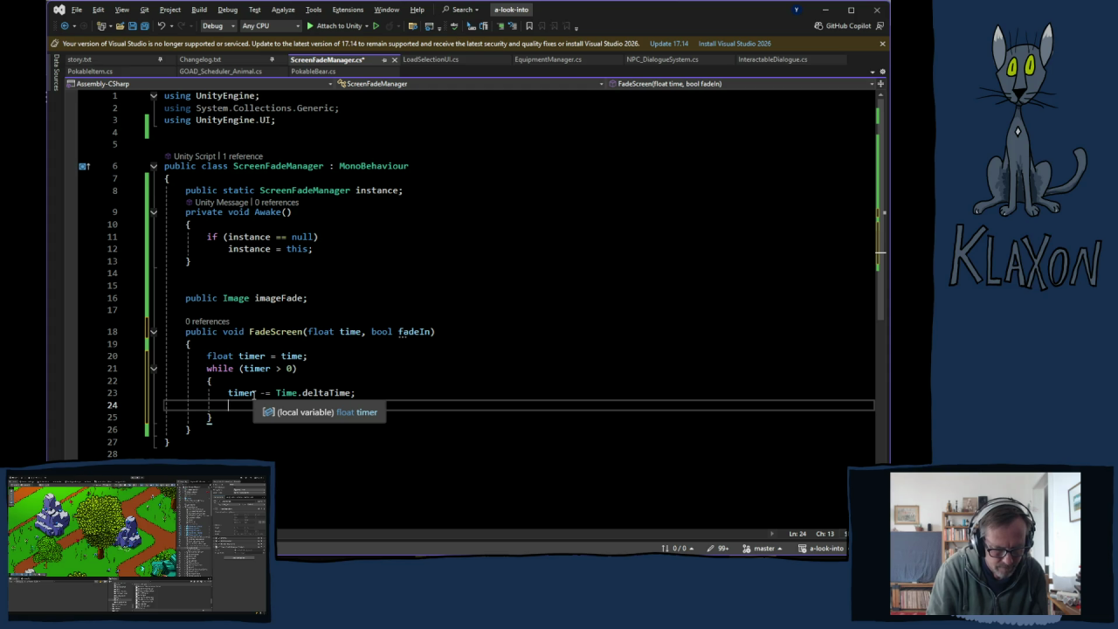
- Add 'float a = Mathf.Lerp(0, 1, timer);' below the timer update
text(fl)
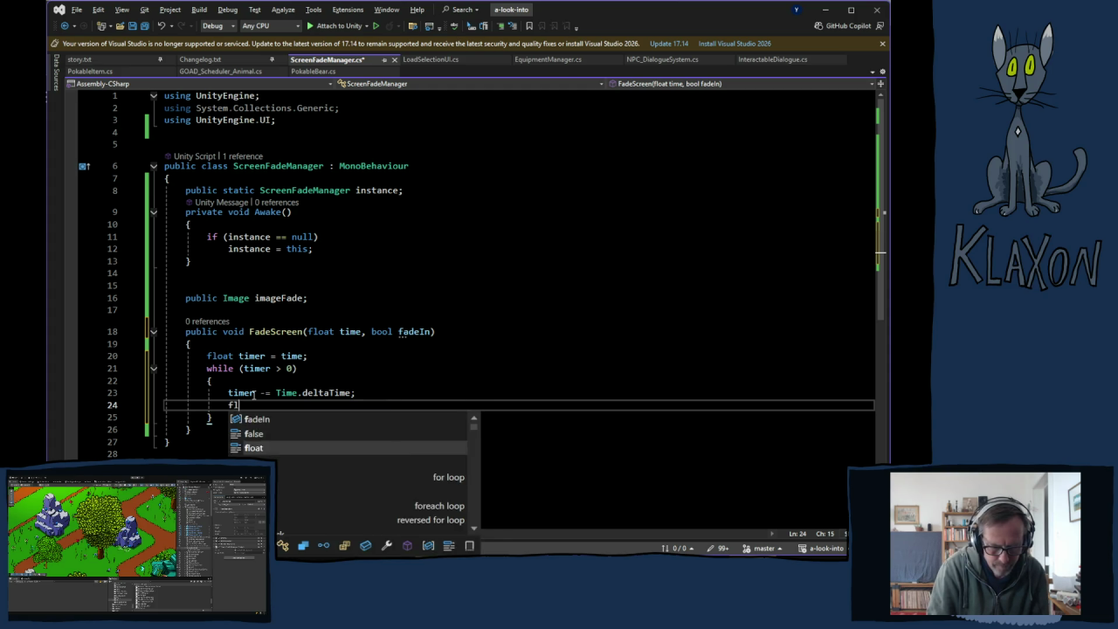
text(oat )
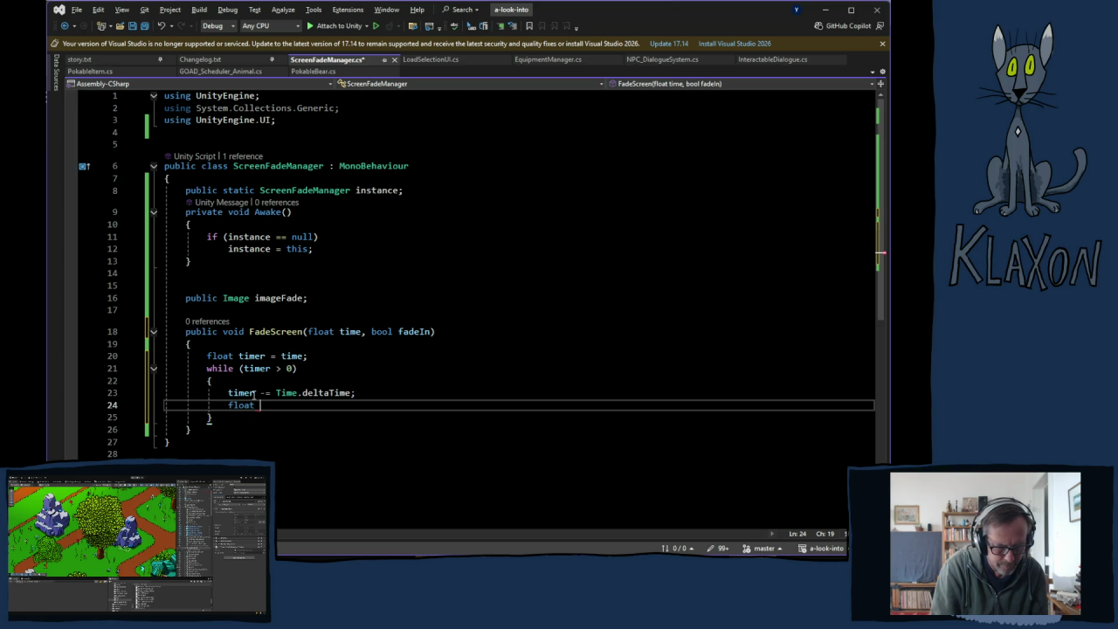
text(a = )
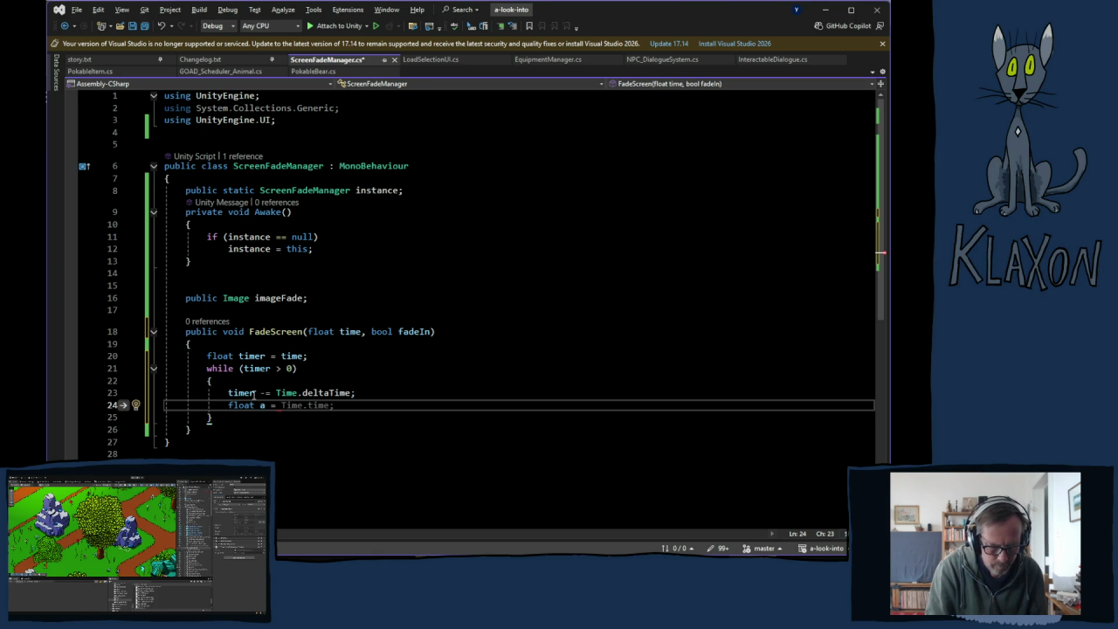
text(le)
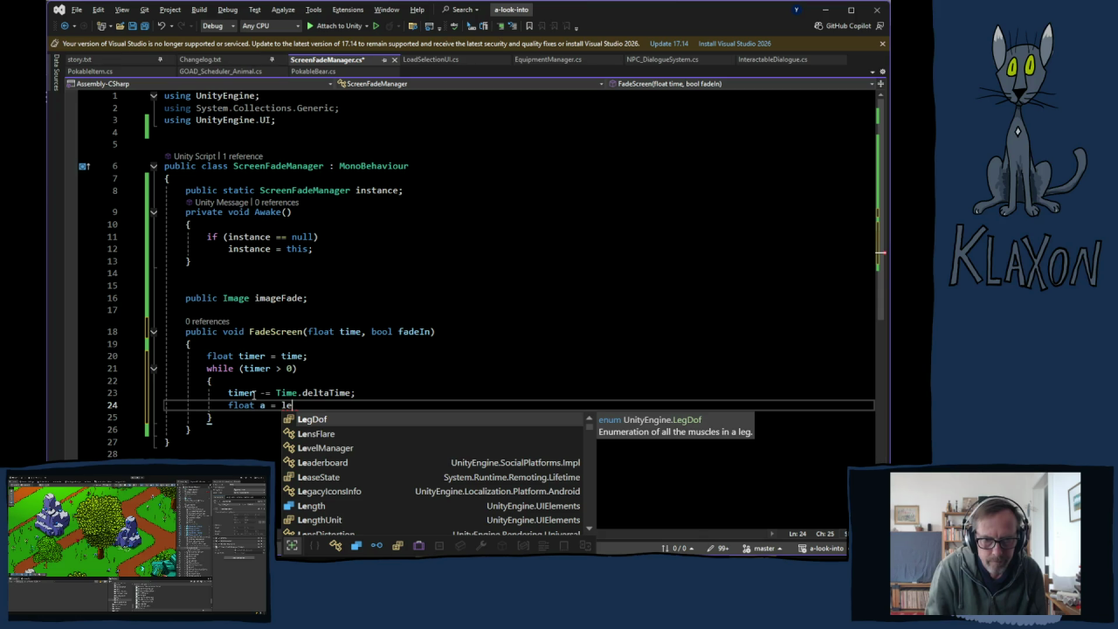
key(BackSpace)
key(BackSpace)
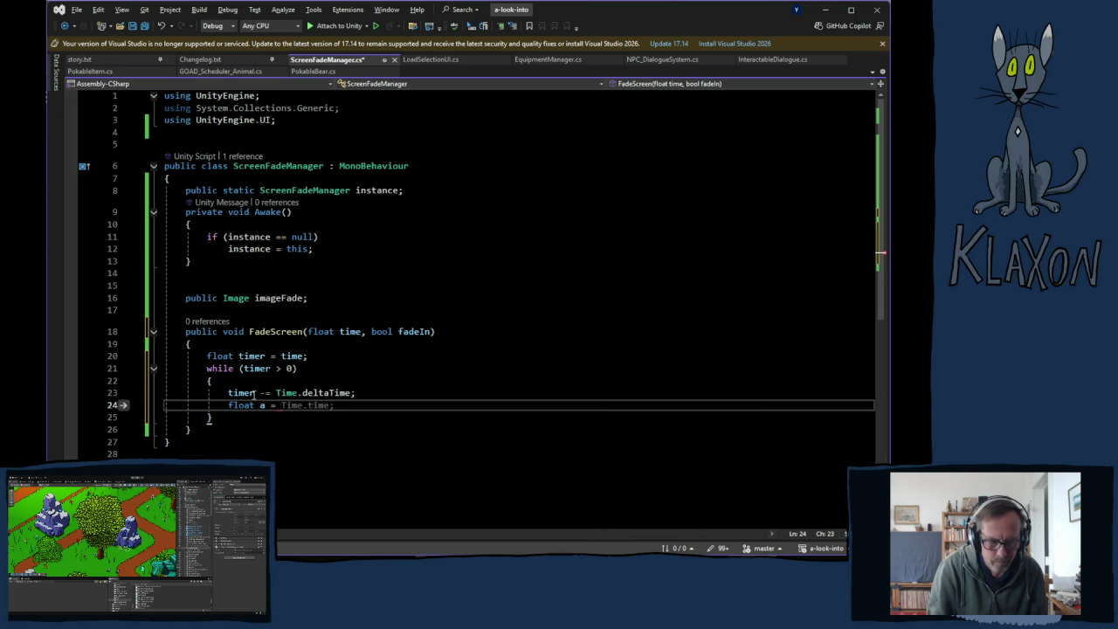
text(mathf)
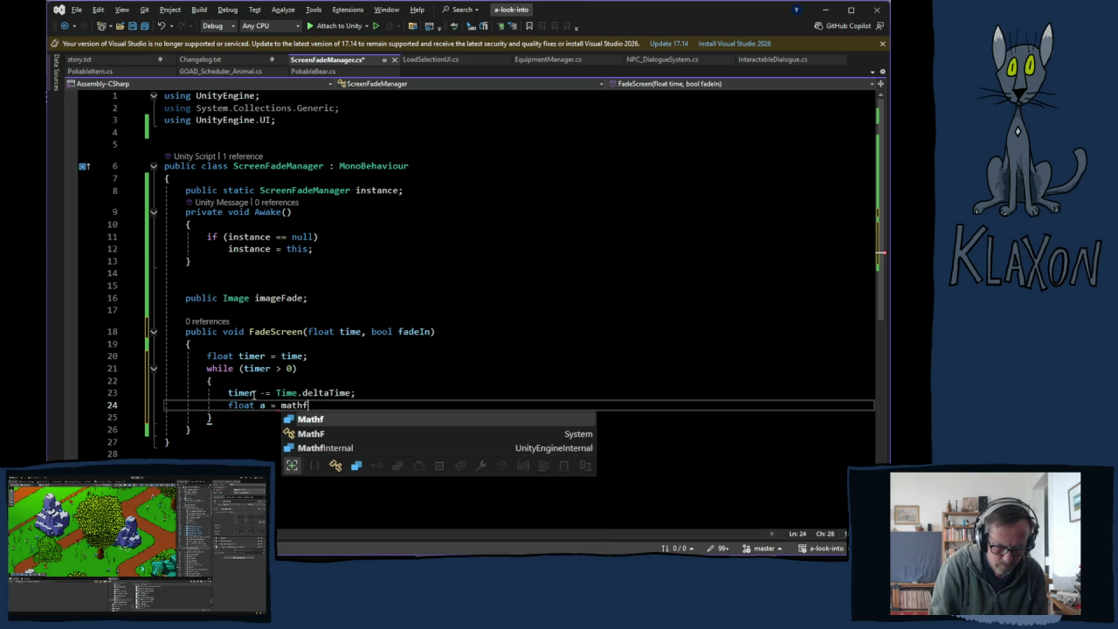
text(.l)
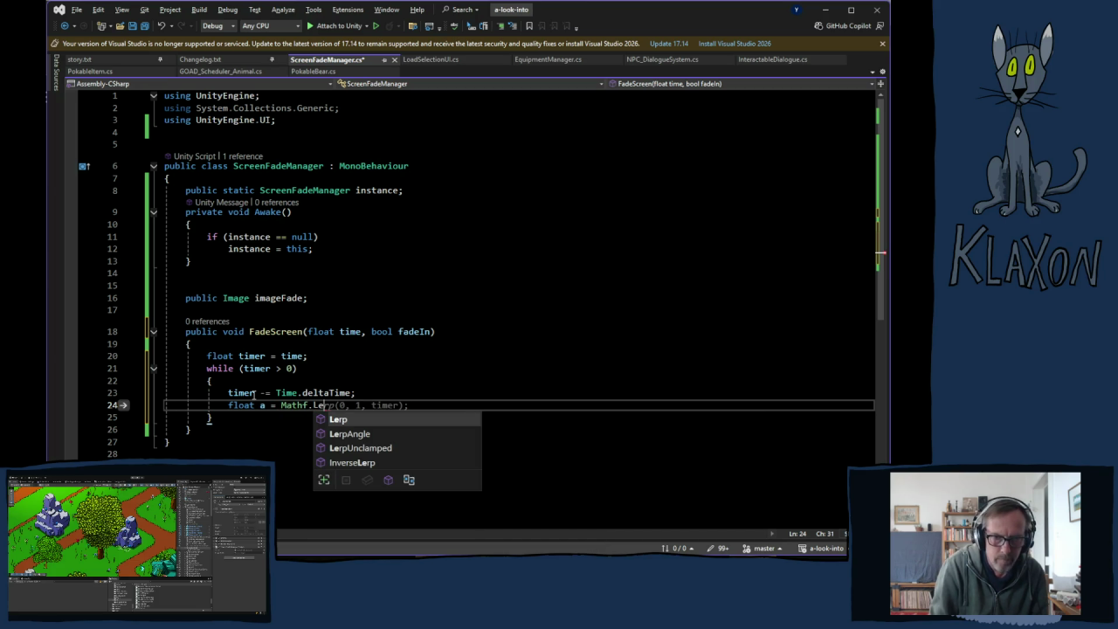
key(Tab)
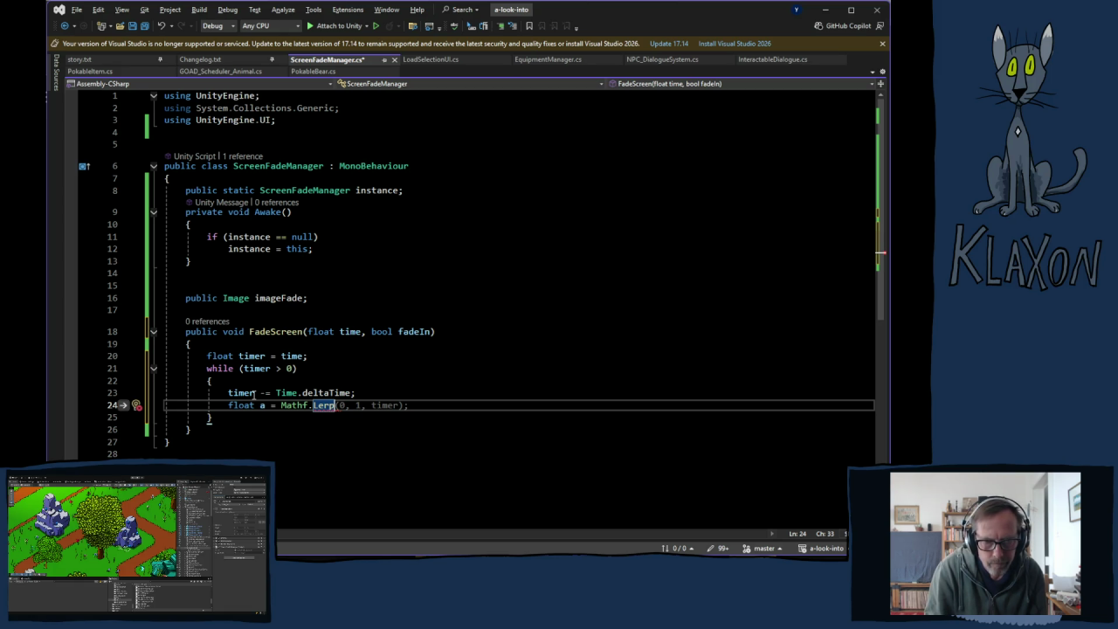
key(Tab)
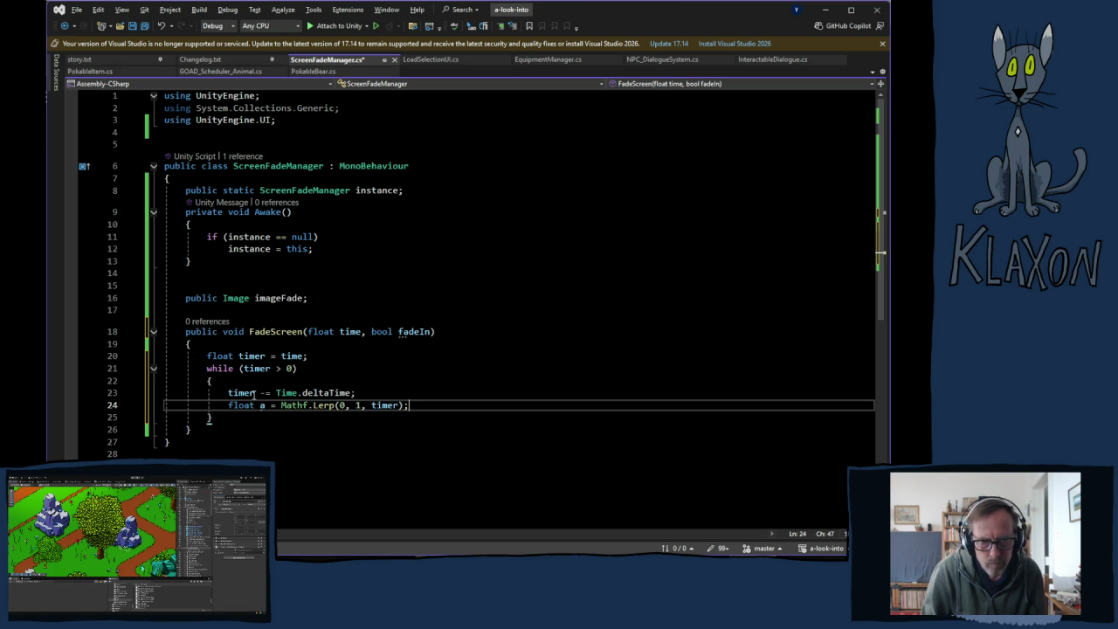
key(Left)
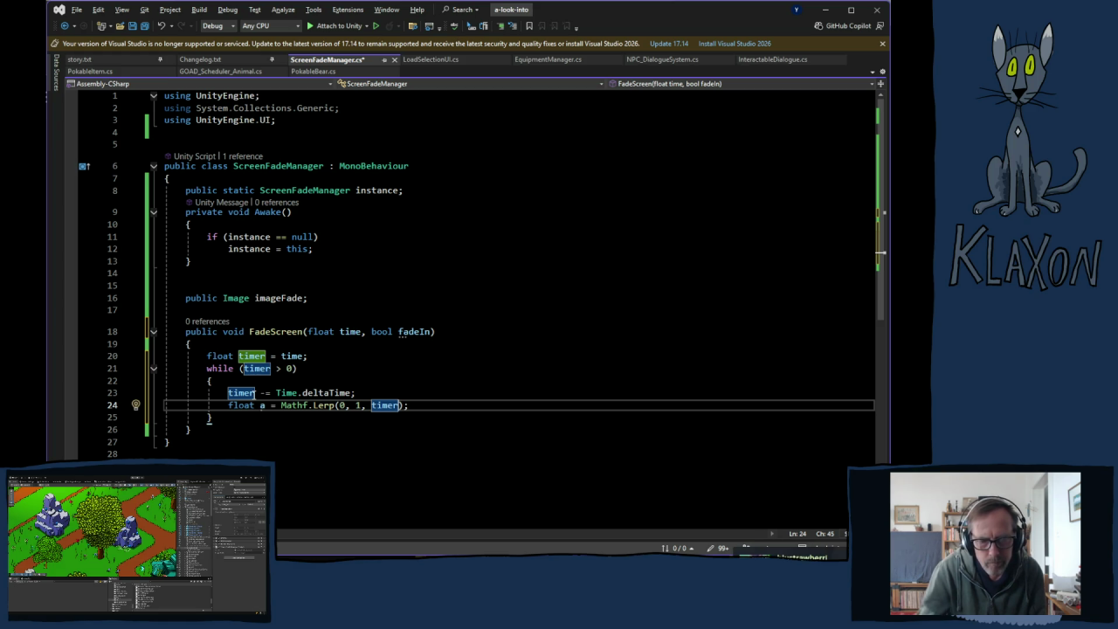
click(272, 368)
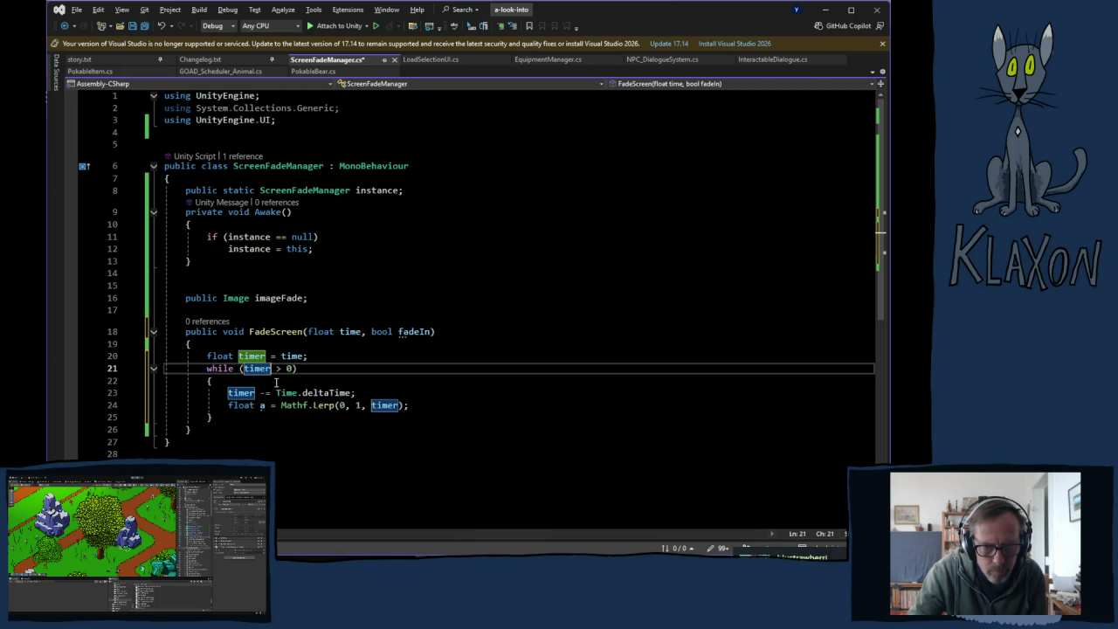
- Start timer at 0 and make the loop run while timer <= time
click(303, 357)
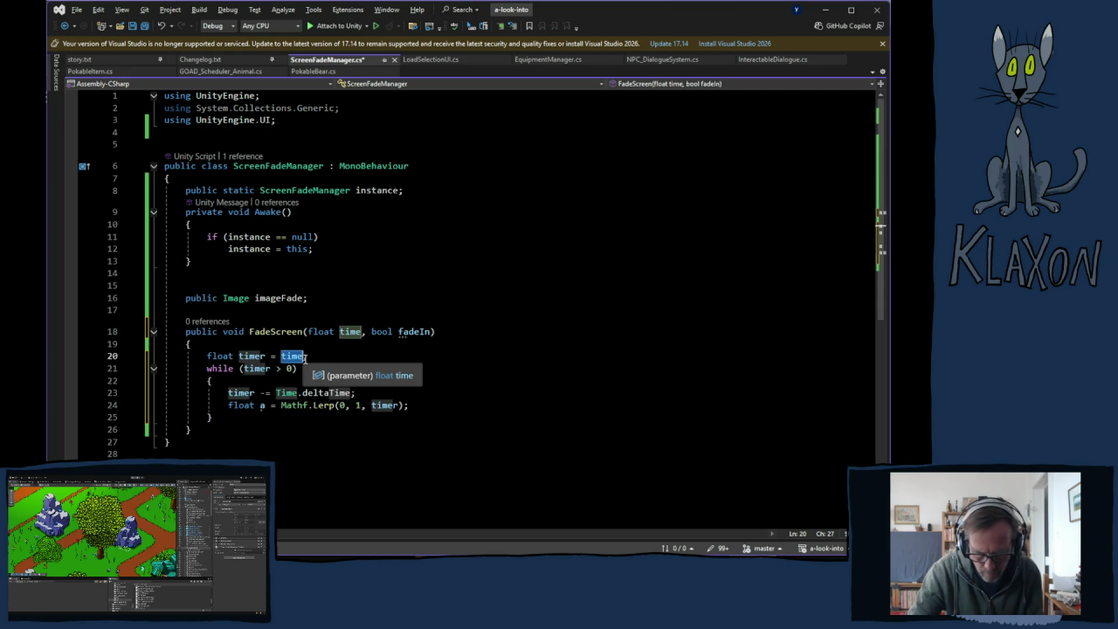
text(0)
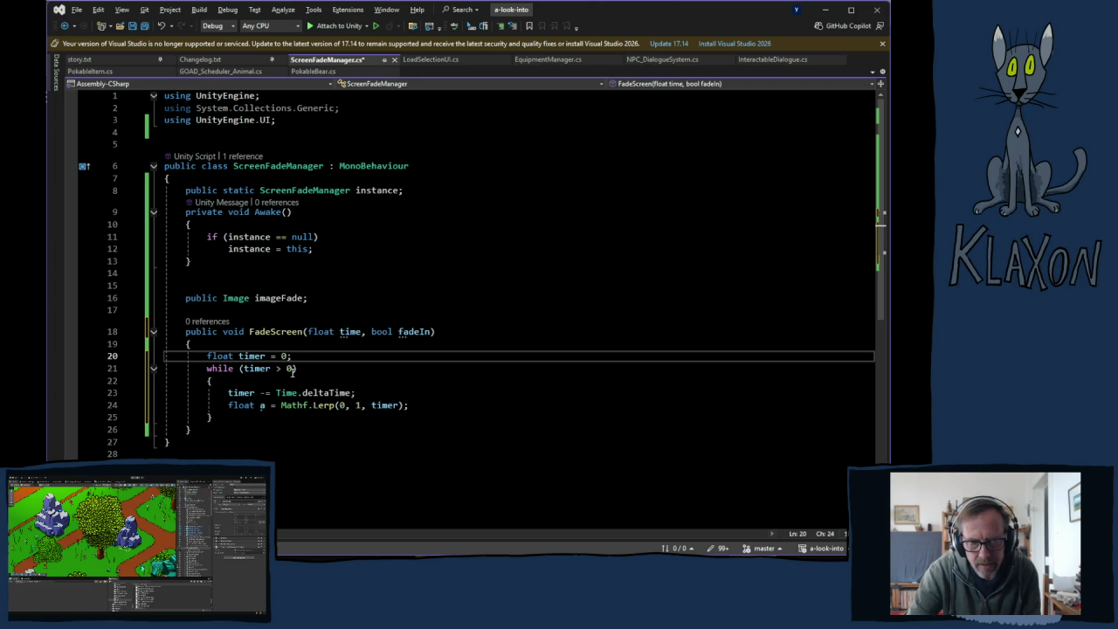
click(278, 368)
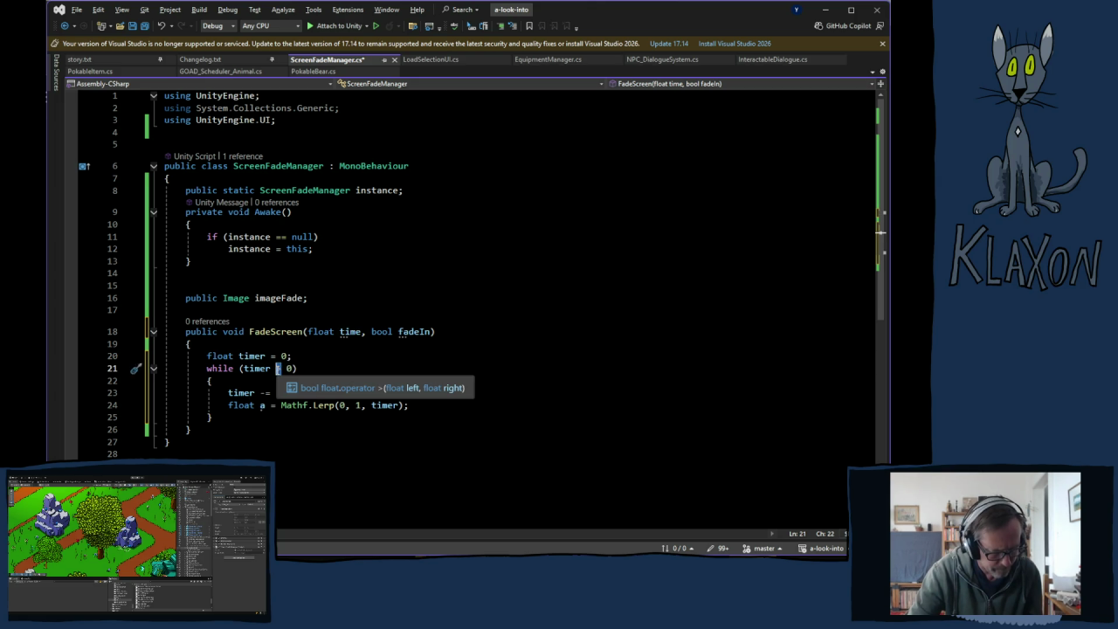
text(<)
click(287, 368)
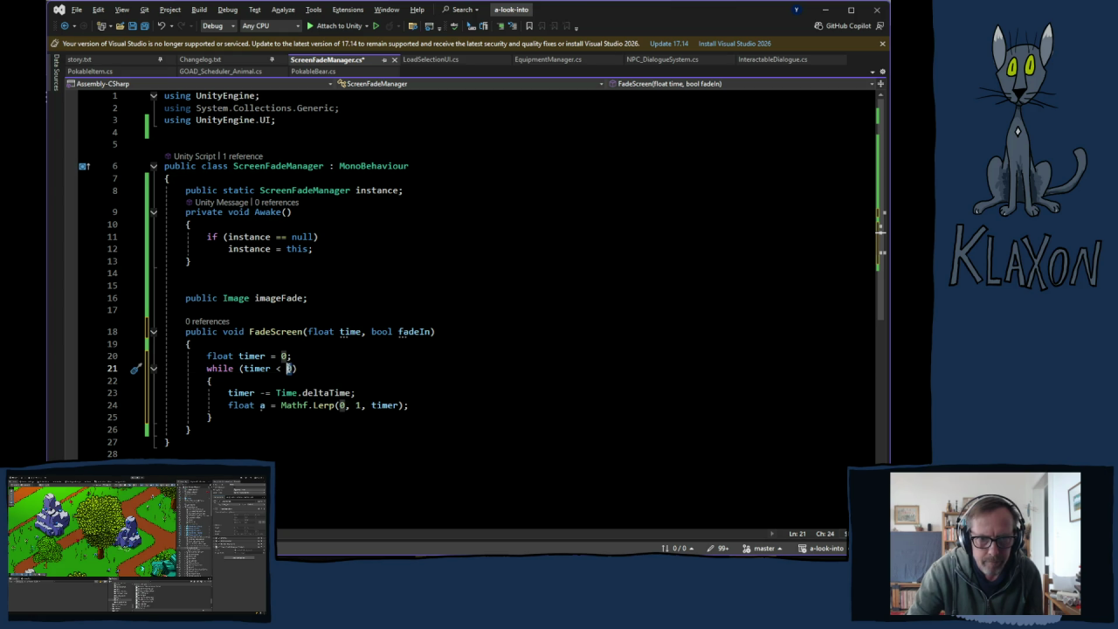
click(280, 368)
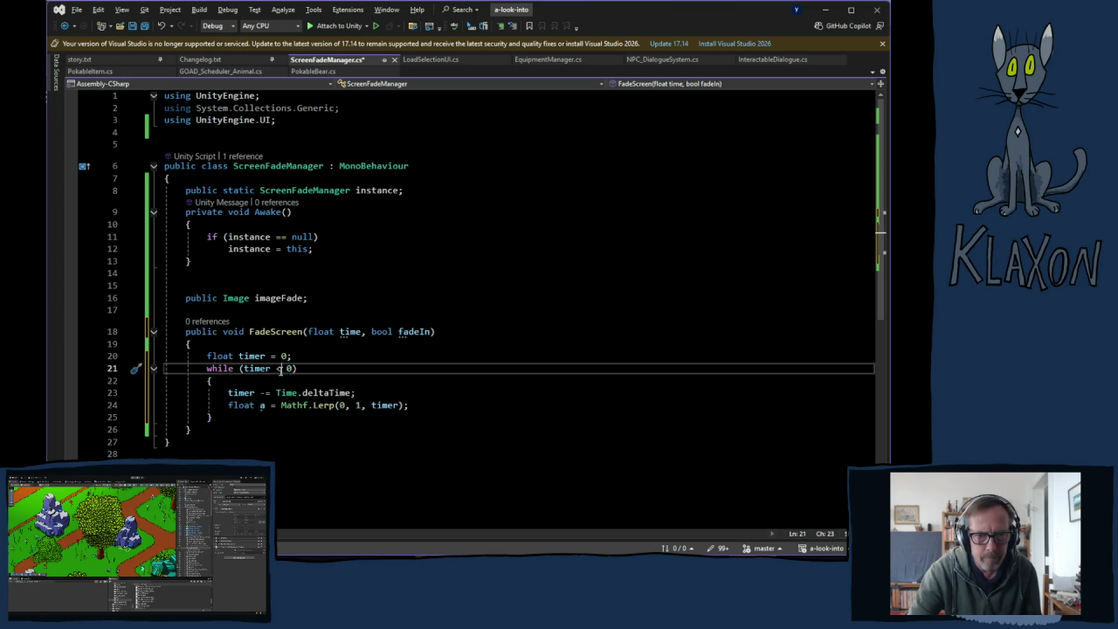
text(=)
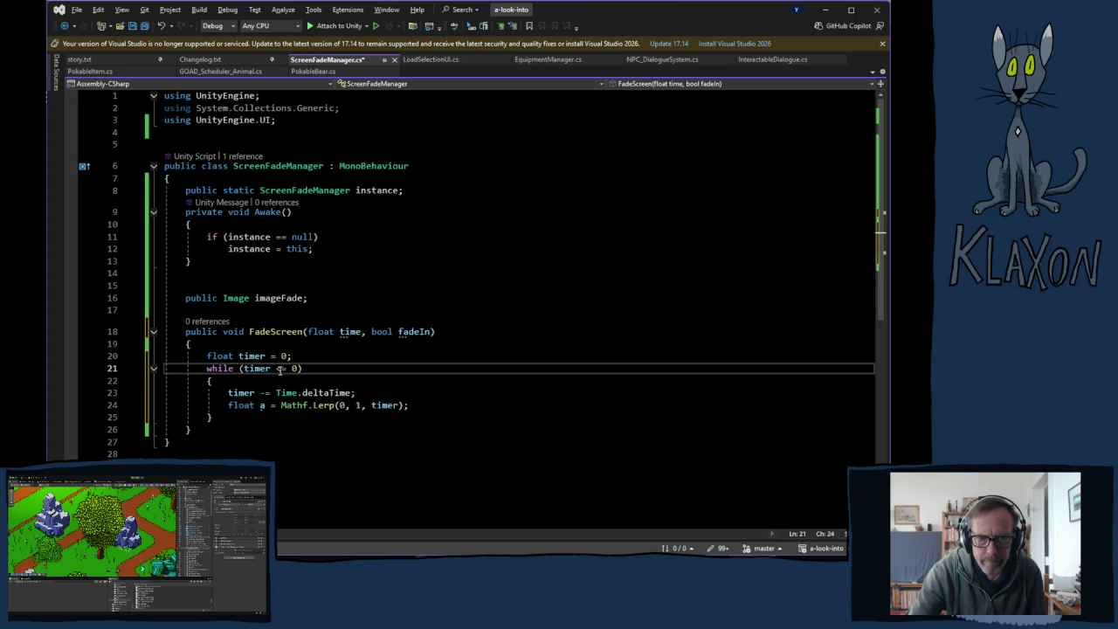
click(294, 368)
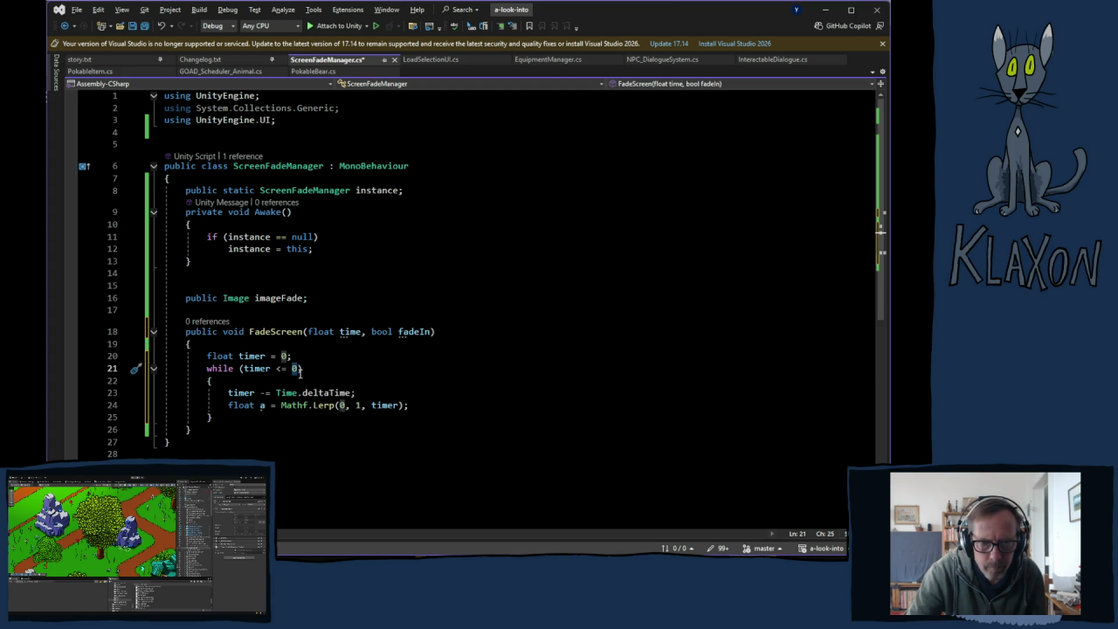
key(Delete)
text(time)
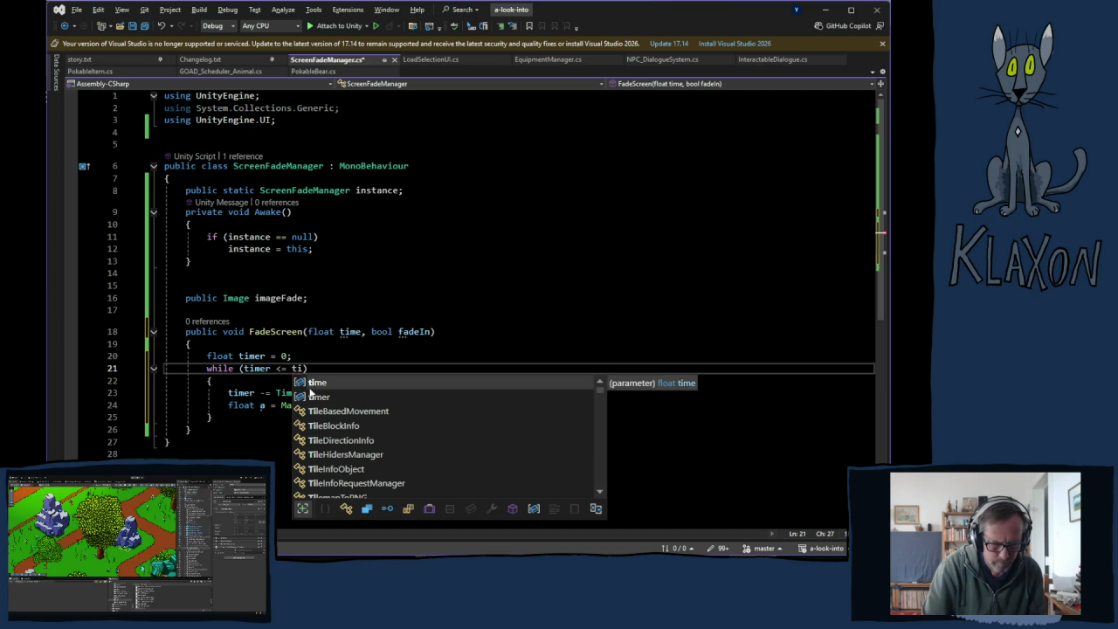
click(294, 355)
- Lerp with timer/time and change the update to timer += Time.deltaTime
click(400, 405)
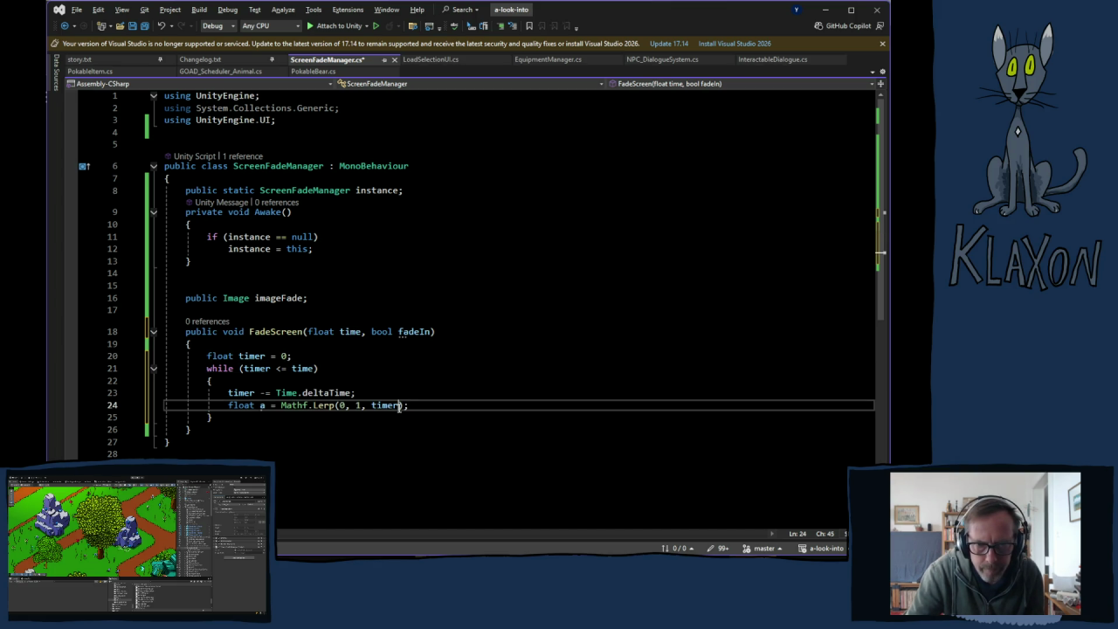
text(/t)
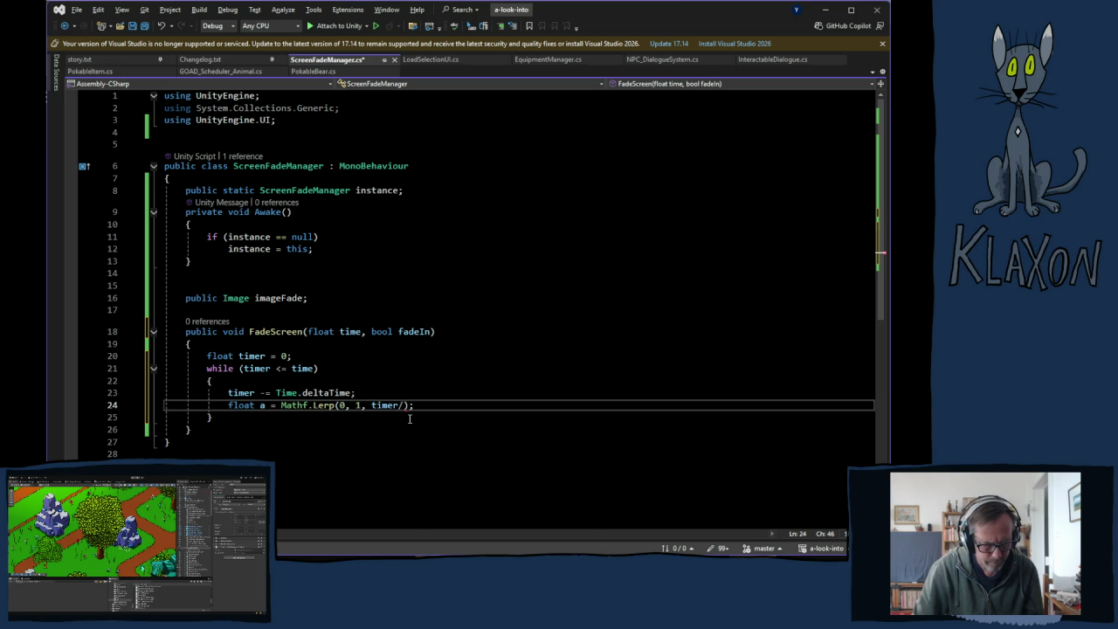
text(ime)
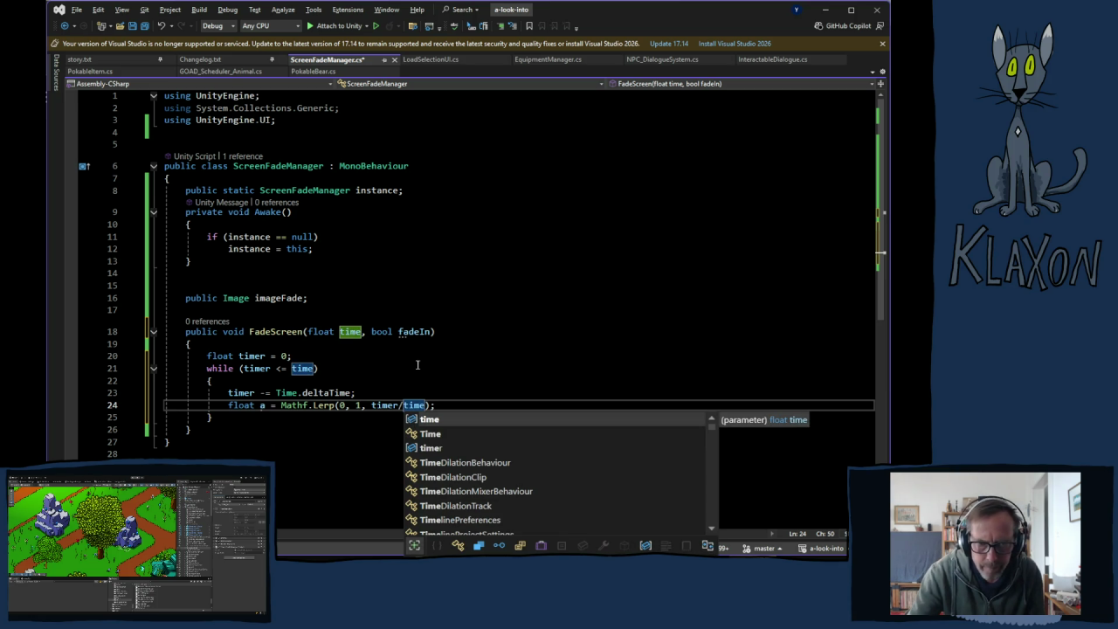
click(264, 394)
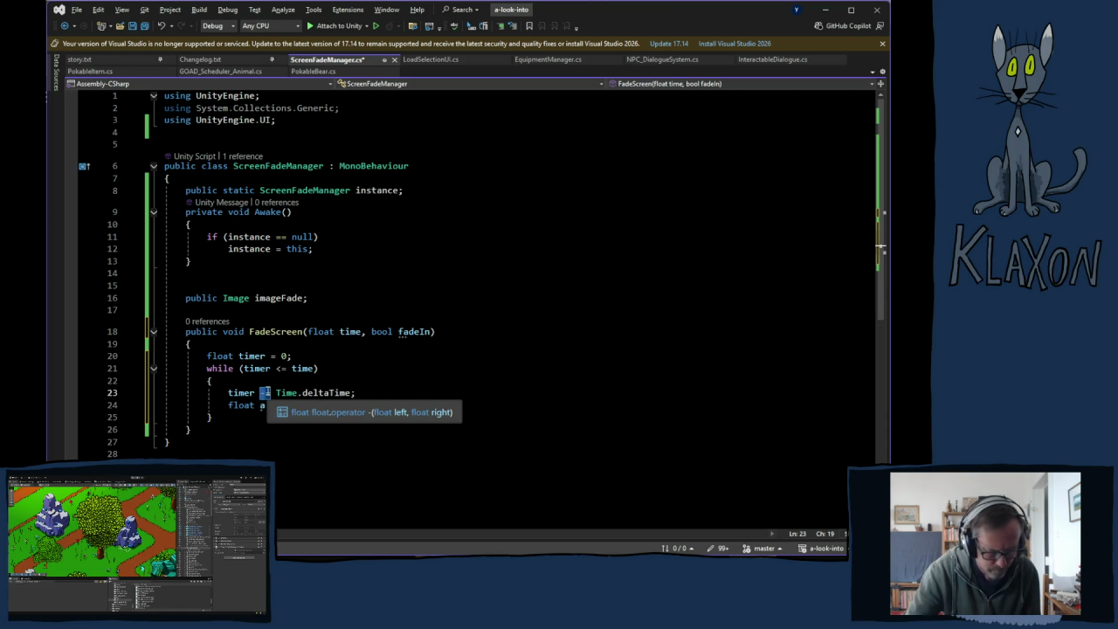
text(+)
key(Delete)
text(+)
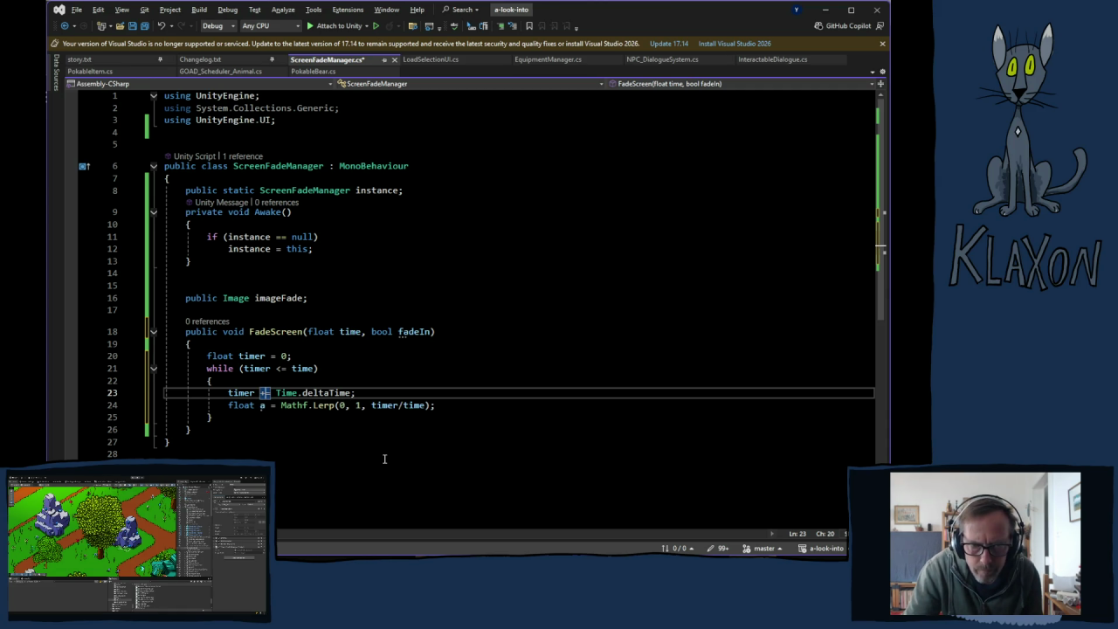
click(441, 405)
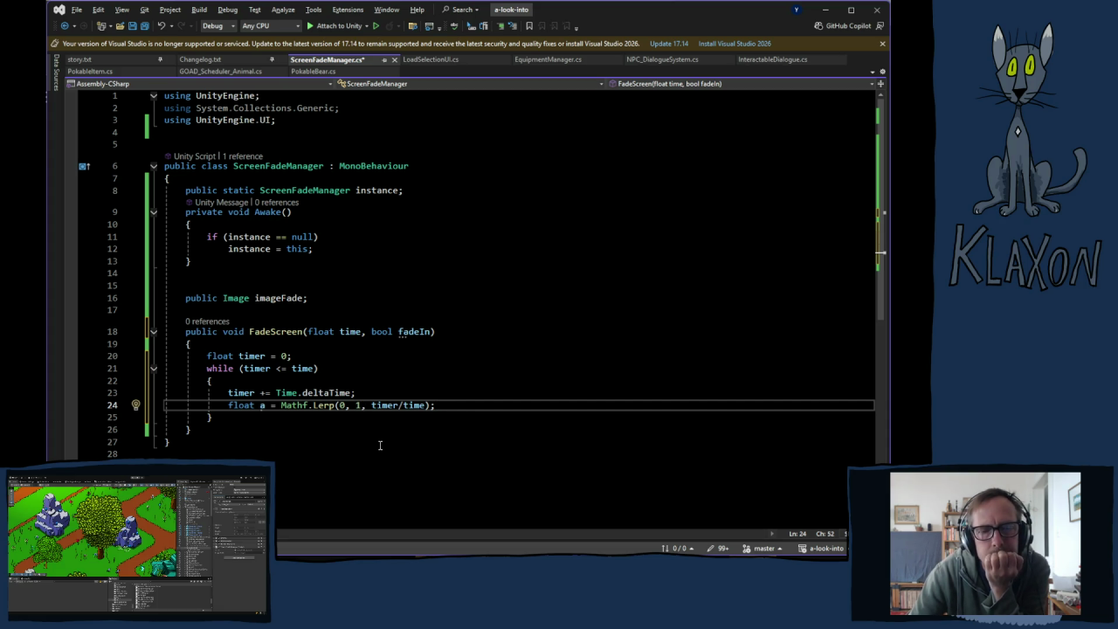
- Insert a blank line in the loop below 'float a = Mathf.Lerp(0, 1, timer/time);'
mouse_move(348, 395)
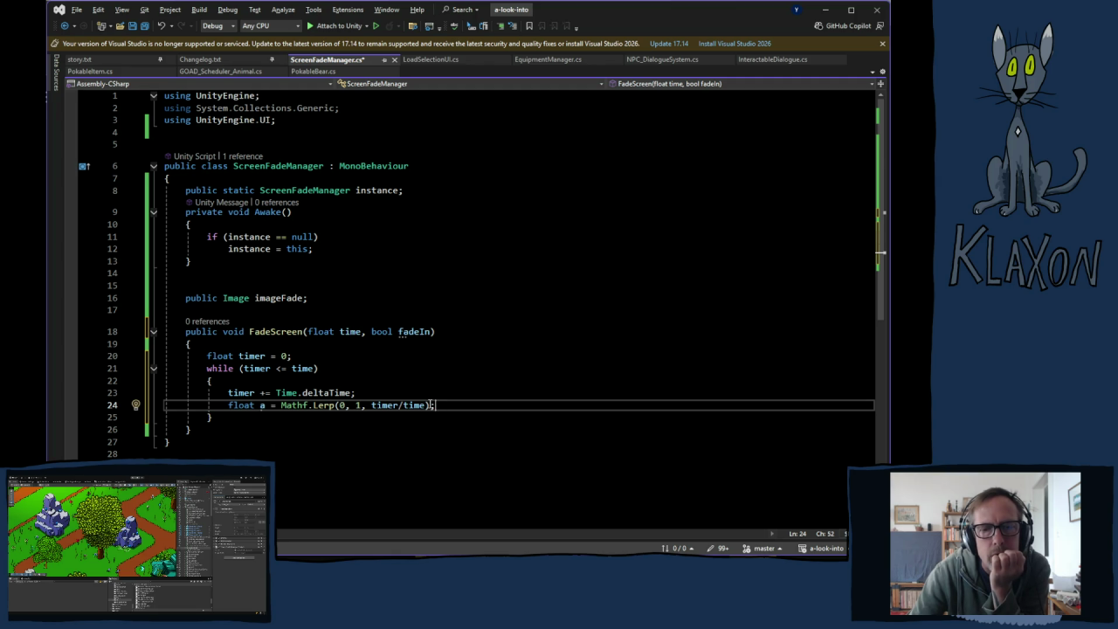
mouse_move(427, 405)
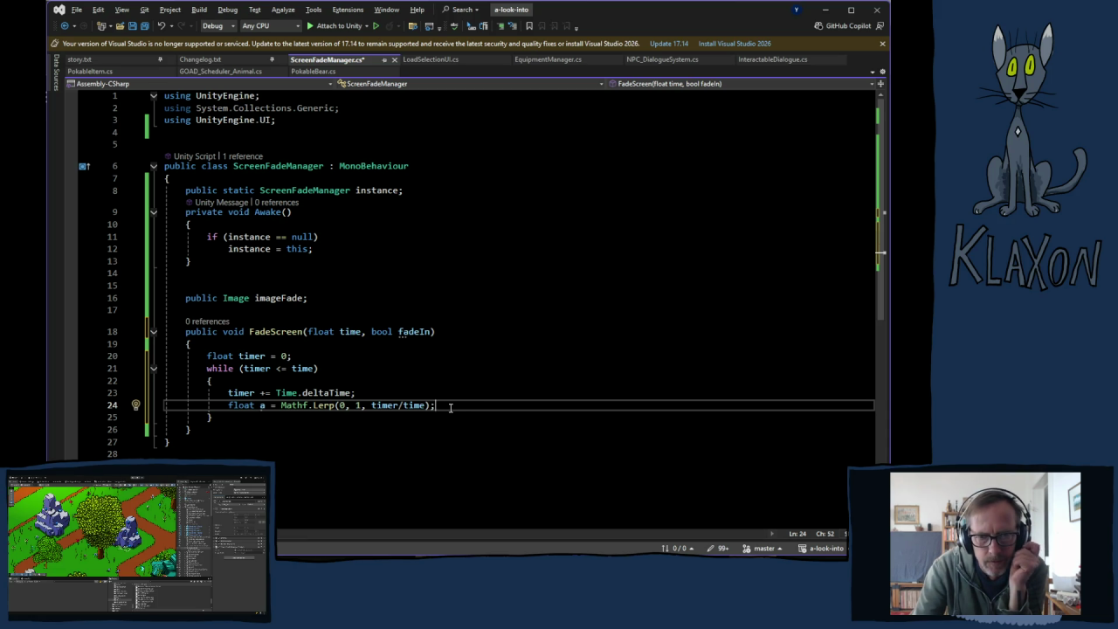
key(Return)
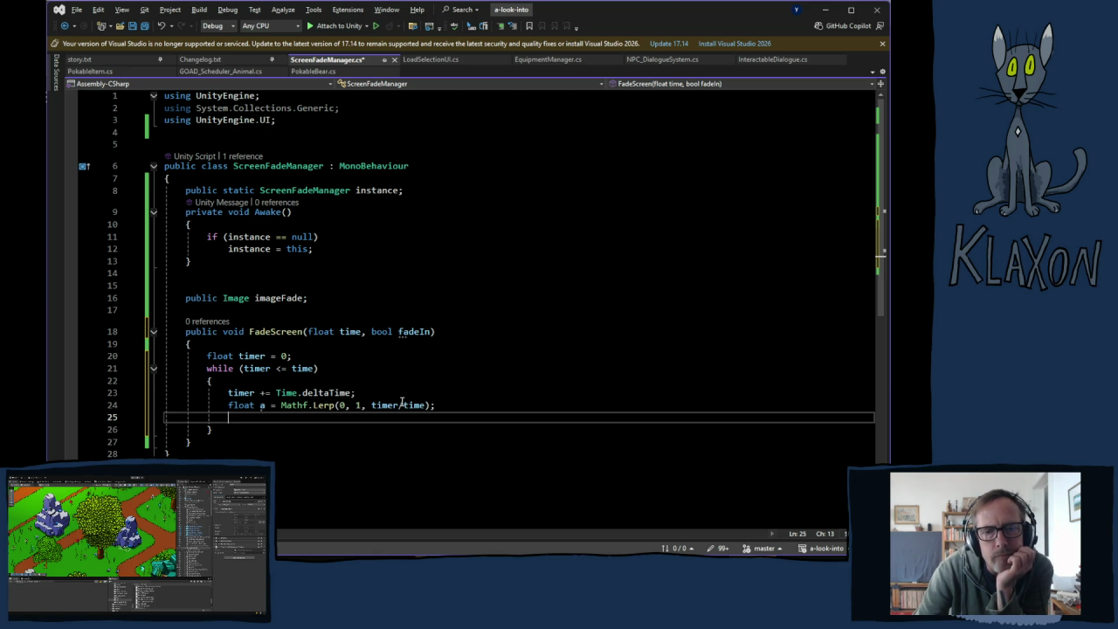
click(400, 407)
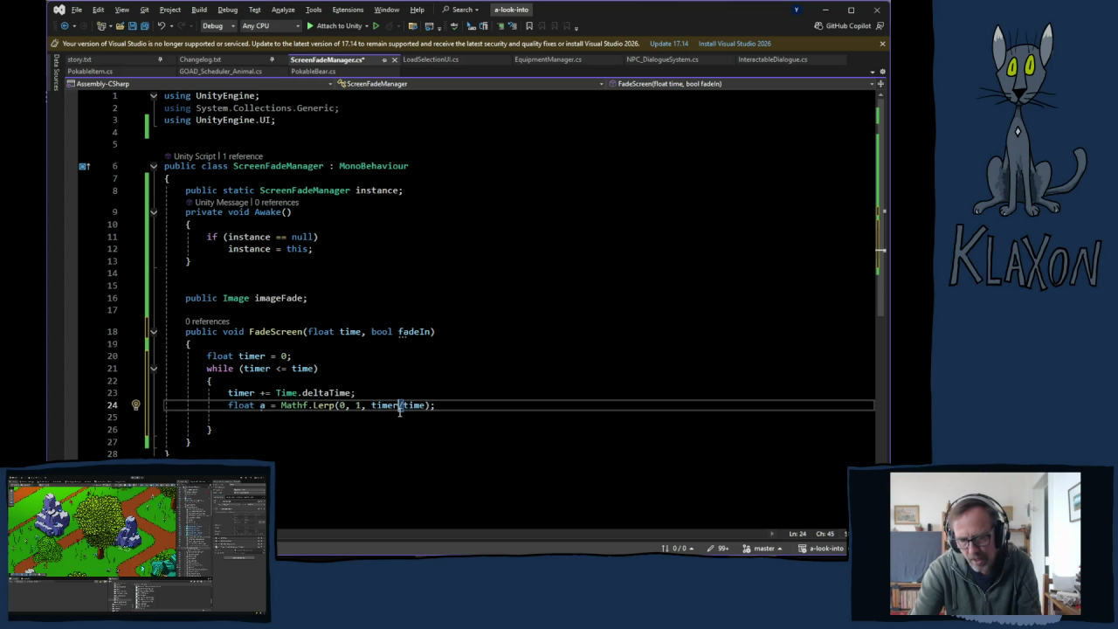
key(BackSpace)
click(423, 411)
text(r)
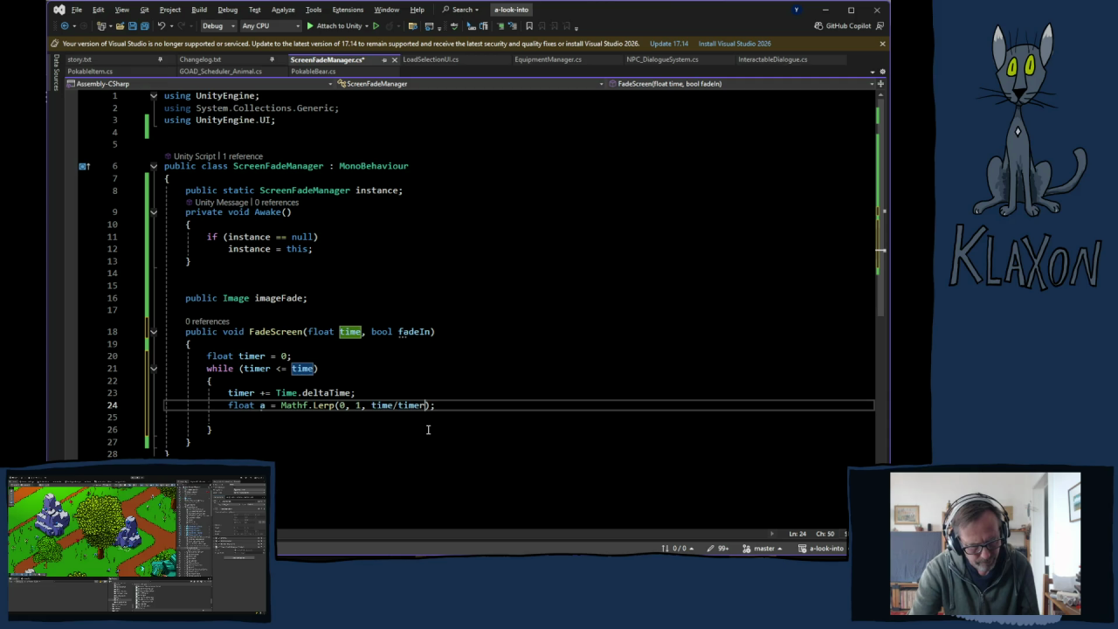
click(284, 419)
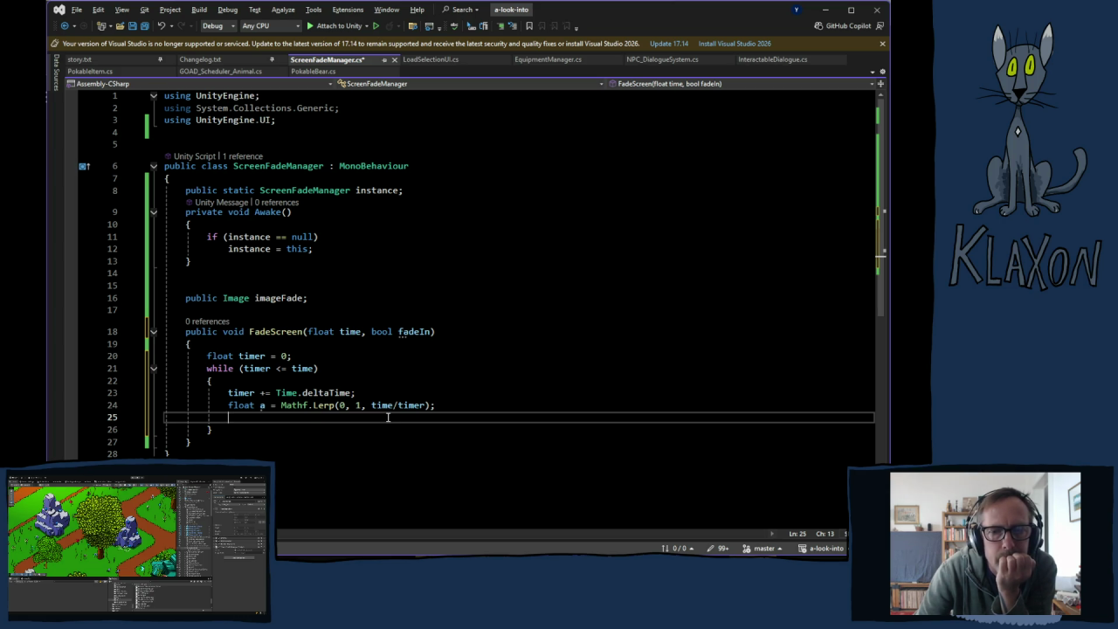
click(394, 406)
text(r)
click(429, 412)
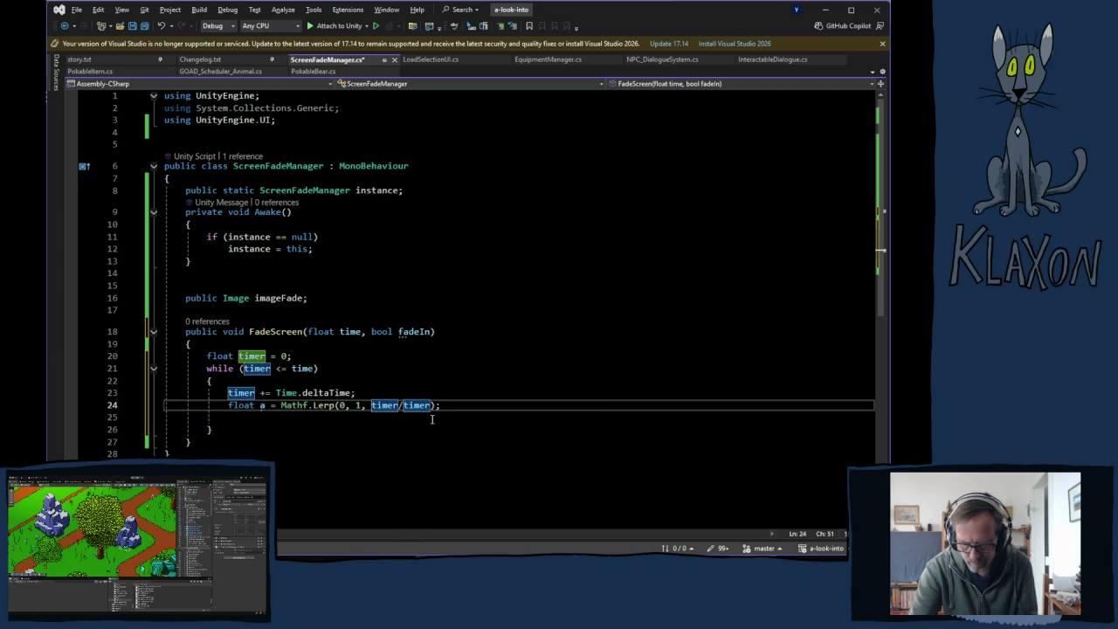
key(BackSpace)
click(332, 431)
click(308, 417)
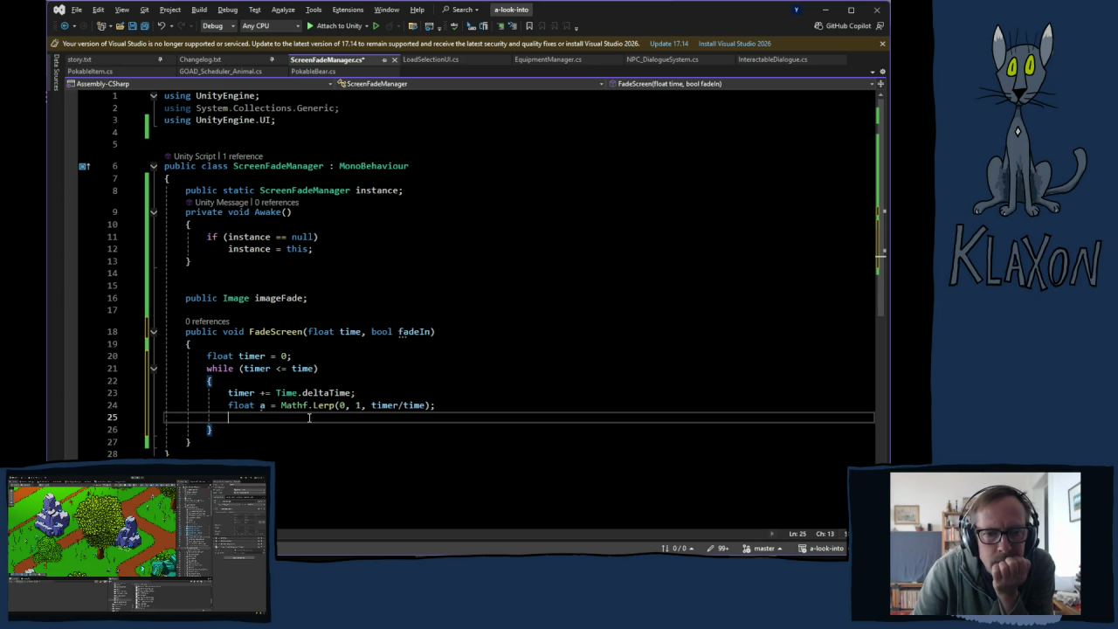
right_click(417, 354)
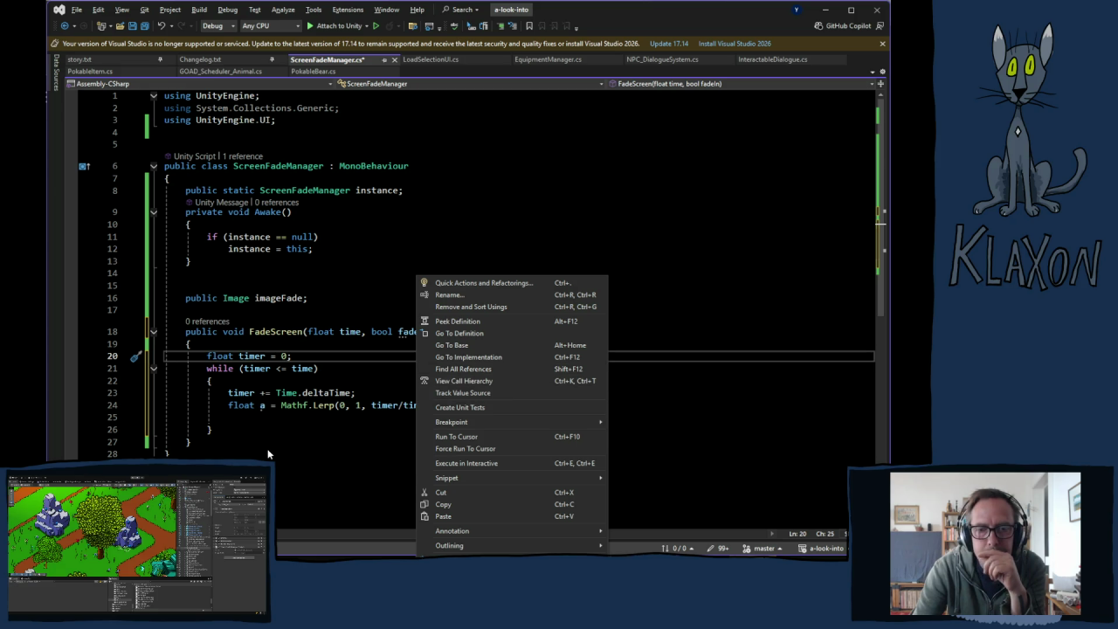
click(289, 431)
click(272, 418)
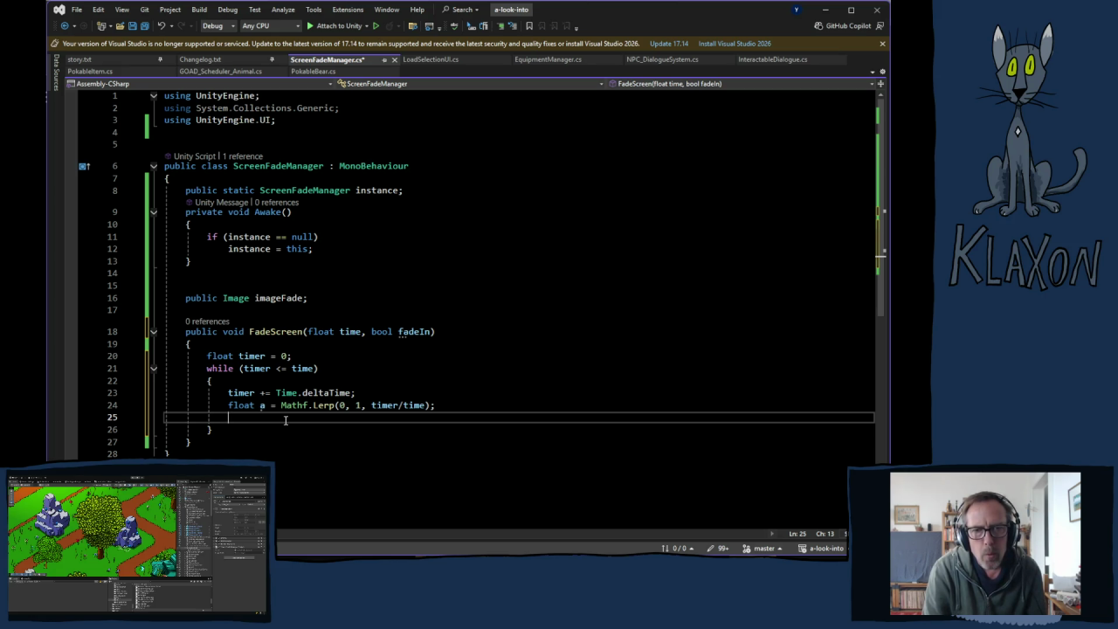
text(if(fad)
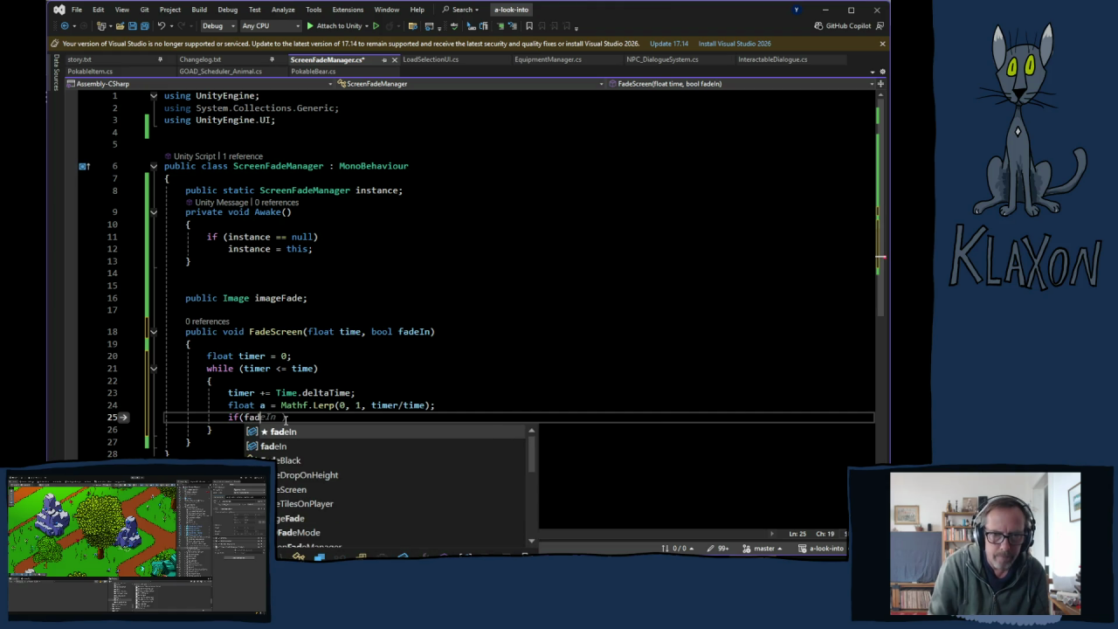
- Write 'if(!fadeIn)' and begin 'a = mathf' on the indented line beneath
key(Tab)
text())
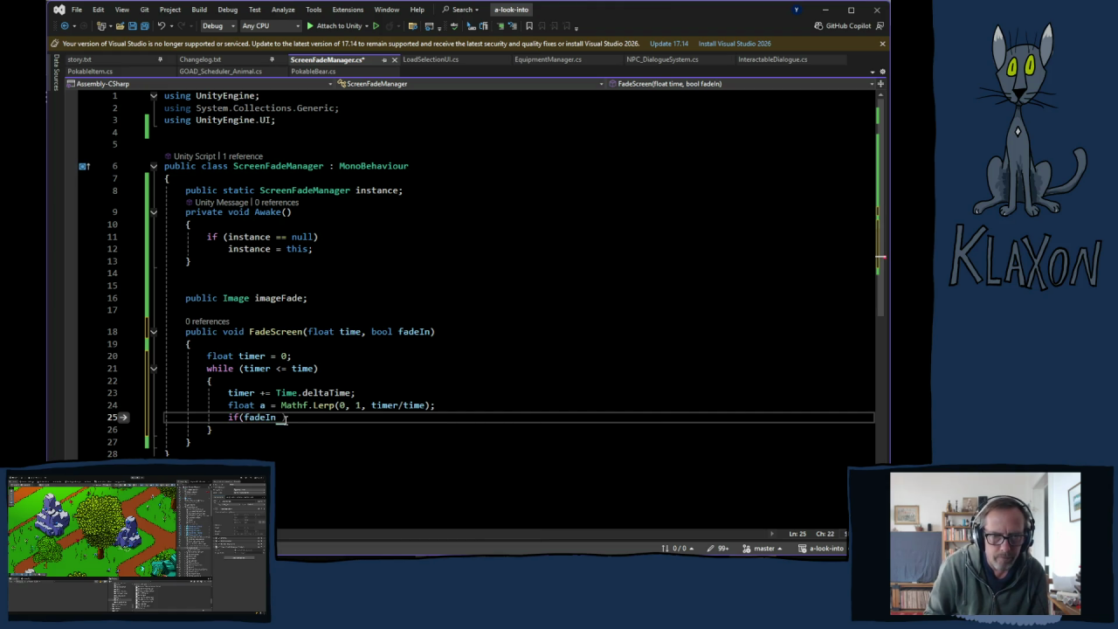
key(Left)
key(Left)
key(Left)
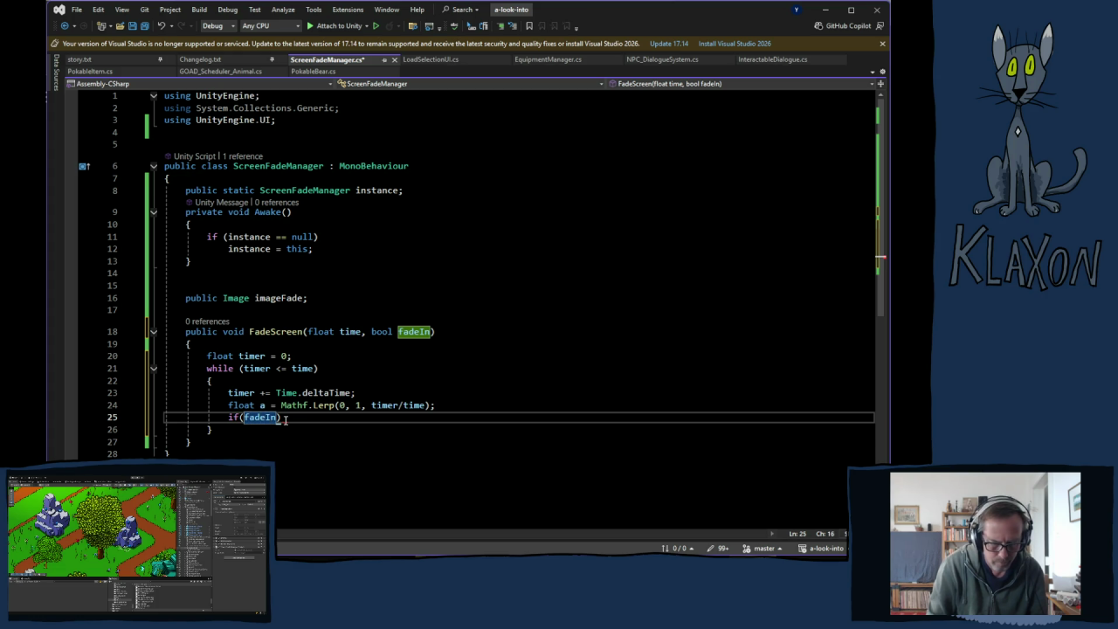
text(!)
key(Right)
key(End)
key(Return)
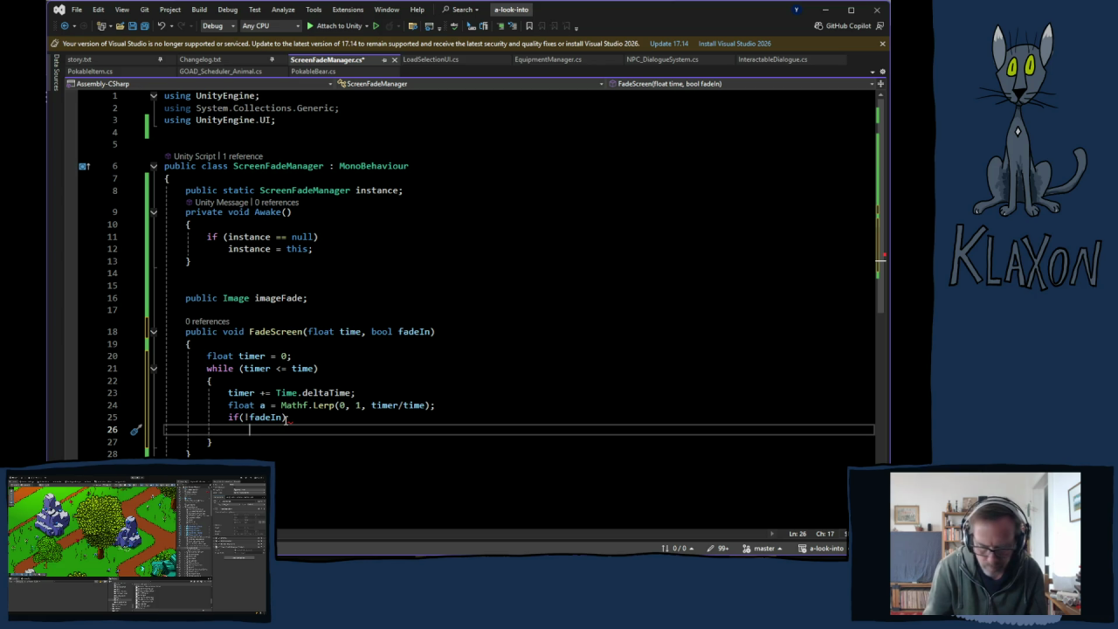
text(a )
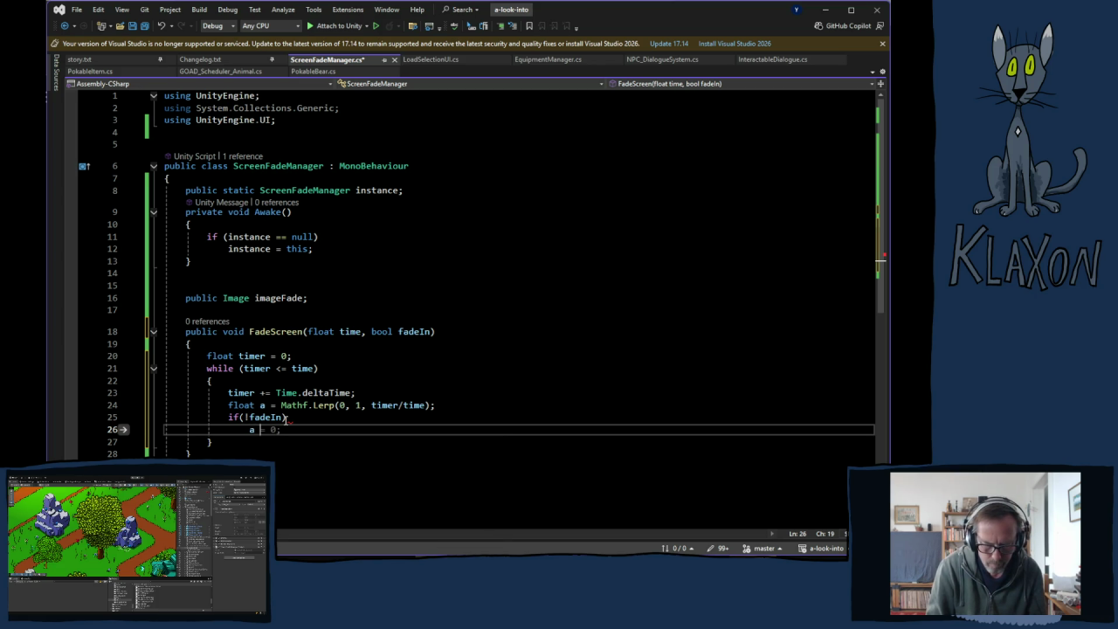
text(=)
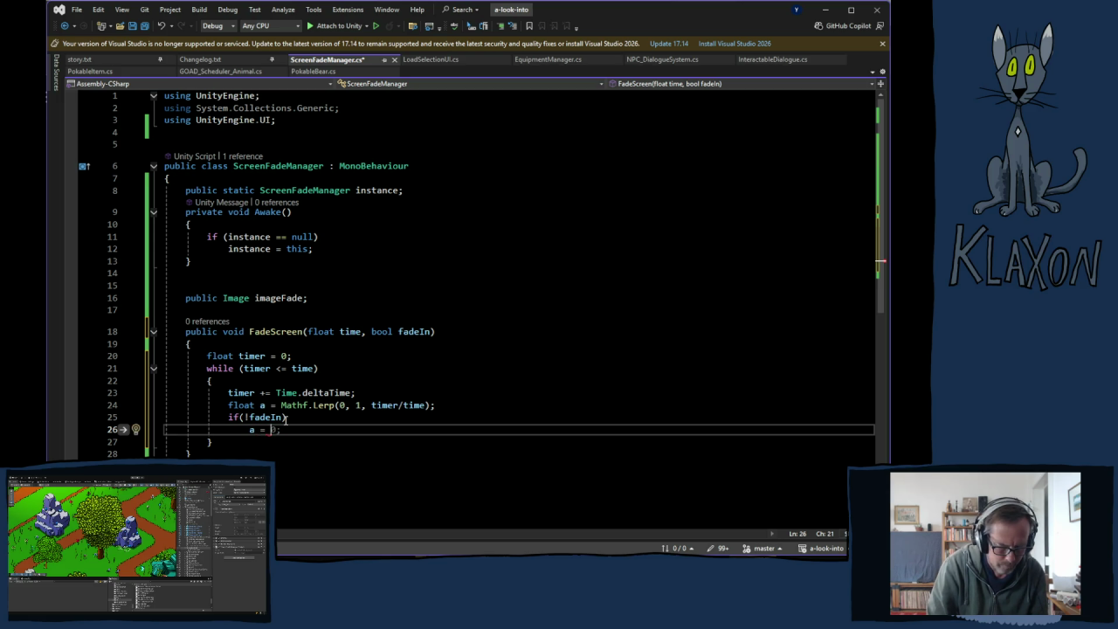
text( mathf)
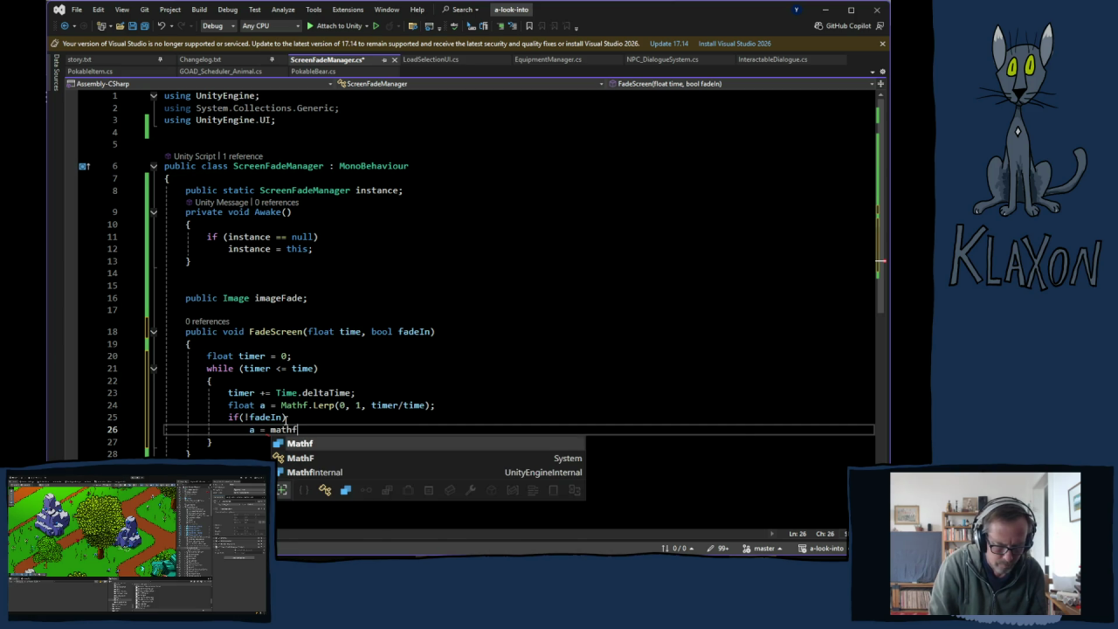